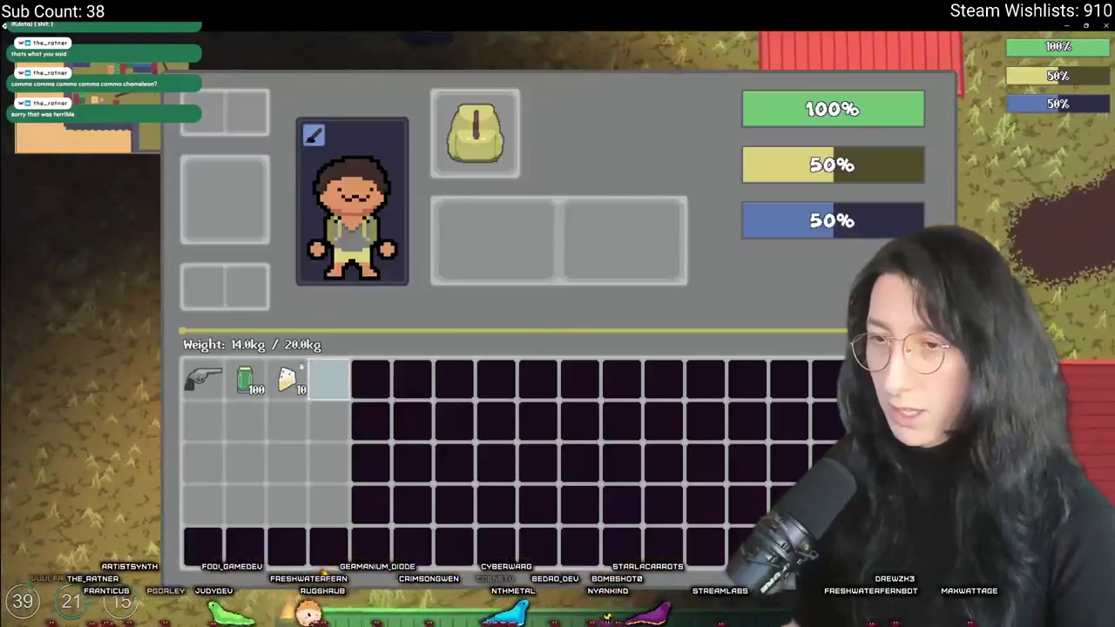
# Dismiss the code error, check stat_speed in the cake's effect, then show obj_player's Create event
pyautogui.click(451, 429)
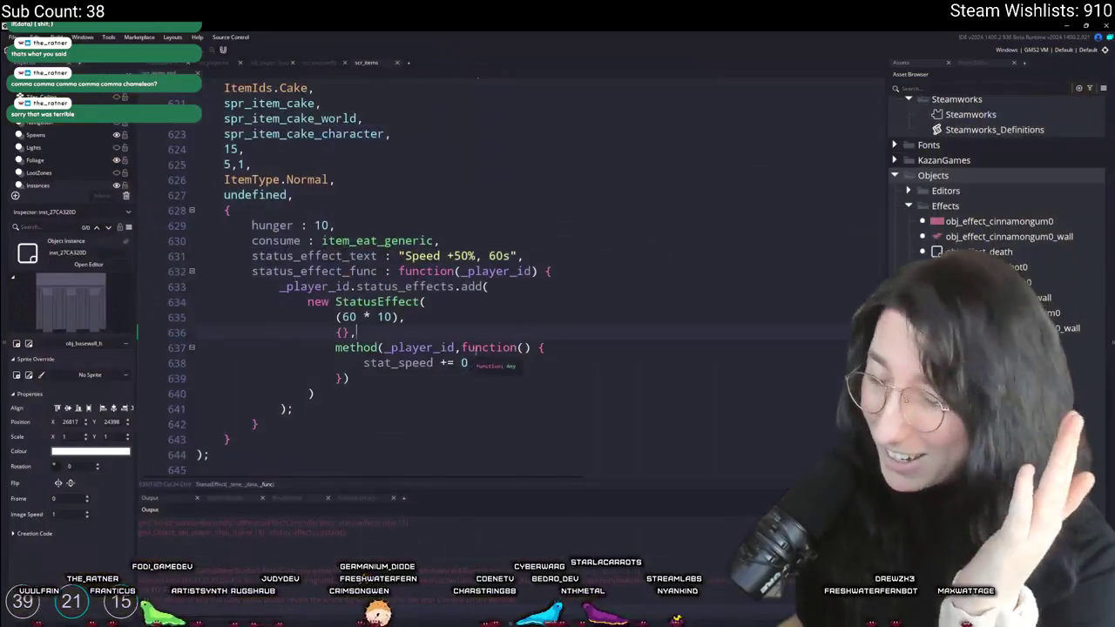
pyautogui.write('.5;')
pyautogui.doubleClick(427, 363)
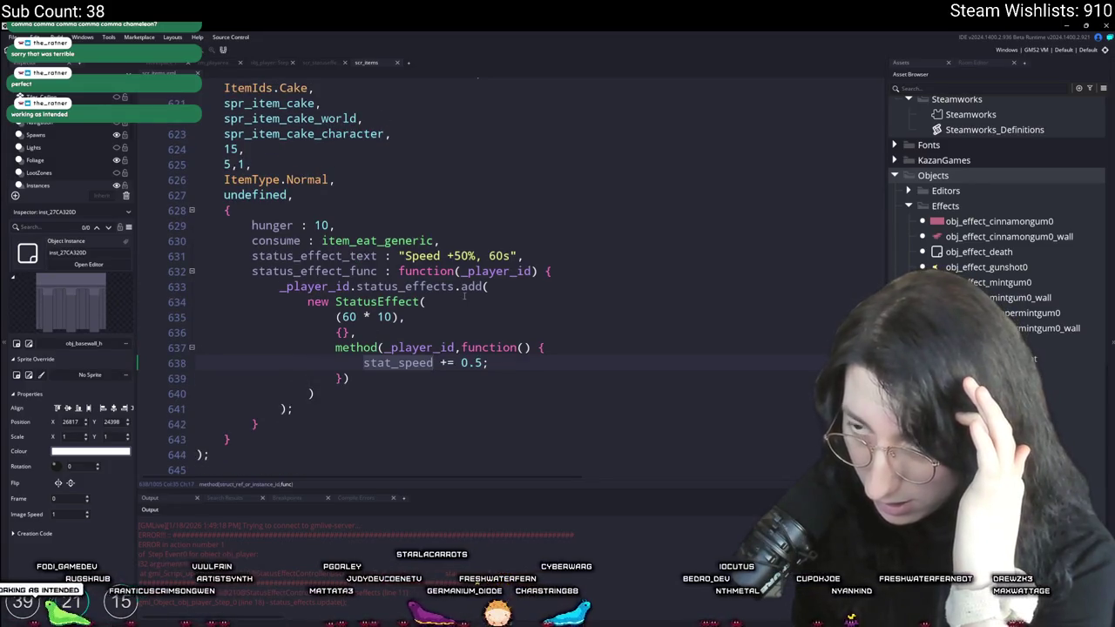
pyautogui.scroll(1, 464, 296)
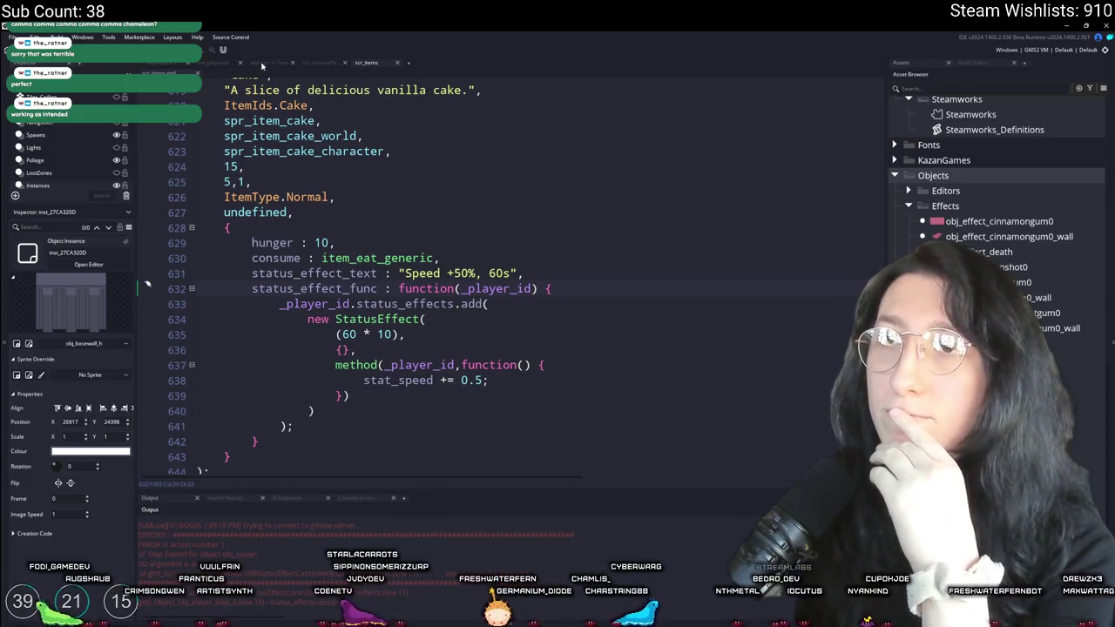
pyautogui.click(160, 69)
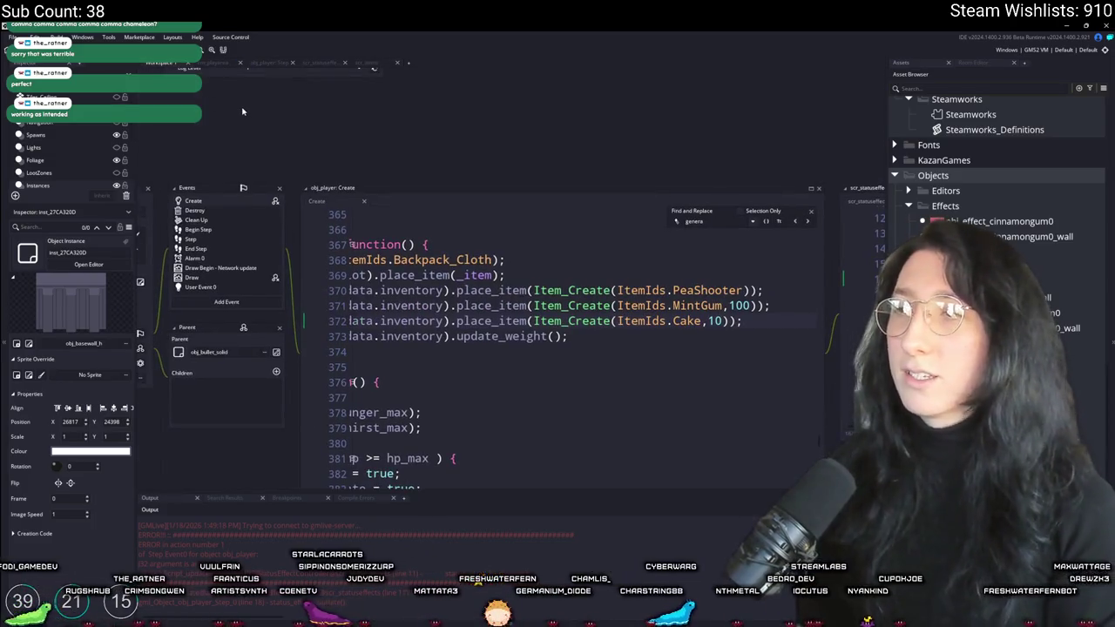
# Bring scr_statuseffects into view and find the status_array.func(owner) call on line 11
pyautogui.click(849, 262)
pyautogui.scroll(4, 440, 303)
pyautogui.scroll(-1, 440, 301)
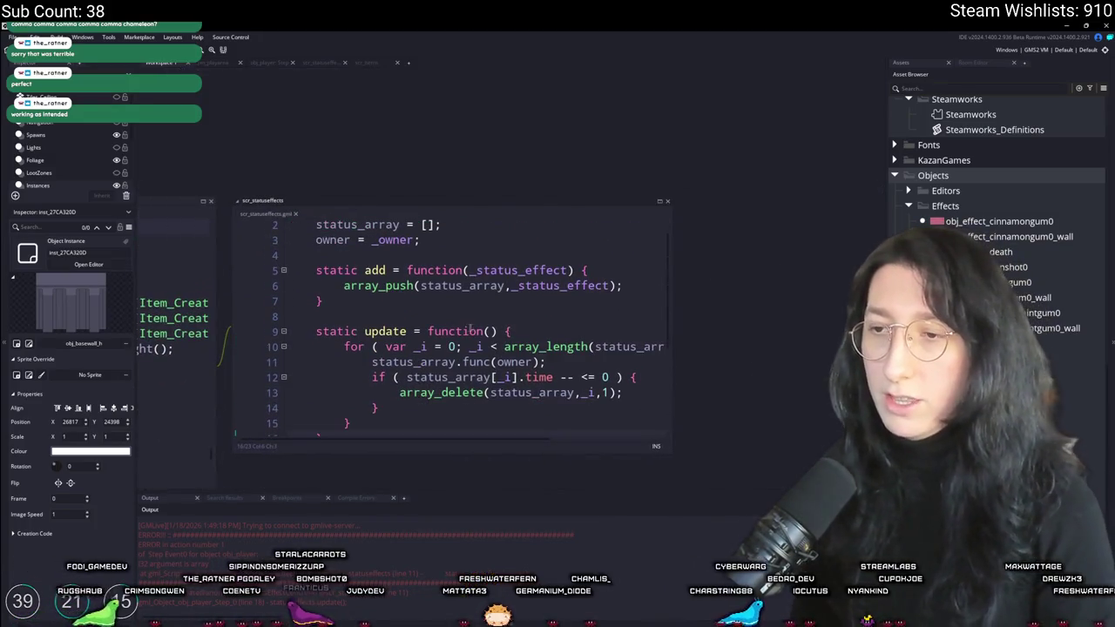
pyautogui.press('Right')
pyautogui.press('Right')
pyautogui.press('Right')
pyautogui.moveTo(671, 333); pyautogui.dragTo(782, 335)
pyautogui.scroll(1, 494, 260)
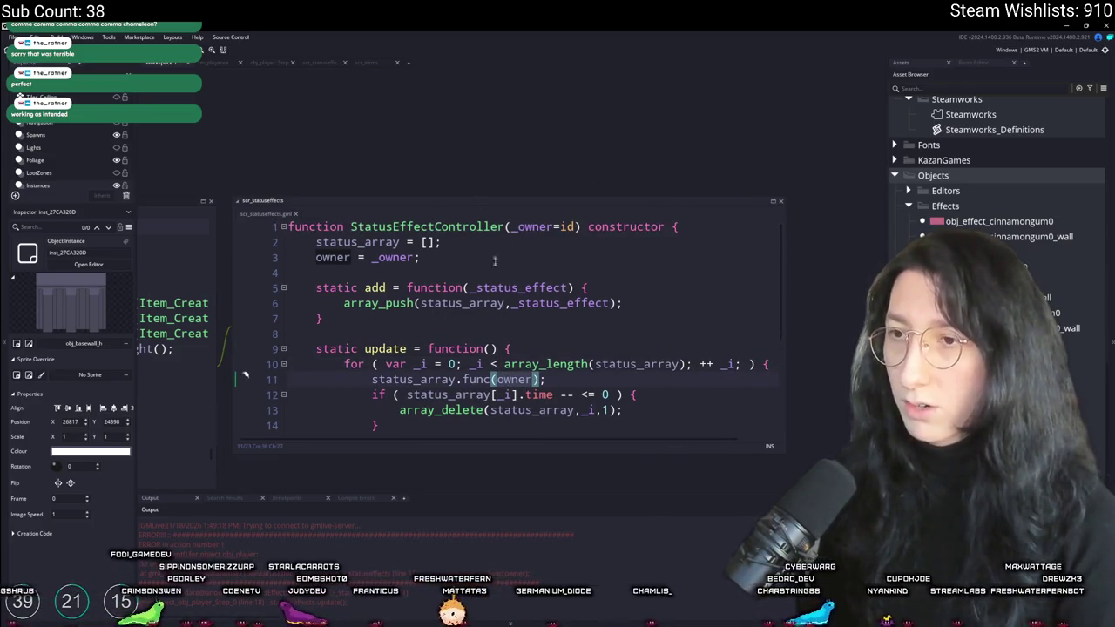
pyautogui.scroll(-1, 494, 260)
# Insert [_i] after status_array on line 11, then build and run the game with F5
pyautogui.click(456, 364)
pyautogui.scroll(1, 403, 343)
pyautogui.scroll(-1, 404, 342)
pyautogui.click(372, 379)
pyautogui.scroll(1, 372, 379)
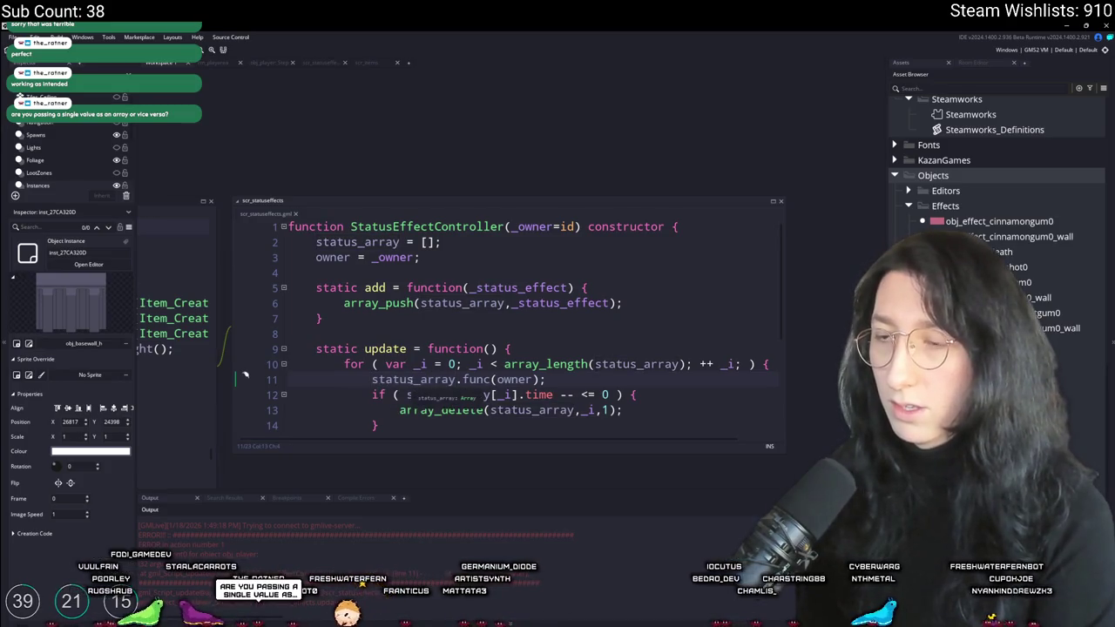
pyautogui.click(455, 379)
pyautogui.click(476, 379)
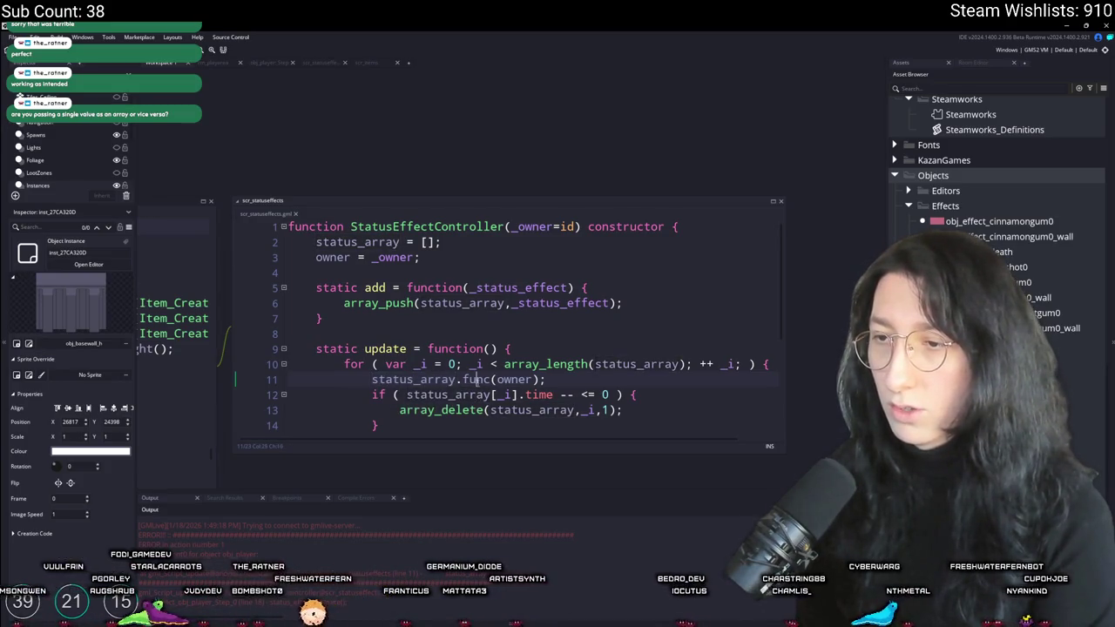
pyautogui.write('[_i]')
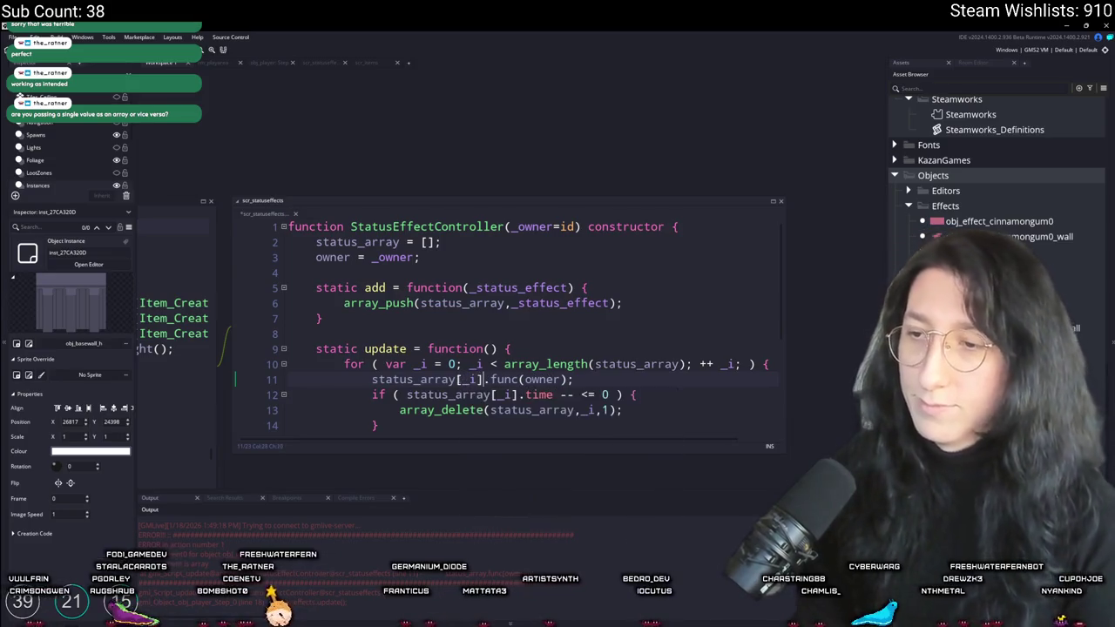
pyautogui.press('F5')
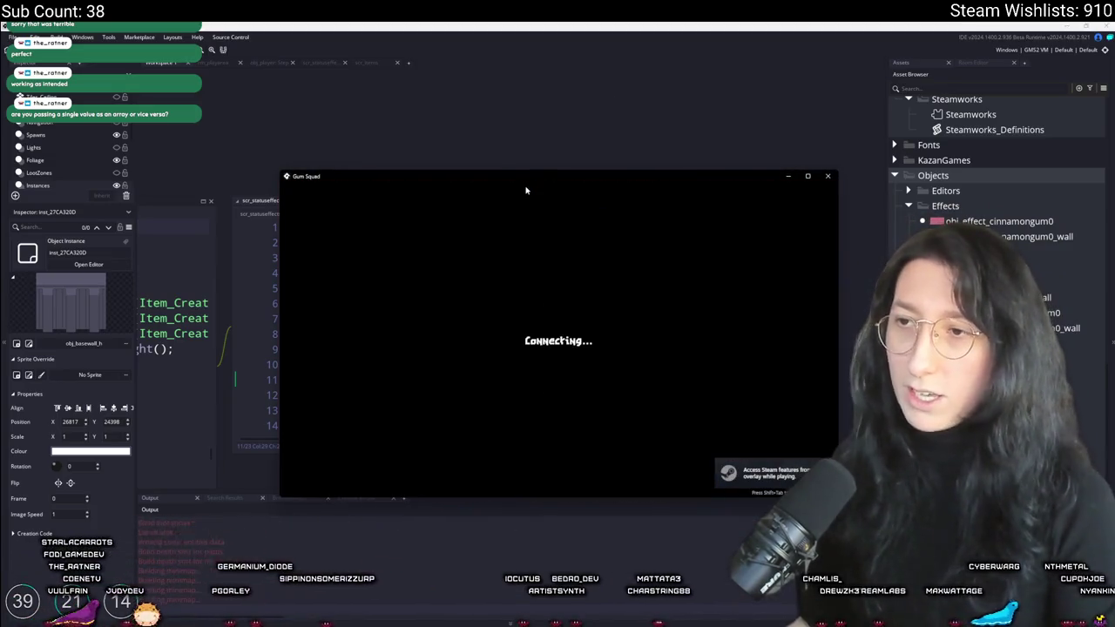
# Open and close the inventory in Gum Squad, then close the running game window
pyautogui.press('Tab')
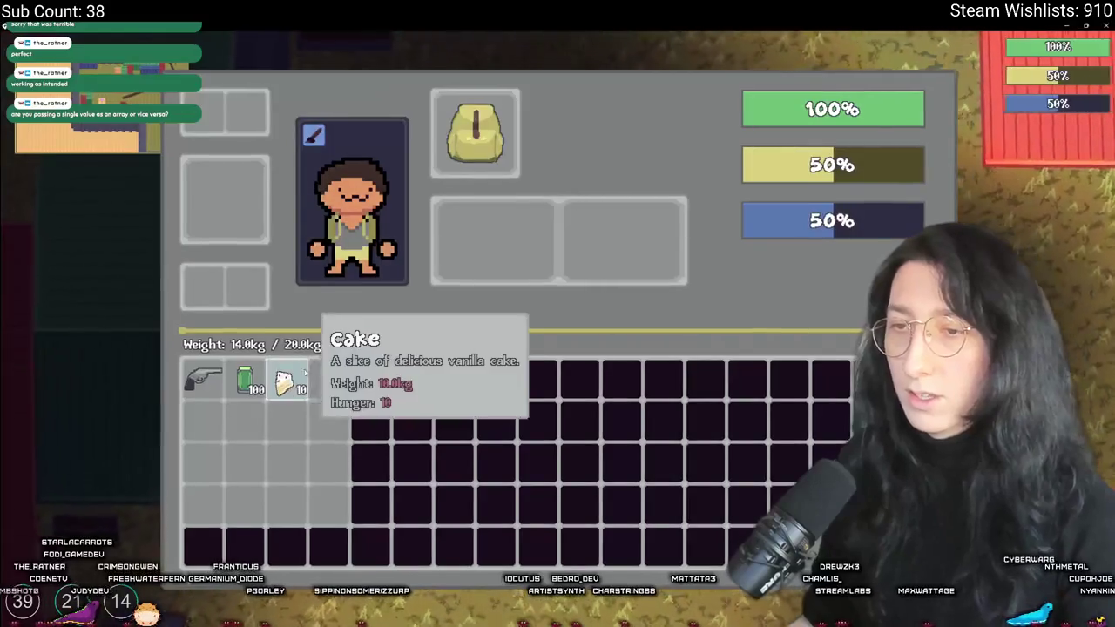
pyautogui.press('Tab')
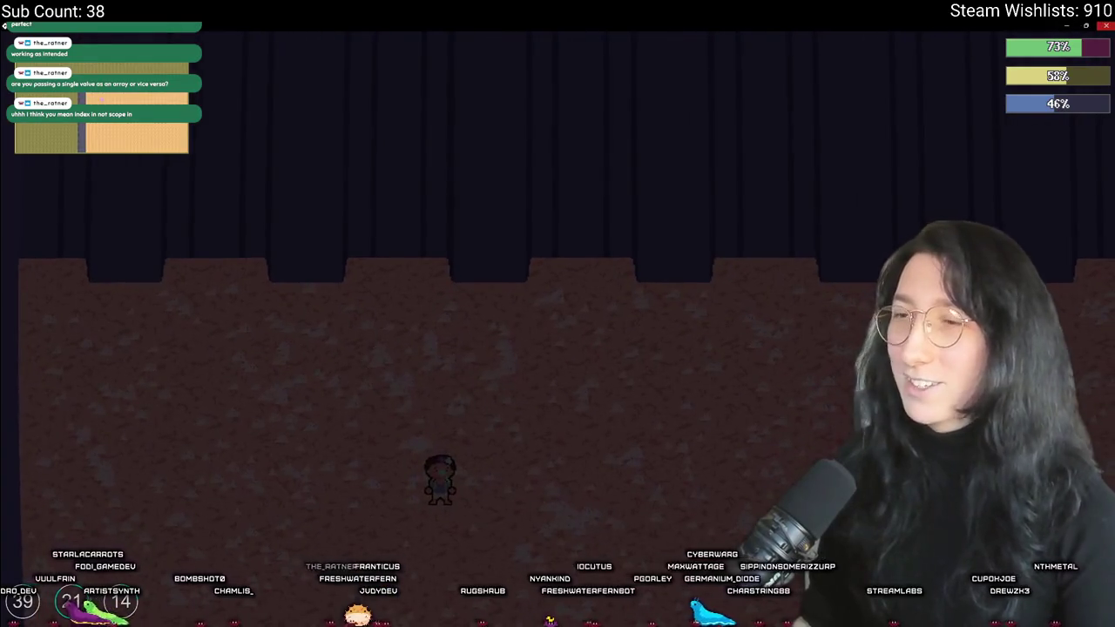
pyautogui.click(1106, 26)
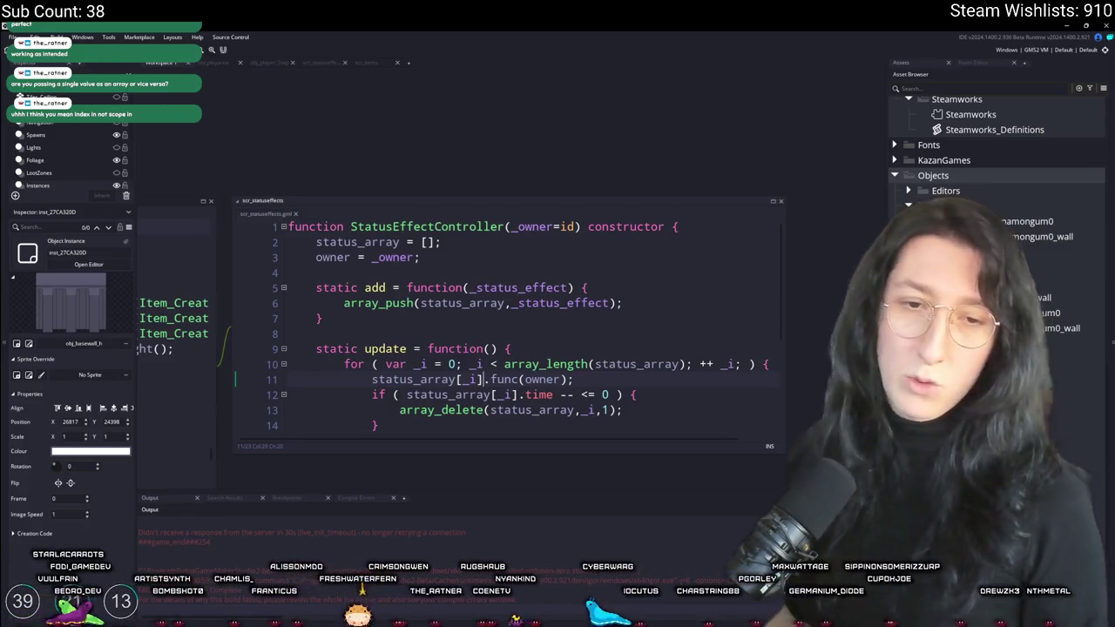
# Undo and retype [_i] after status_array on line 11, then go to the player's Create code
pyautogui.scroll(-2, 243, 317)
pyautogui.press('BackSpace')
pyautogui.press('BackSpace')
pyautogui.press('BackSpace')
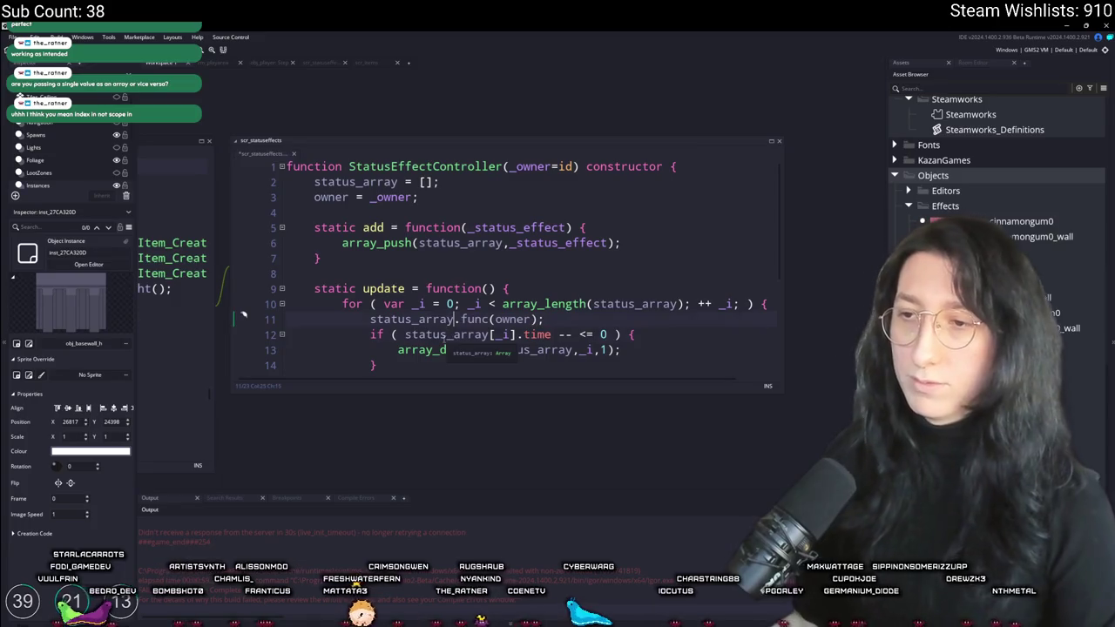
pyautogui.click(369, 320)
pyautogui.write('[_i]')
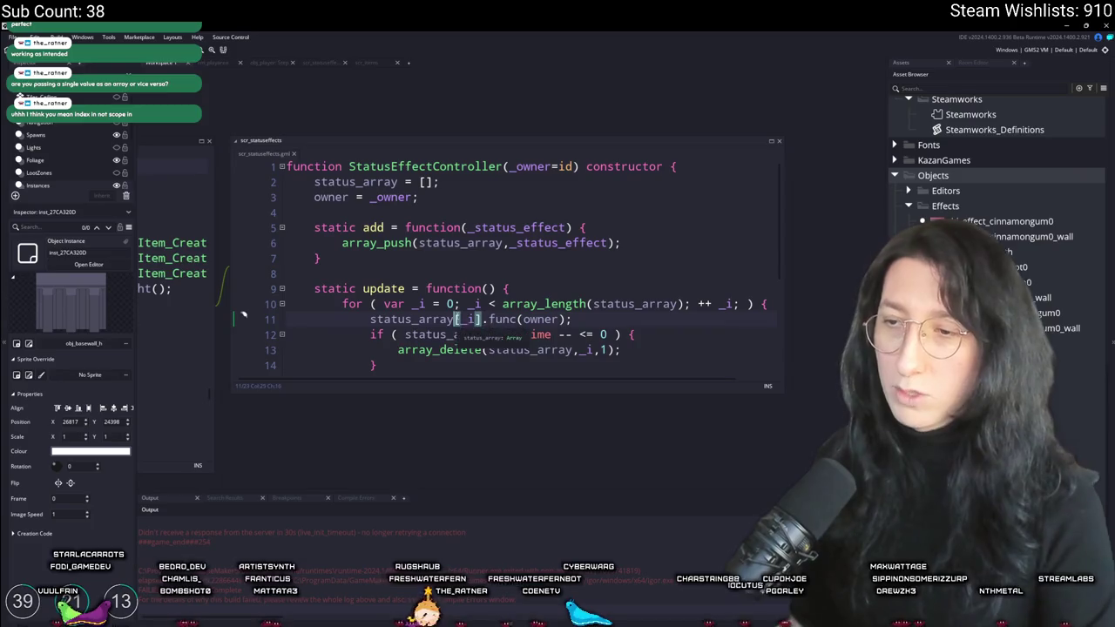
pyautogui.click(455, 319)
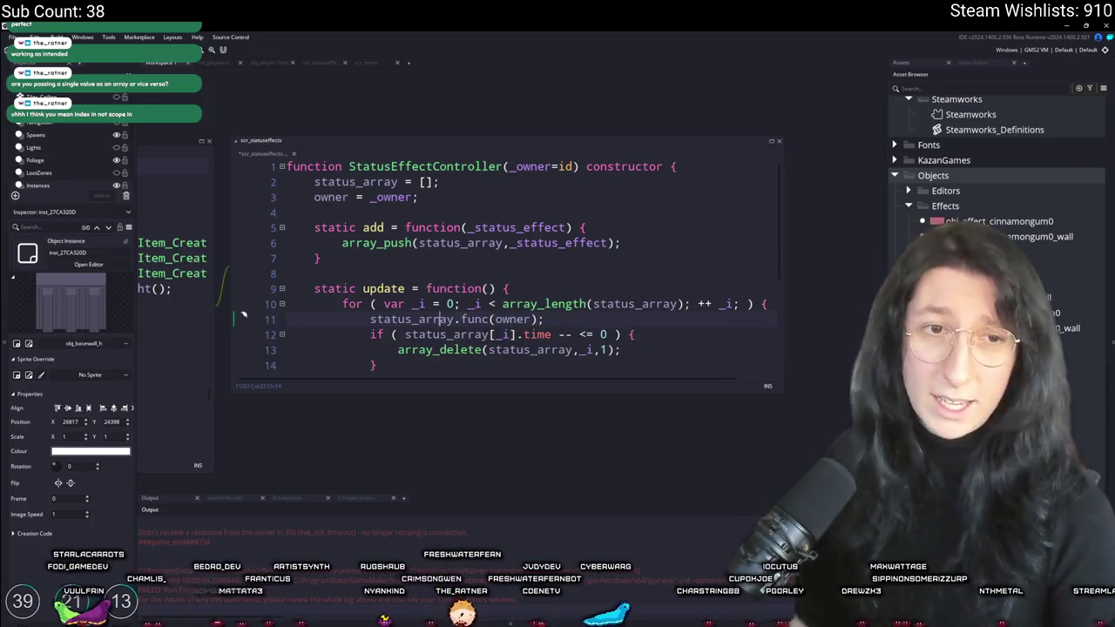
pyautogui.write('[_i]')
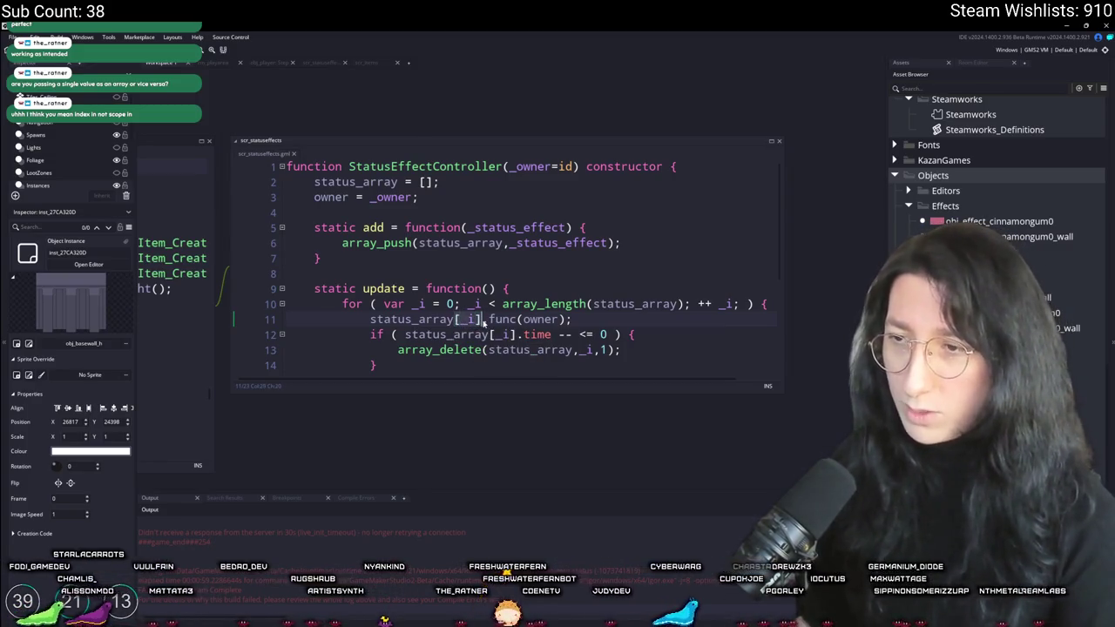
pyautogui.click(443, 319)
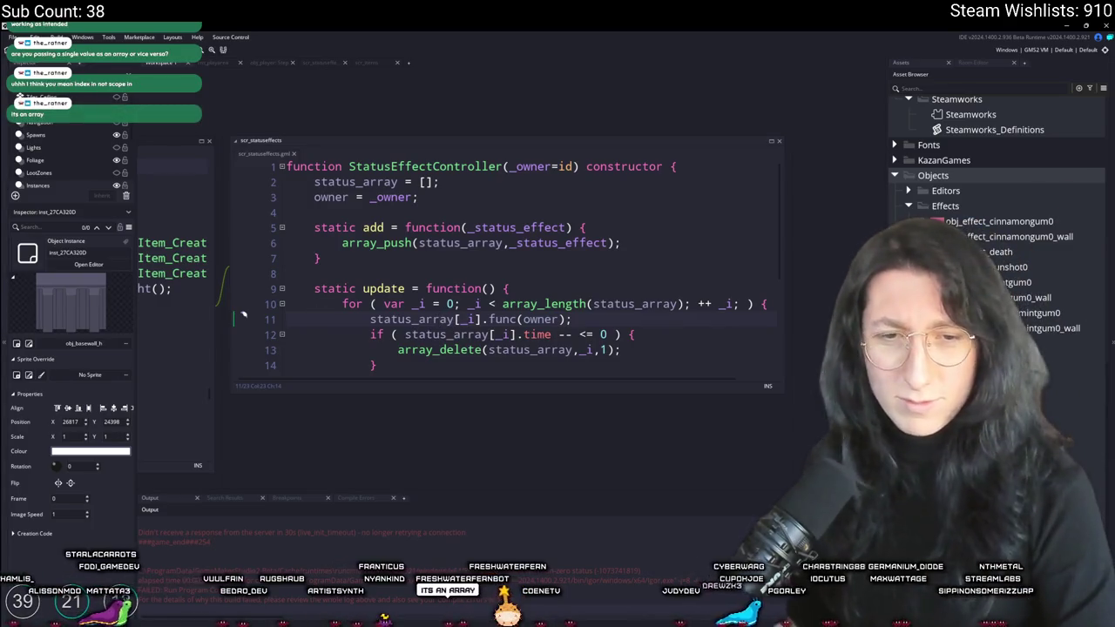
pyautogui.click(174, 279)
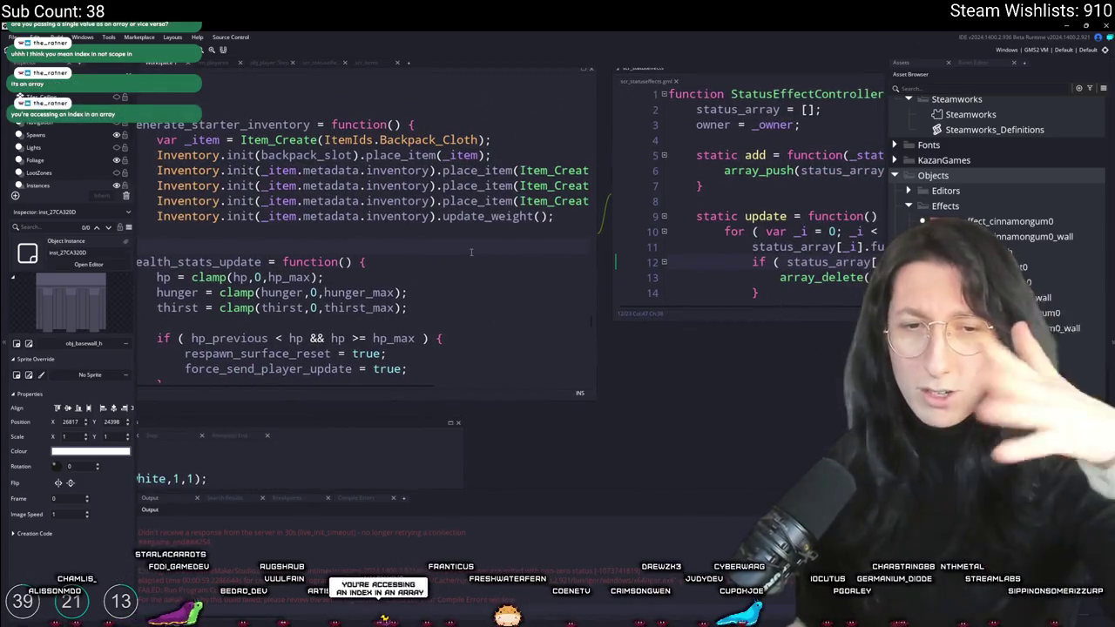
# Check the starter inventory code, then follow the cake's StatusEffect call in scr_items to its constructor
pyautogui.click(433, 168)
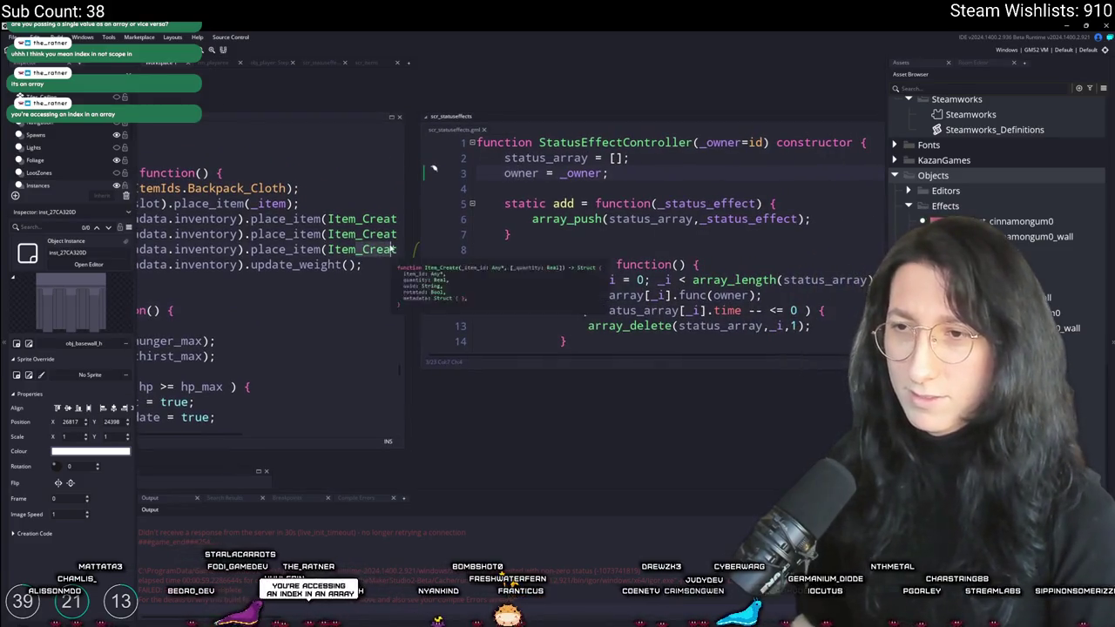
pyautogui.click(388, 265)
pyautogui.click(655, 278)
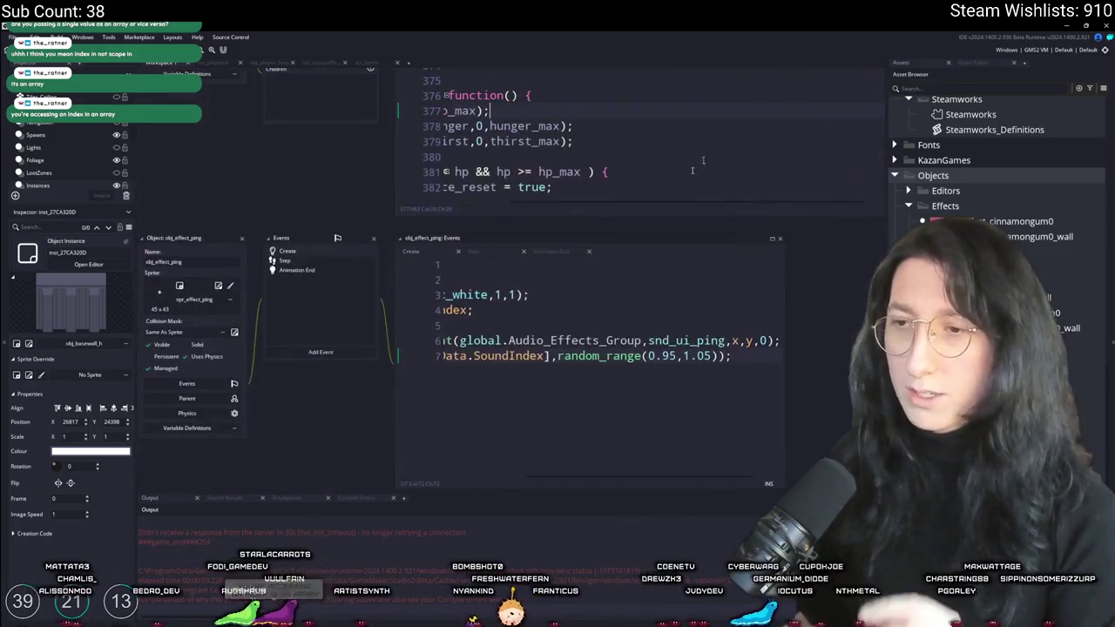
pyautogui.click(383, 64)
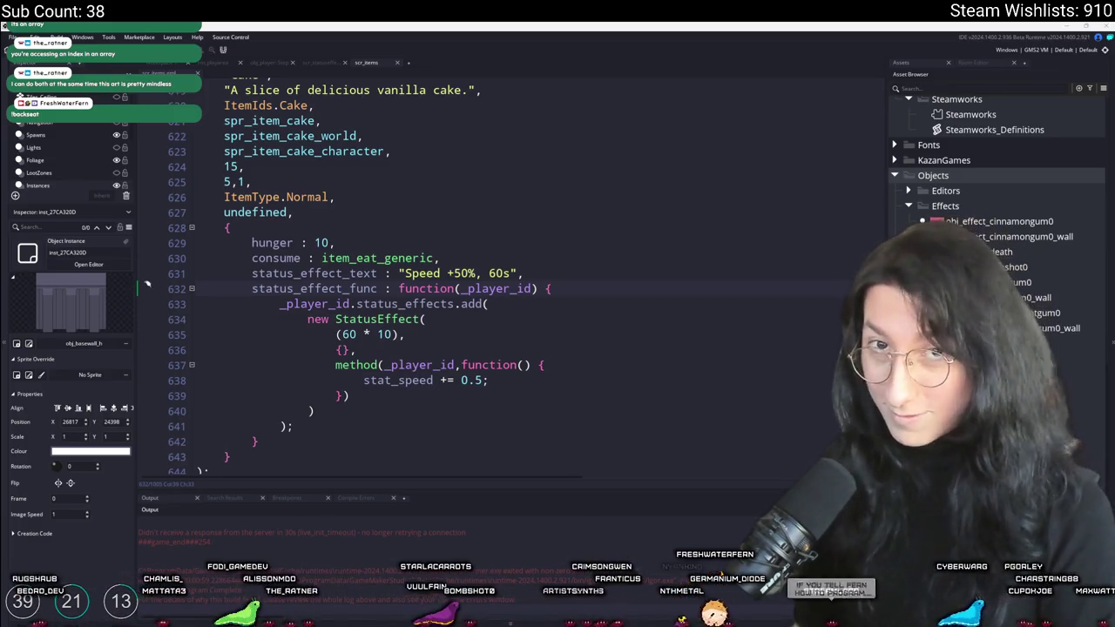
pyautogui.click(733, 274)
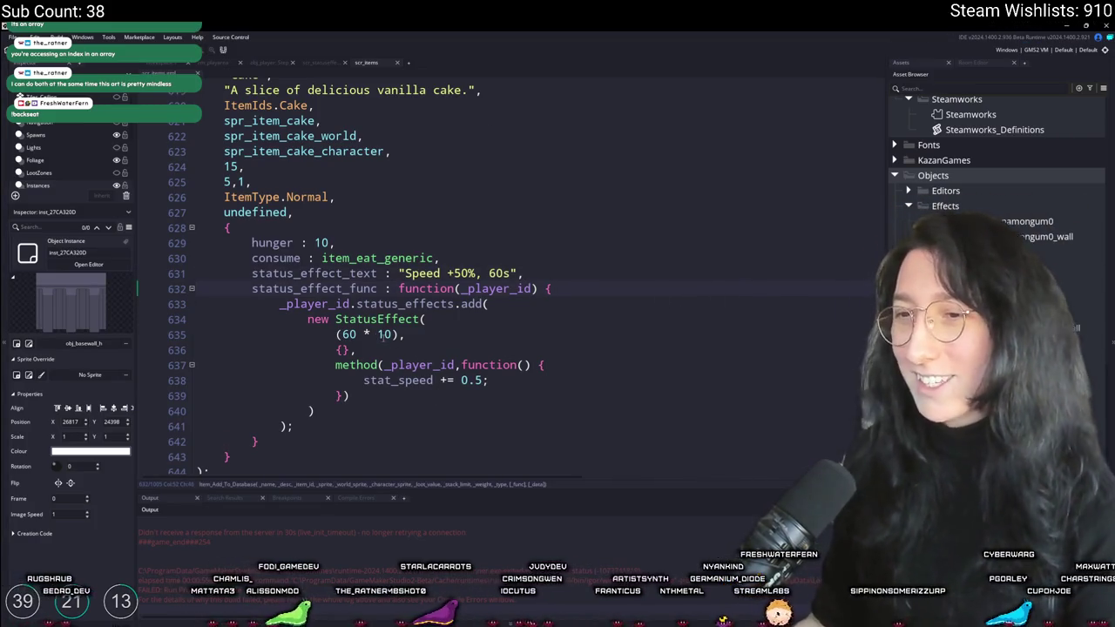
pyautogui.doubleClick(346, 335)
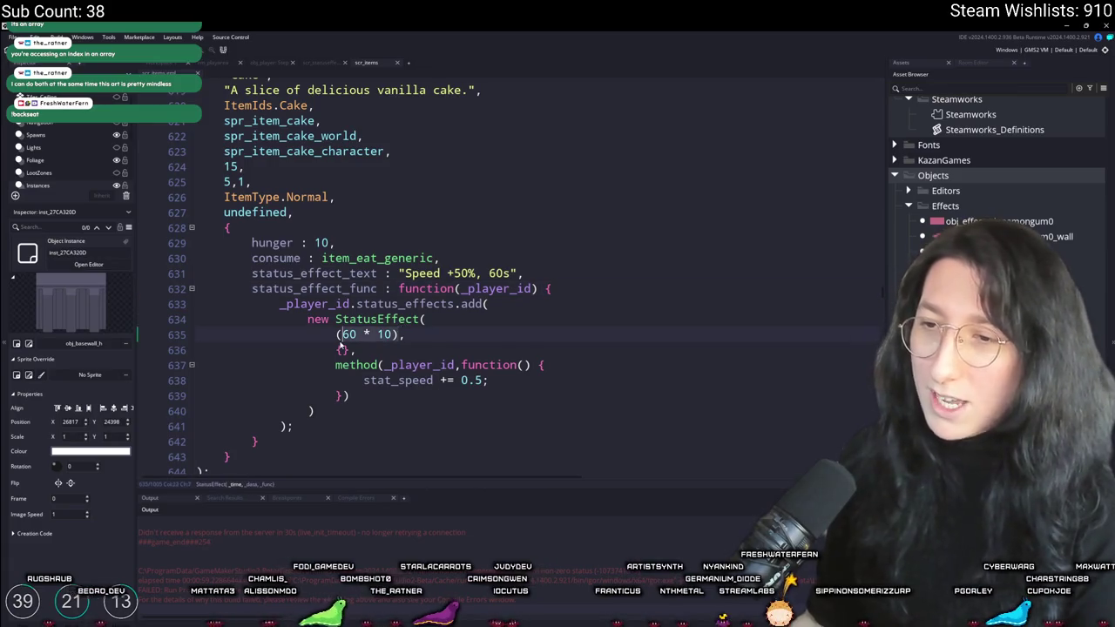
pyautogui.middleClick(384, 320)
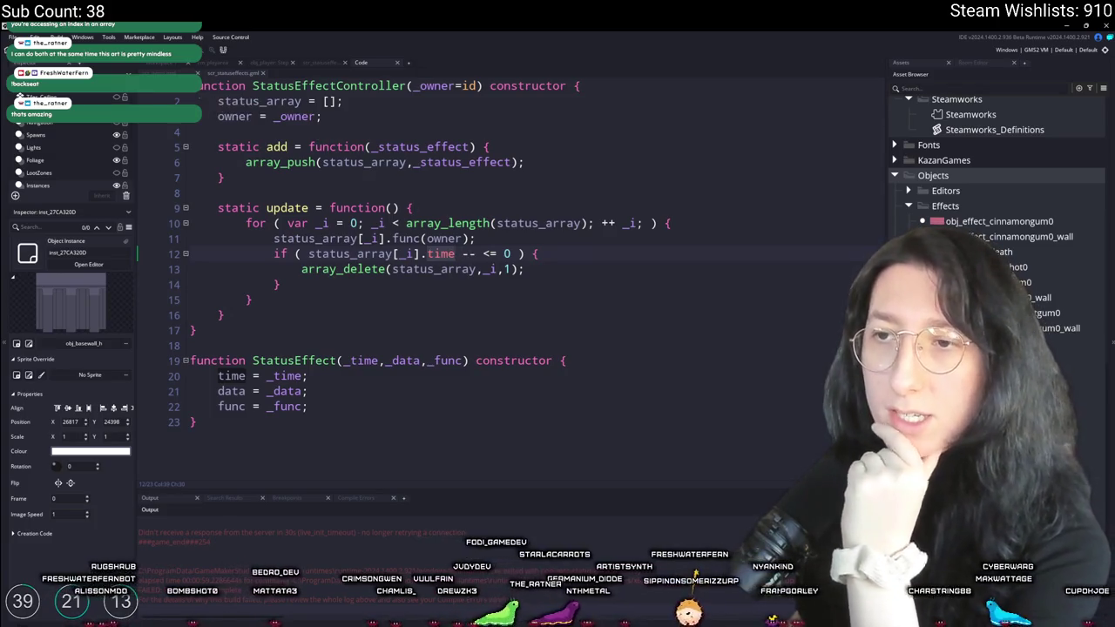
# Look through the player's Step event for the update call, then return to scr_statuseffects
pyautogui.scroll(-5, 313, 341)
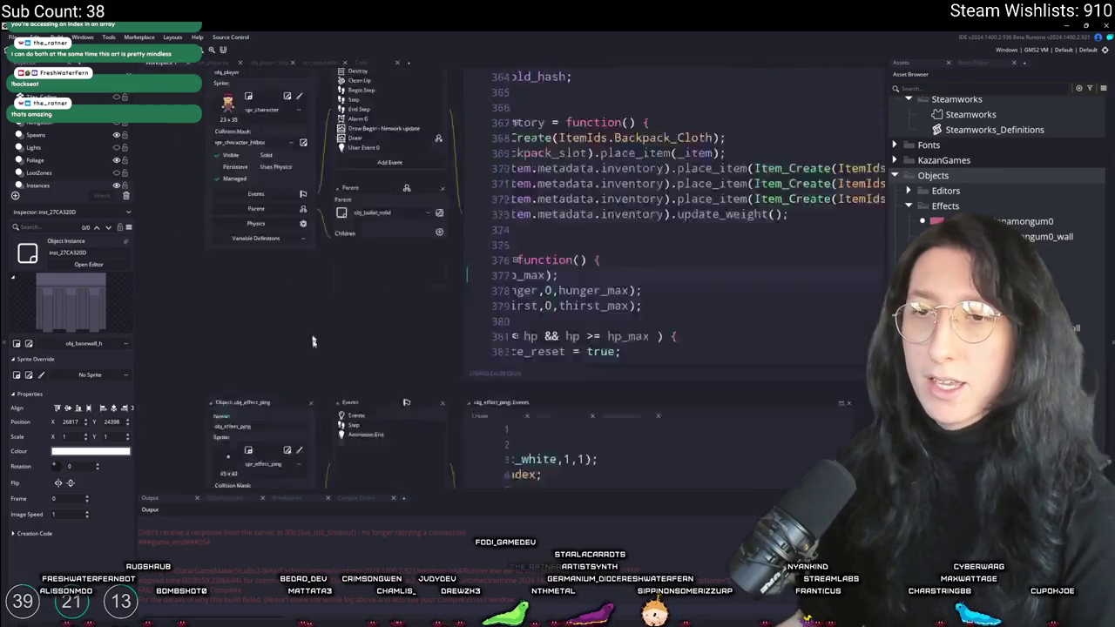
pyautogui.doubleClick(360, 208)
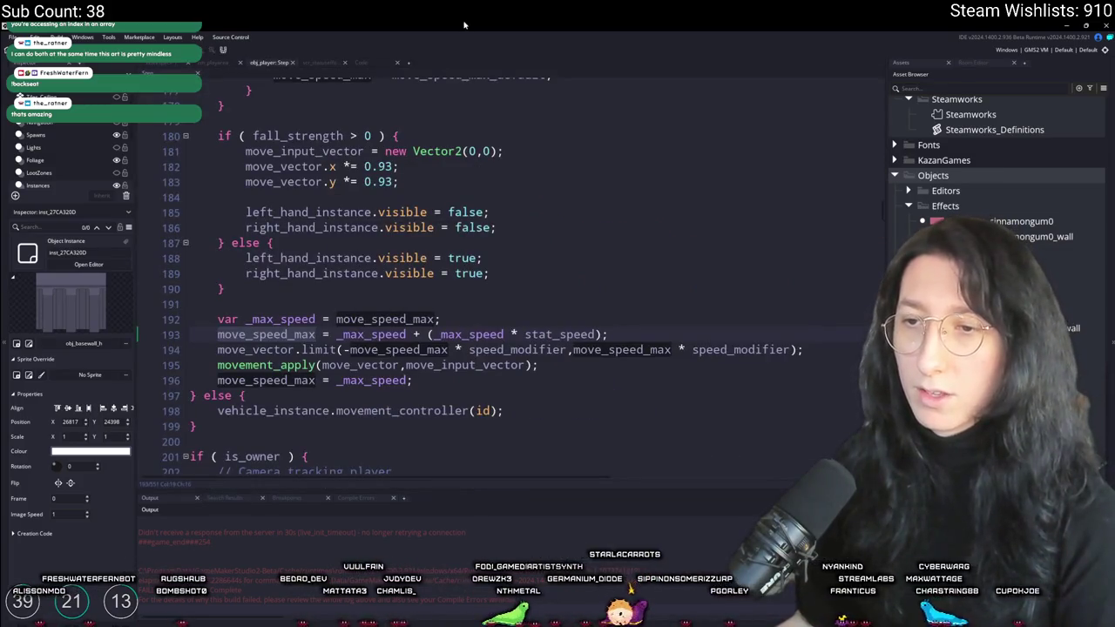
pyautogui.scroll(2, 413, 272)
pyautogui.write('.update')
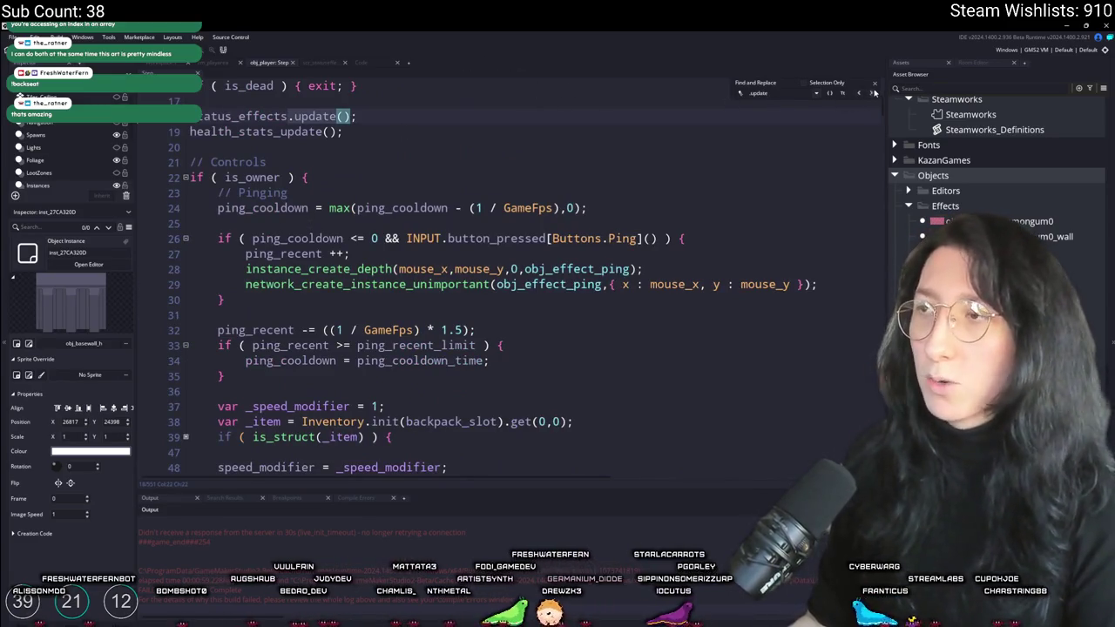
pyautogui.scroll(-15, 523, 261)
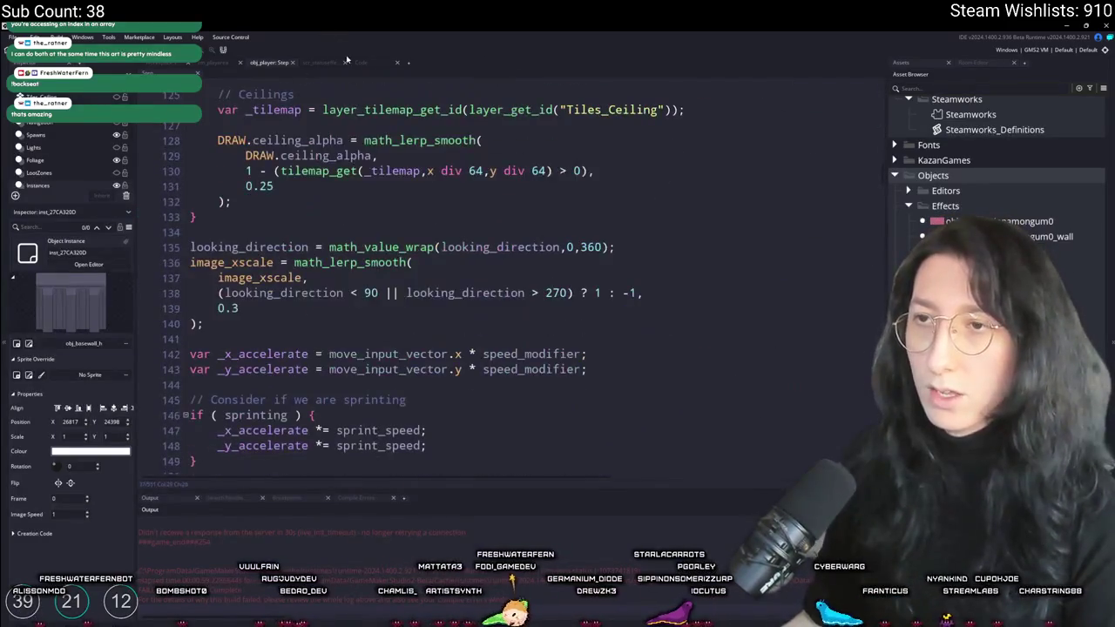
pyautogui.click(361, 63)
pyautogui.click(314, 64)
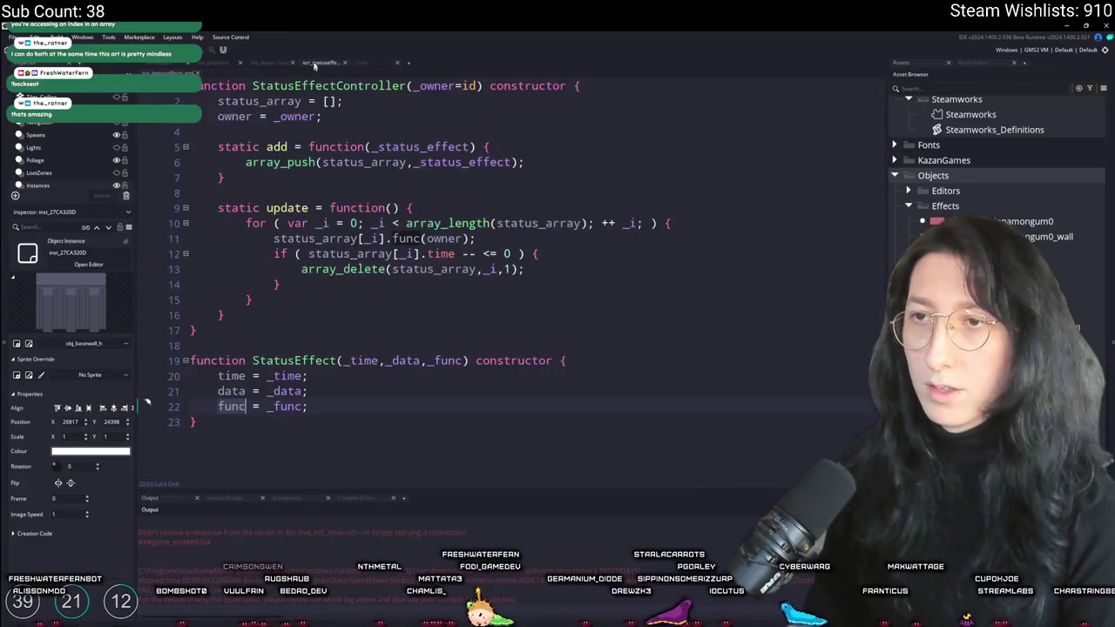
# Add '_i --;' below the array_delete line and save scr_statuseffects
pyautogui.click(497, 270)
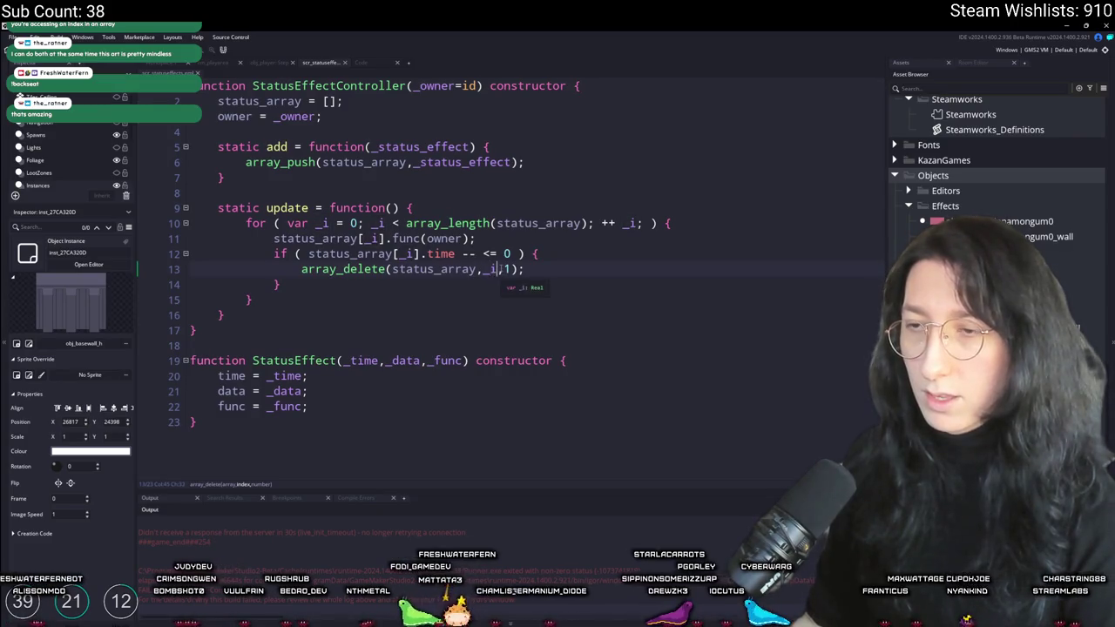
pyautogui.click(541, 271)
pyautogui.press('Return')
pyautogui.write('_i--')
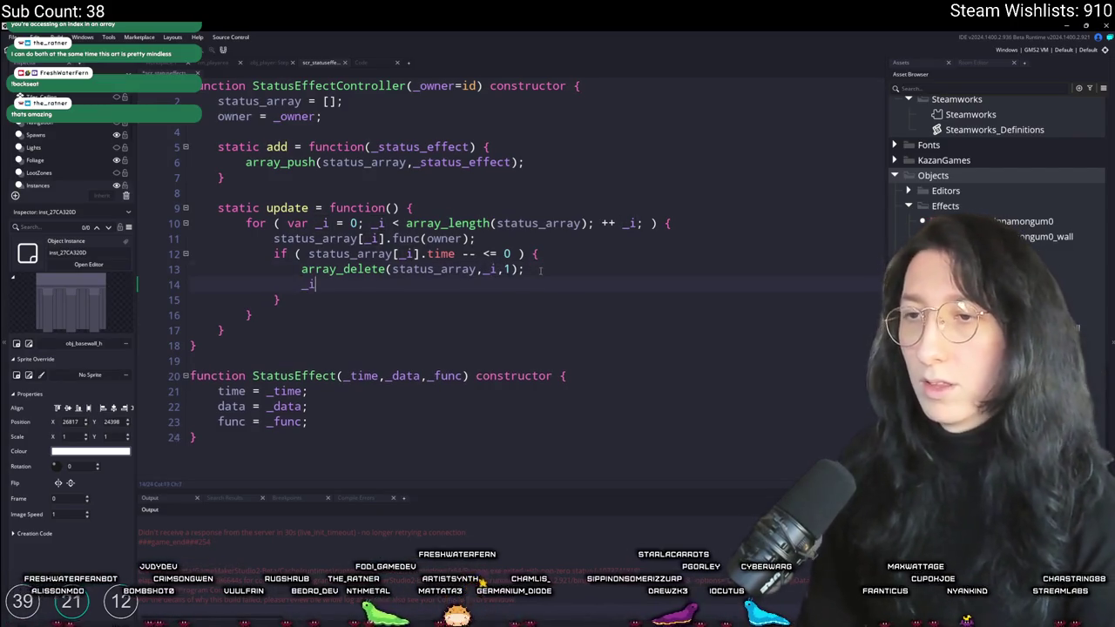
pyautogui.press('BackSpace')
pyautogui.press('BackSpace')
pyautogui.write('--;')
pyautogui.hotkey('ctrl', 's')
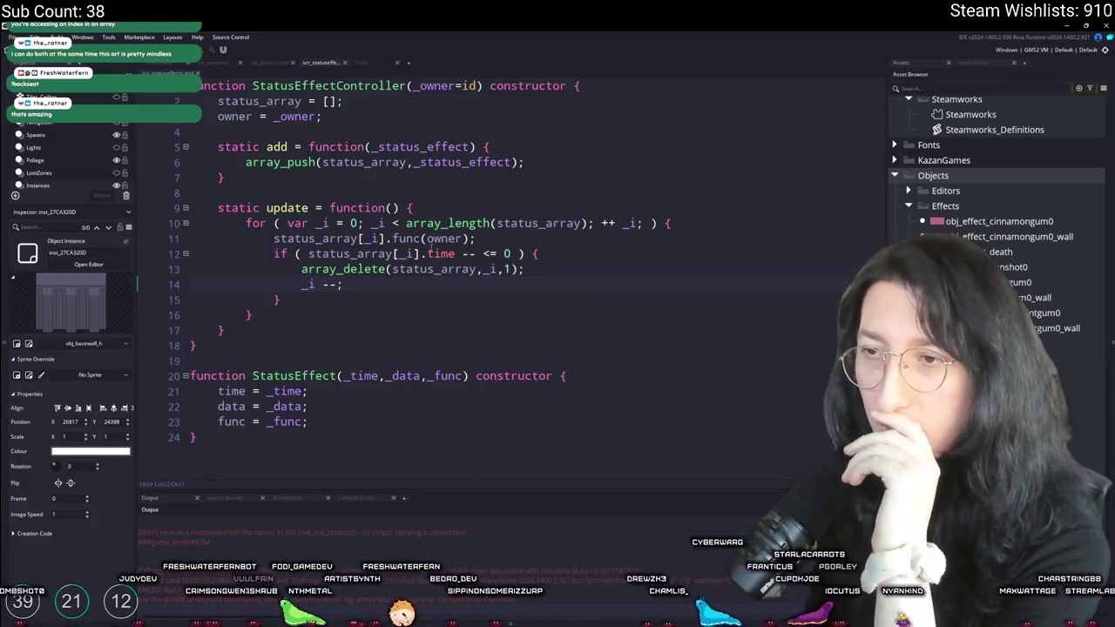
pyautogui.click(455, 254)
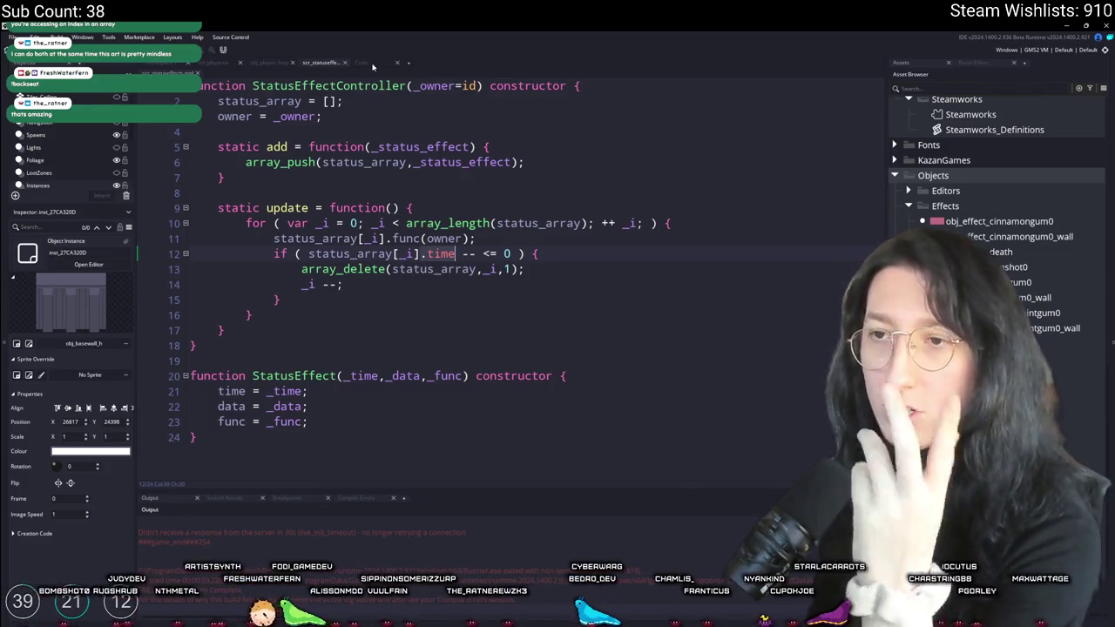
pyautogui.click(258, 64)
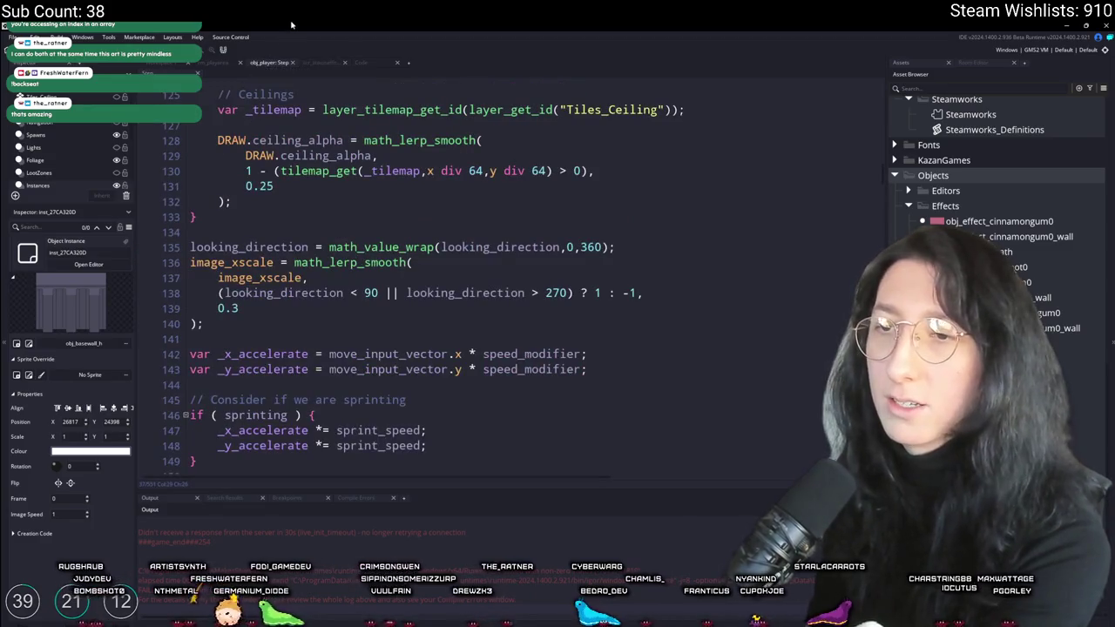
# Search the player Step code for max_speed and add log(stat_speed) after the speed calculation
pyautogui.scroll(-20, 511, 399)
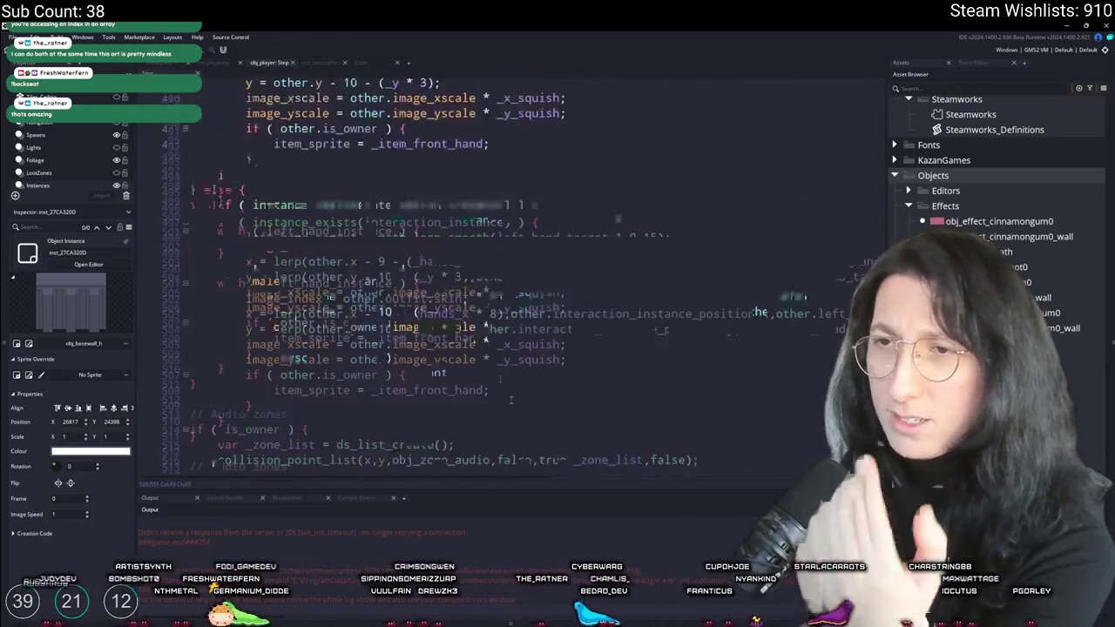
pyautogui.scroll(20, 511, 399)
pyautogui.scroll(10, 383, 170)
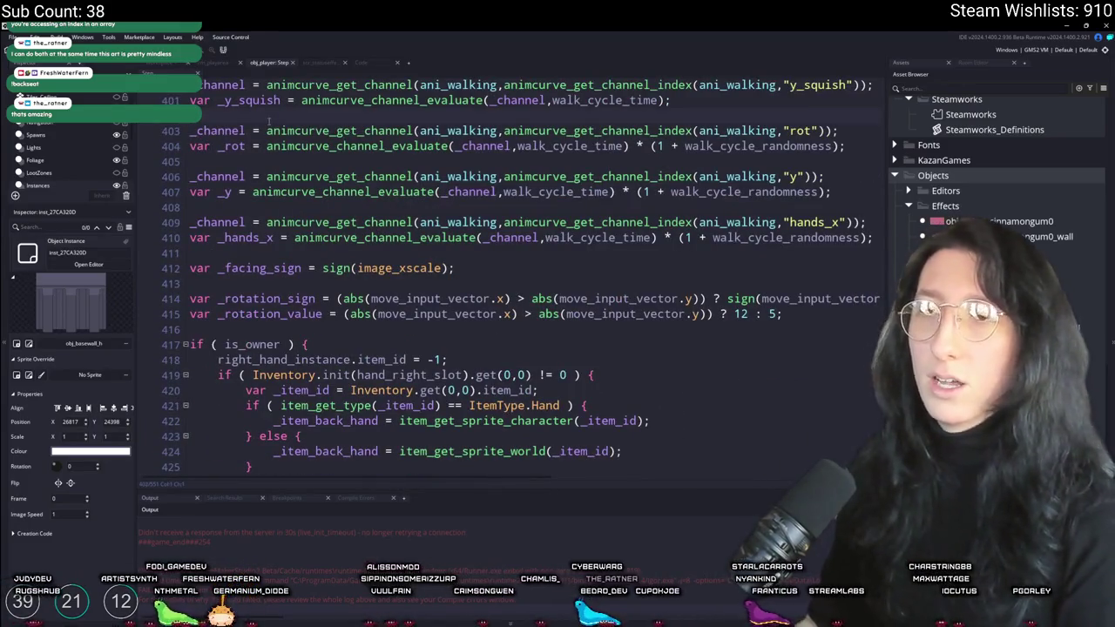
pyautogui.hotkey('ctrl', 'f')
pyautogui.write('max_speed')
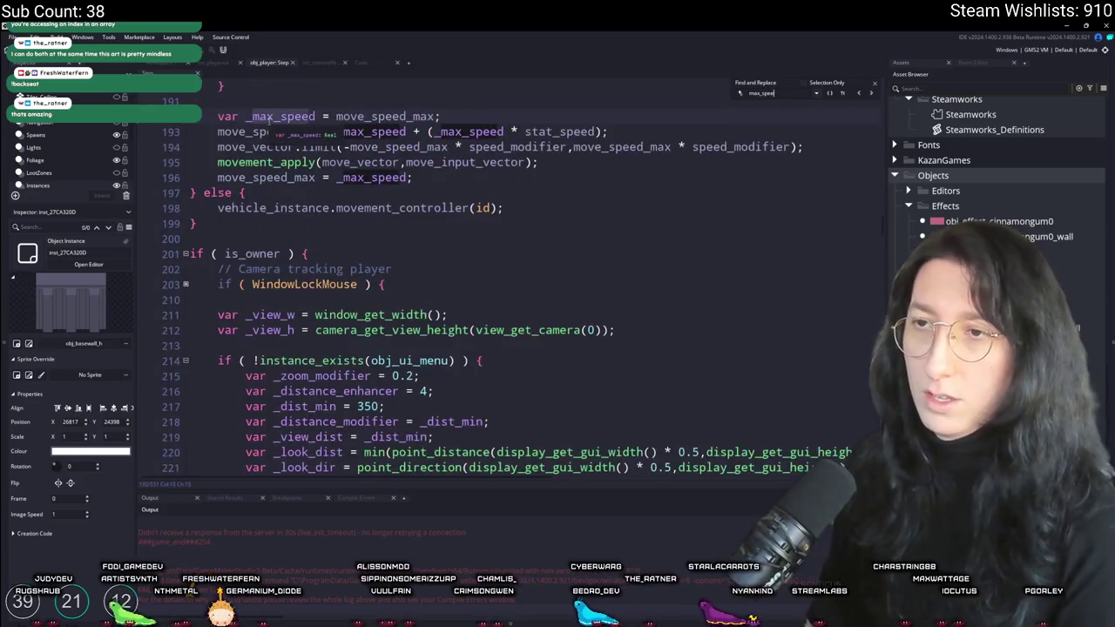
pyautogui.scroll(2, 453, 189)
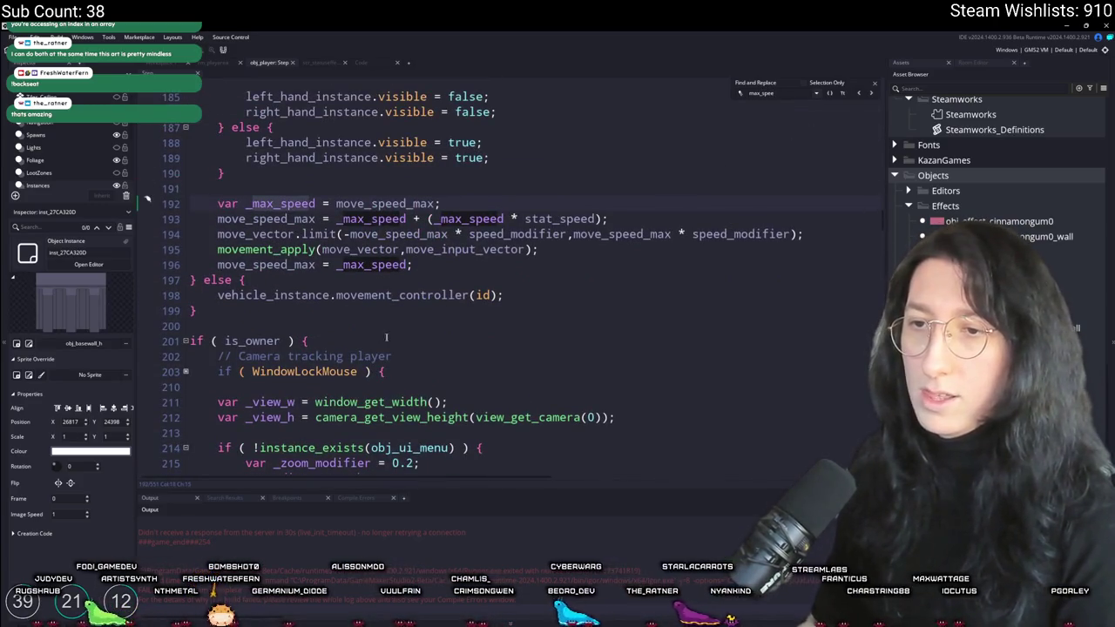
pyautogui.scroll(1, 268, 264)
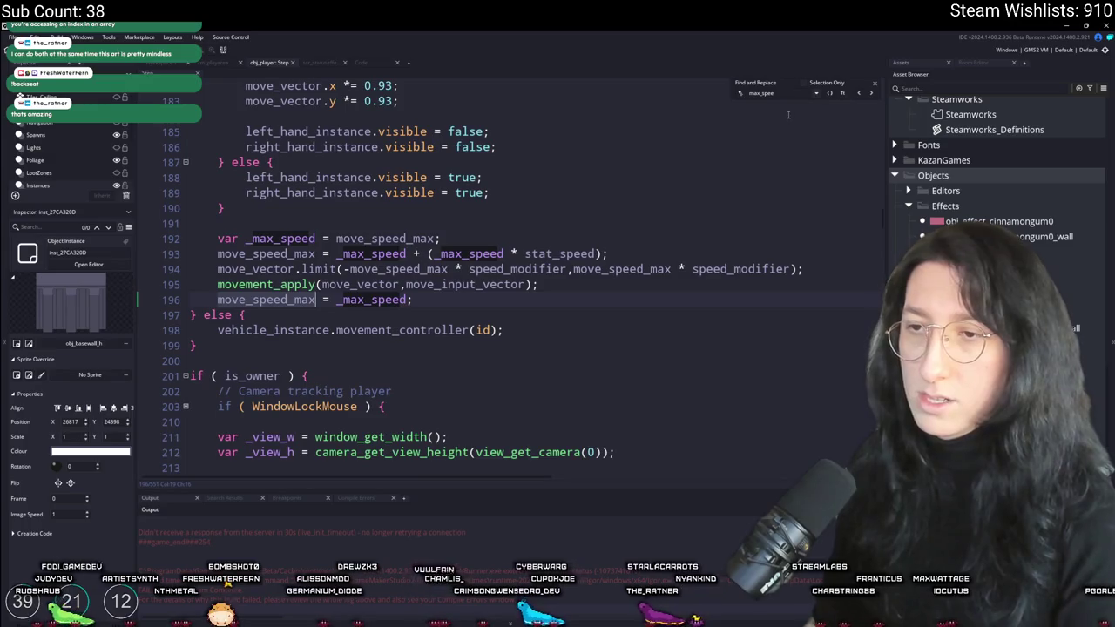
pyautogui.press('Escape')
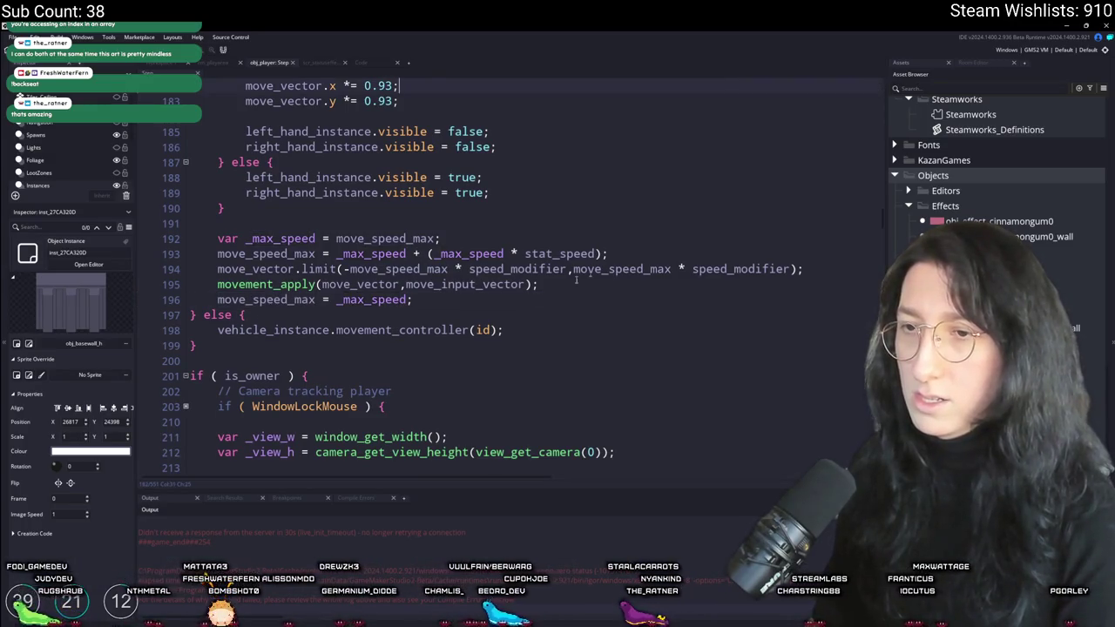
pyautogui.doubleClick(528, 254)
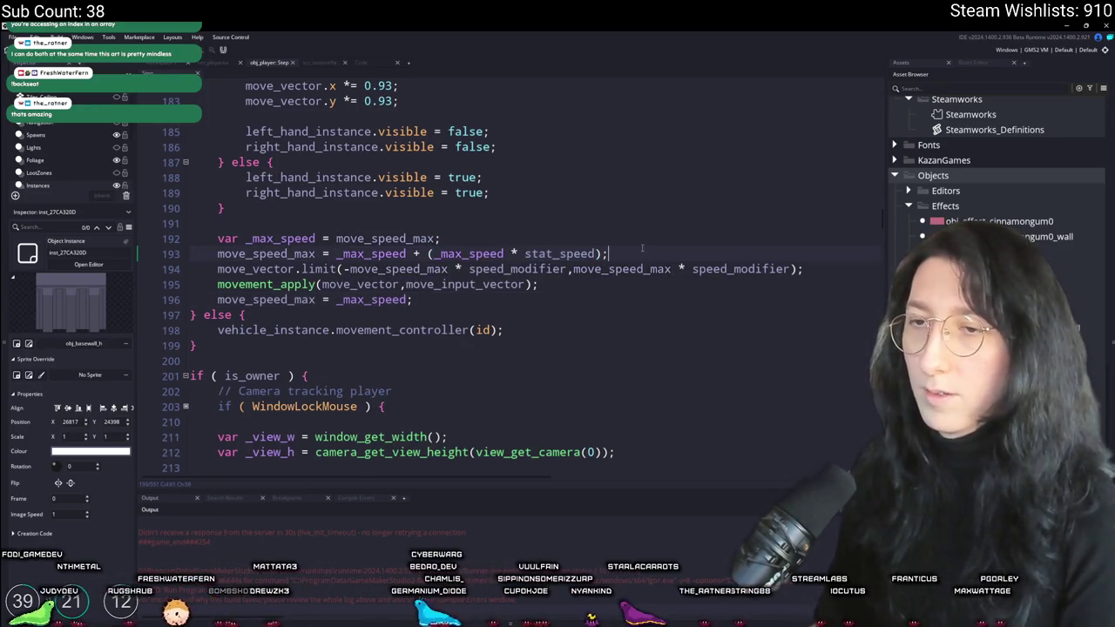
pyautogui.press('Return')
pyautogui.write('log(stat_speed)')
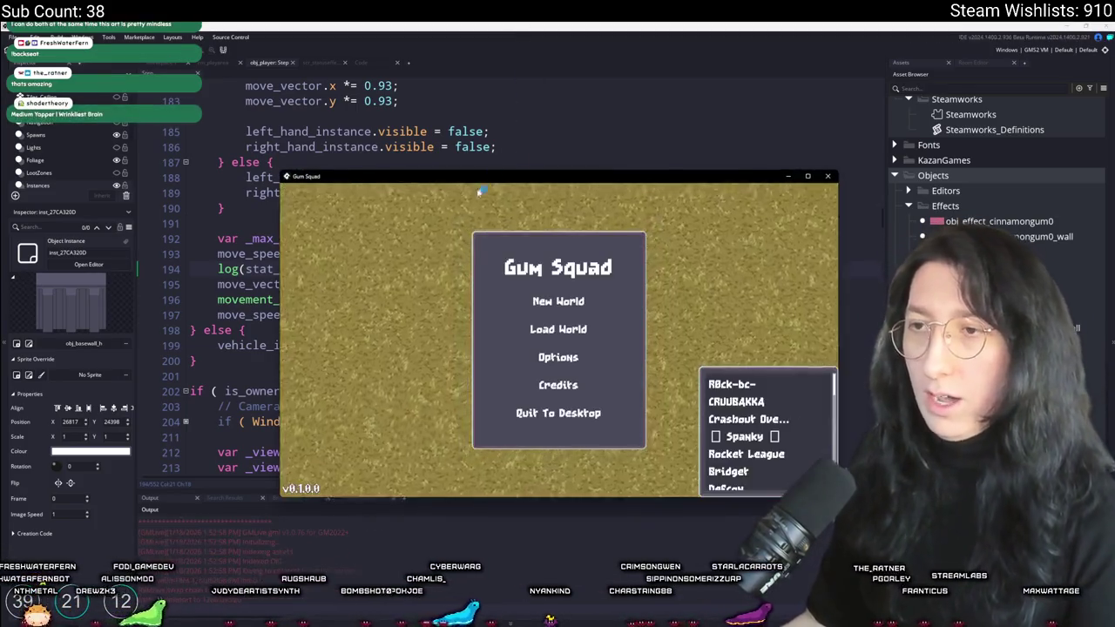
# Start the game through New World and Create Lobby, then close its window
pyautogui.click(503, 229)
pyautogui.click(533, 409)
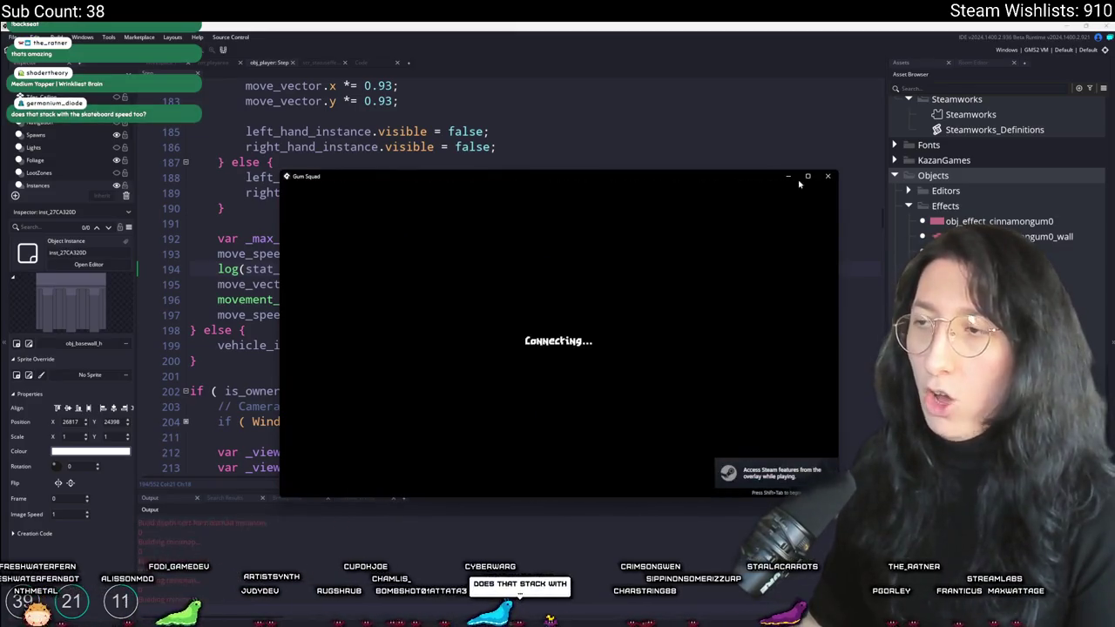
pyautogui.click(828, 176)
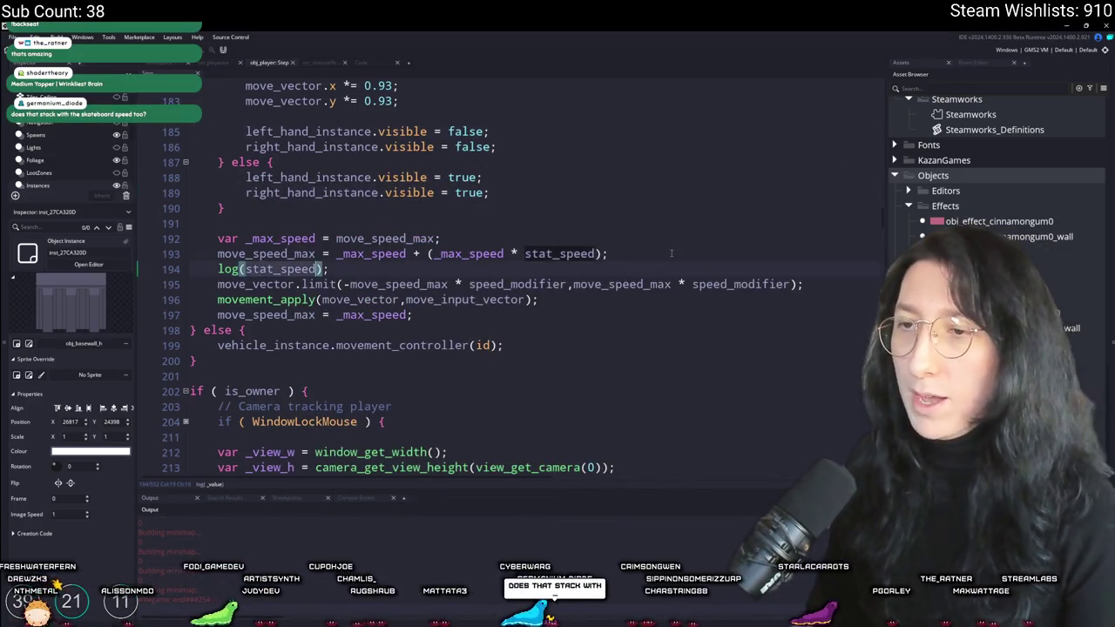
pyautogui.scroll(20, 671, 253)
pyautogui.click(392, 304)
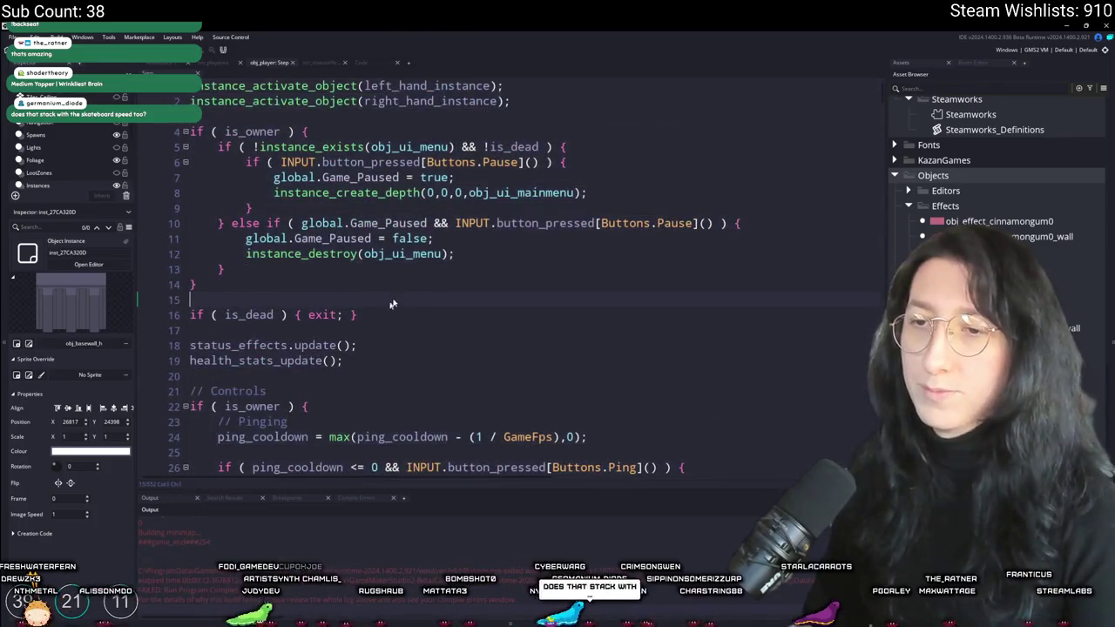
# Add 'stat_speed = 0;' and a duplicated 'stat_damage_reduction = 0;' above status_effects.update()
pyautogui.press('Return')
pyautogui.write('stat_speed = 0;')
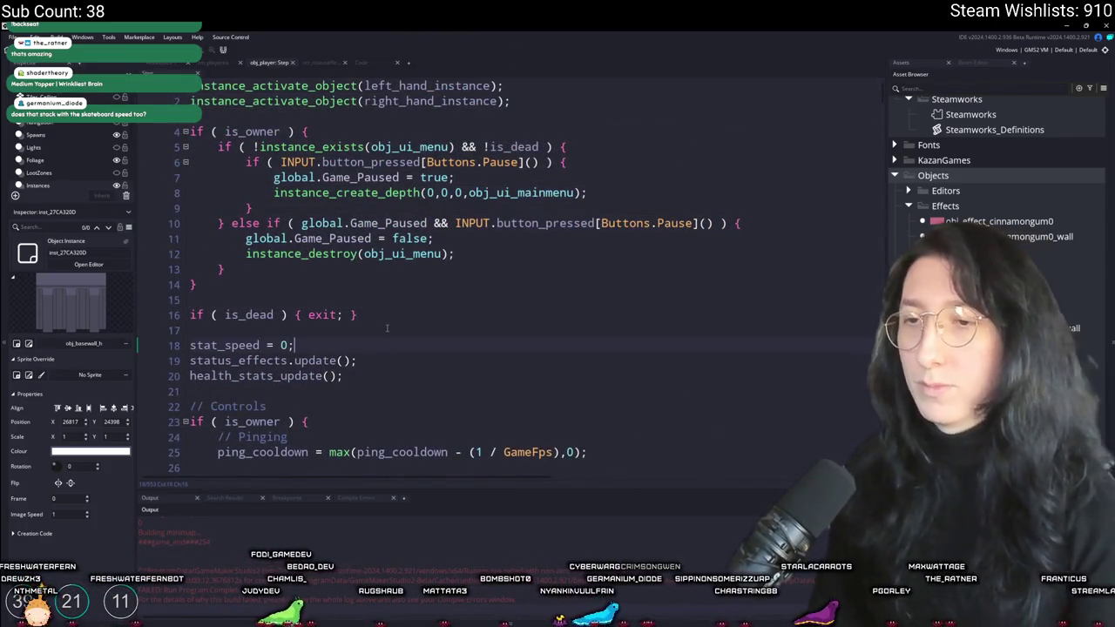
pyautogui.hotkey('ctrl', 'd')
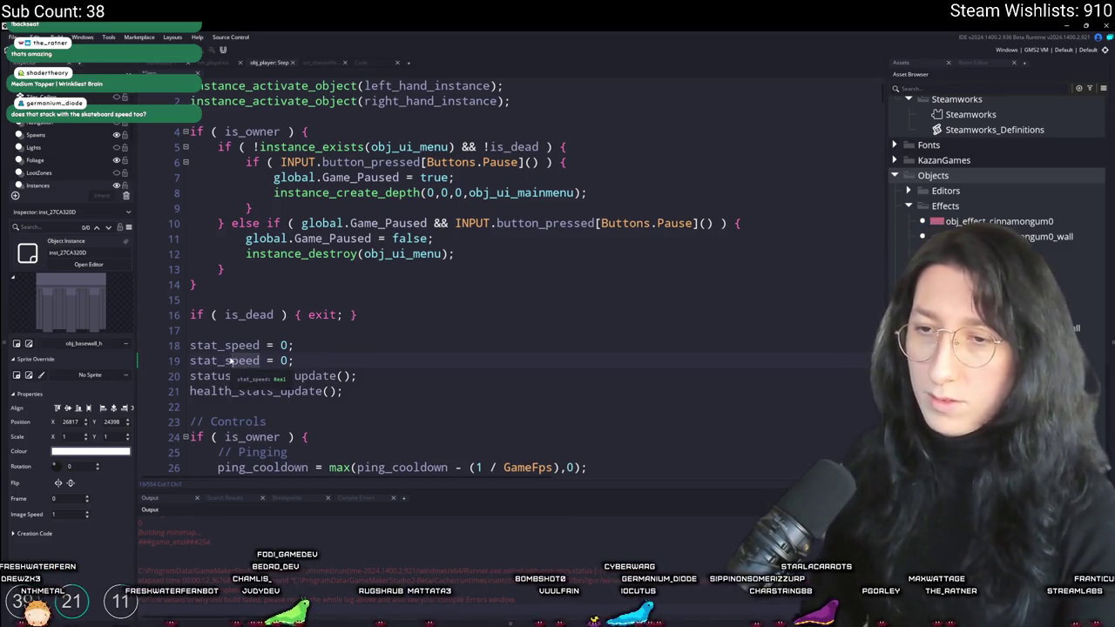
pyautogui.write('duccti')
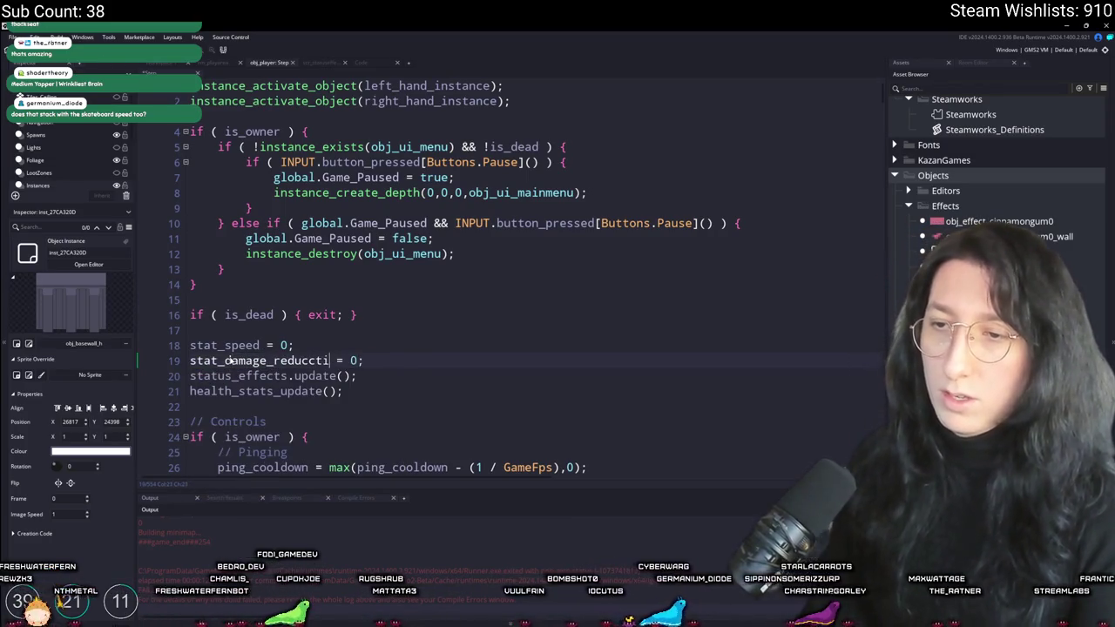
pyautogui.press('BackSpace')
pyautogui.press('BackSpace')
pyautogui.press('BackSpace')
pyautogui.write('t')
pyautogui.scroll(-2, 427, 365)
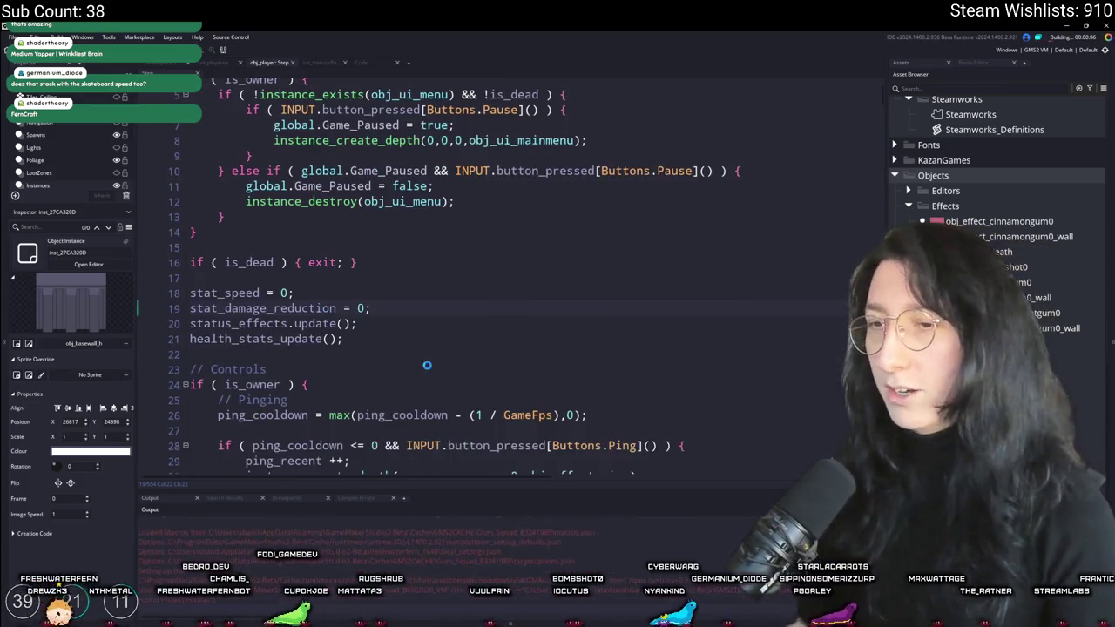
pyautogui.scroll(-20, 437, 308)
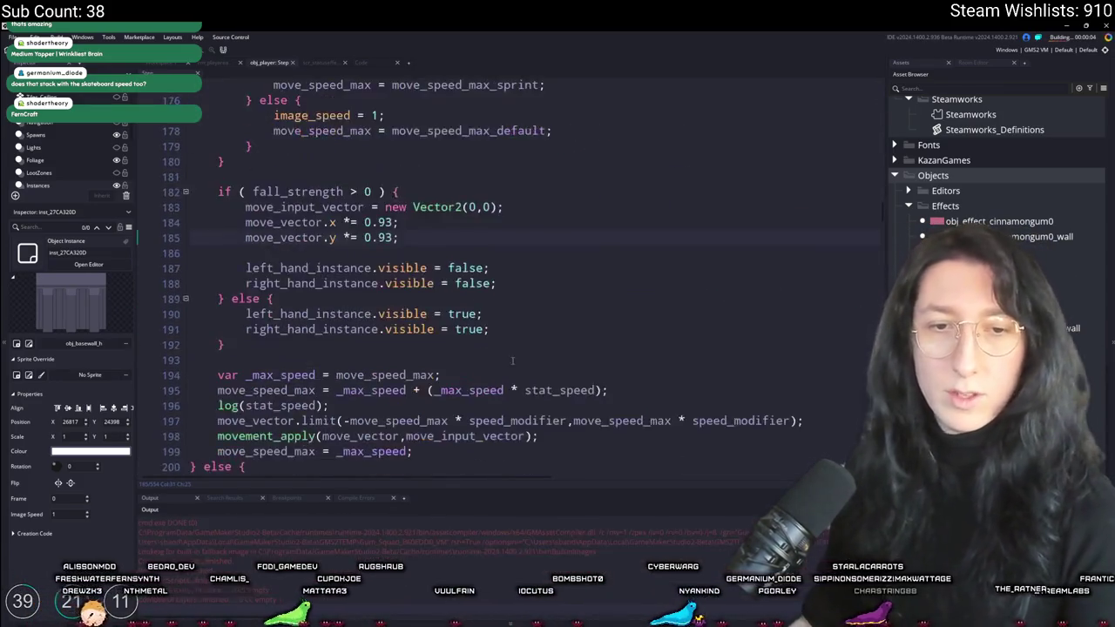
pyautogui.scroll(-10, 494, 343)
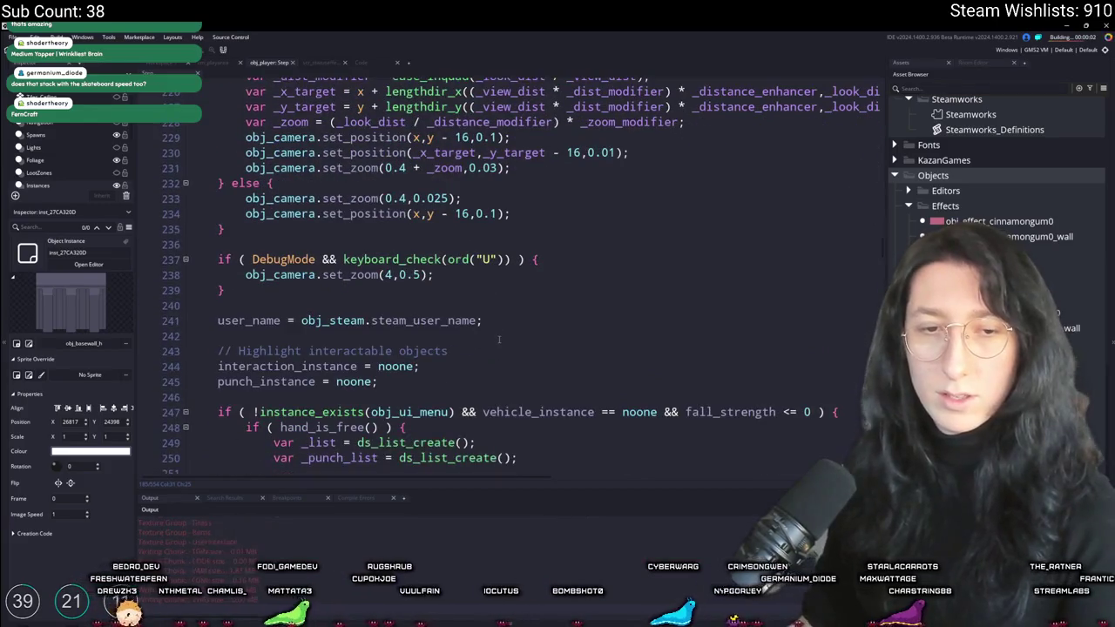
pyautogui.scroll(-2, 498, 318)
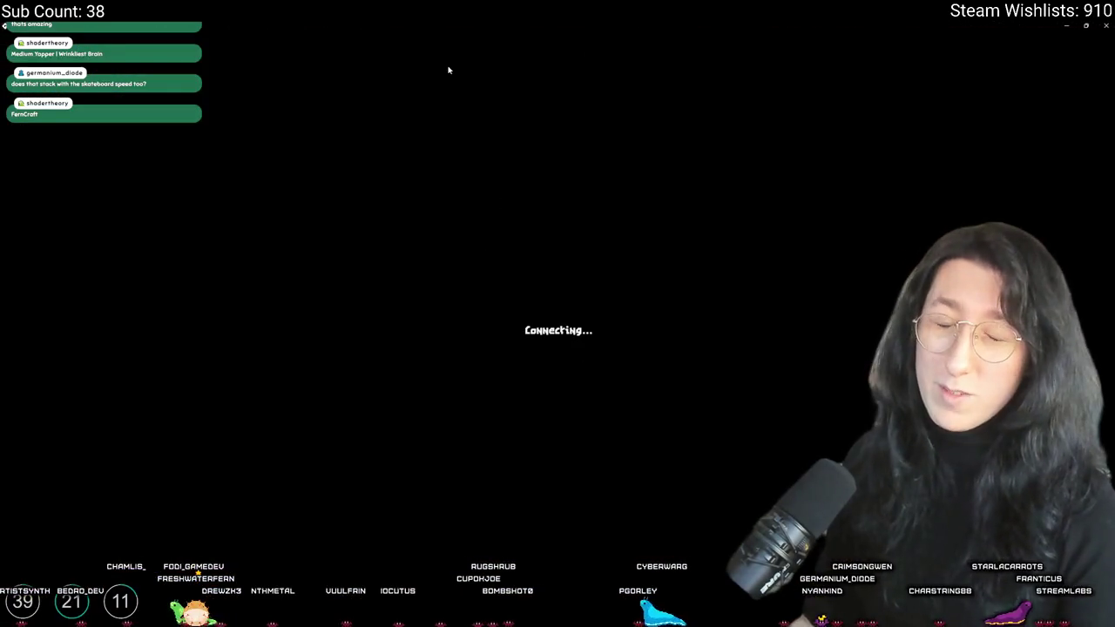
# Walk the character around the field, opening and closing the inventory along the way
pyautogui.press('w')
pyautogui.press('d')
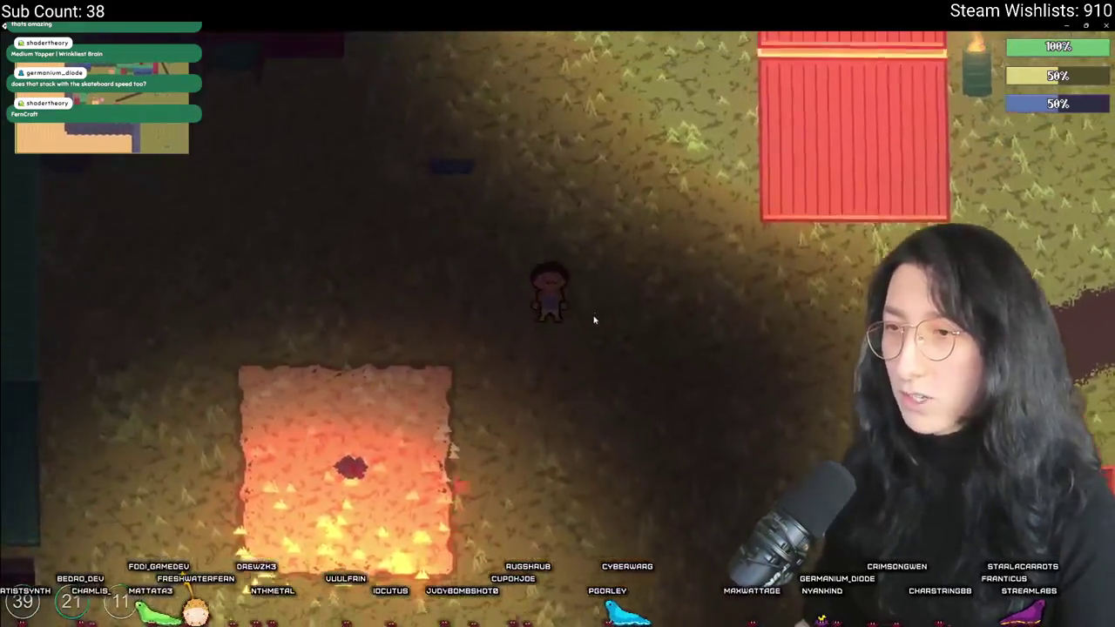
pyautogui.press('Tab')
pyautogui.press('Tab')
pyautogui.press('d')
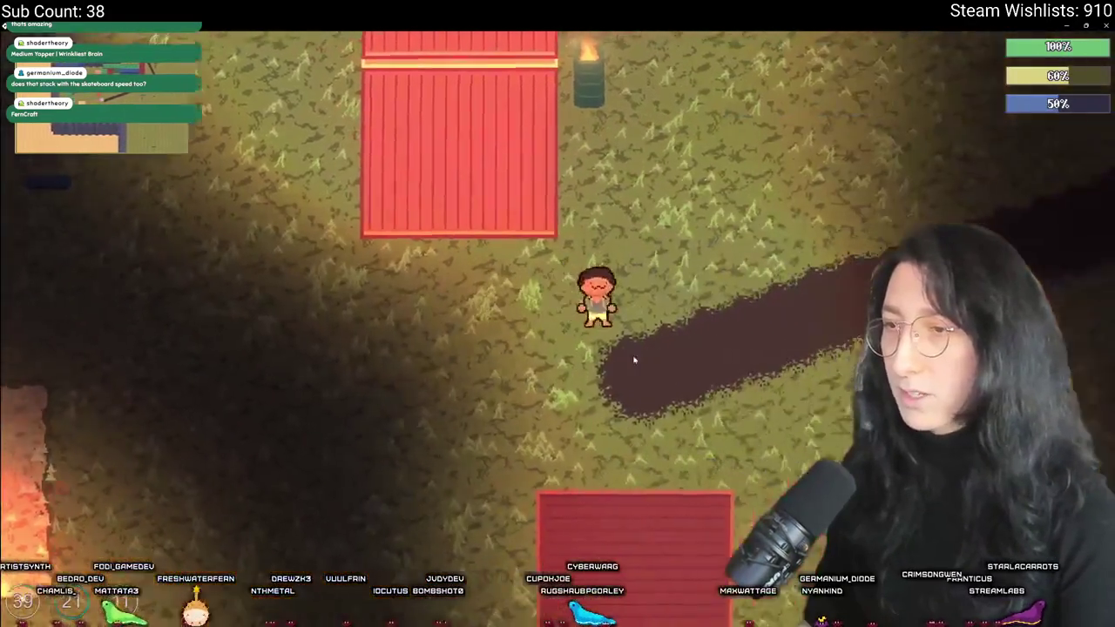
pyautogui.press('Tab')
pyautogui.press('Tab')
pyautogui.press('d')
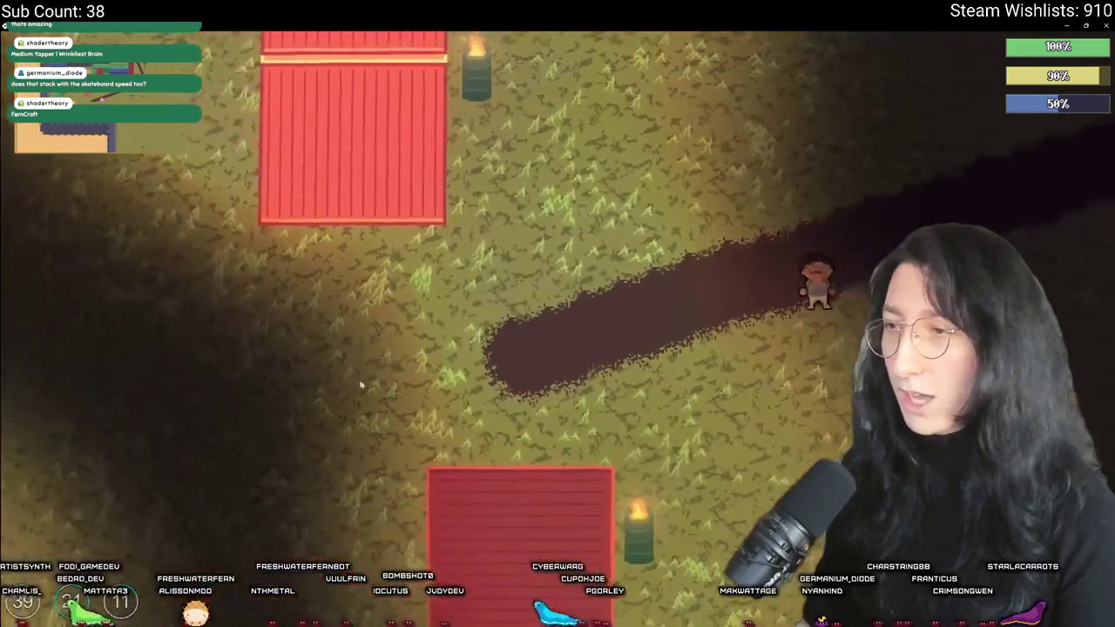
pyautogui.press('a')
pyautogui.press('a')
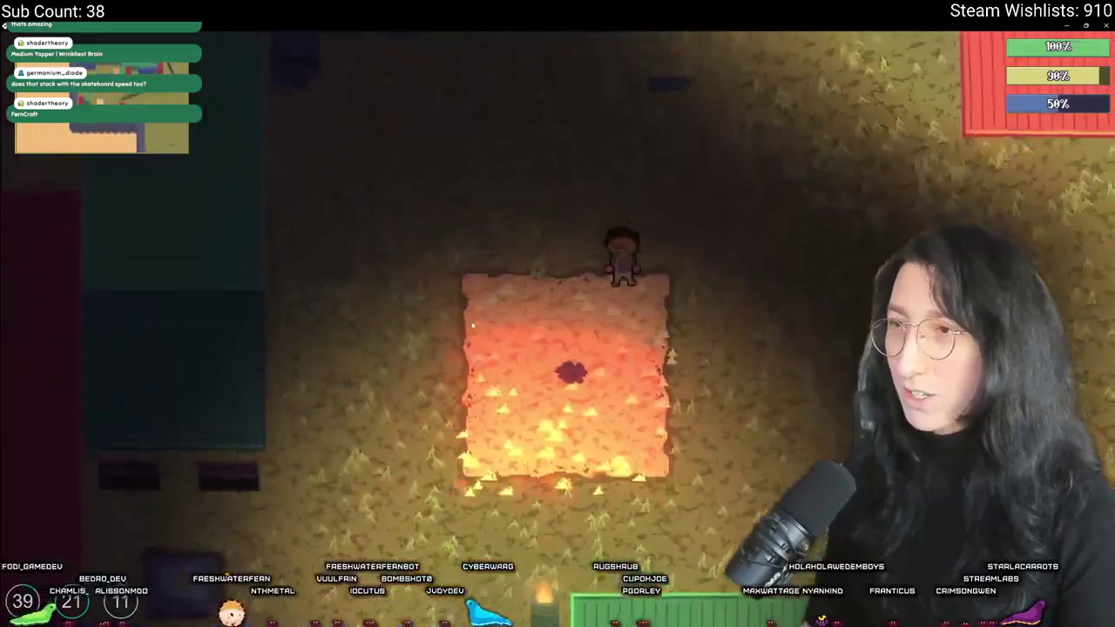
pyautogui.press('d')
pyautogui.press('d')
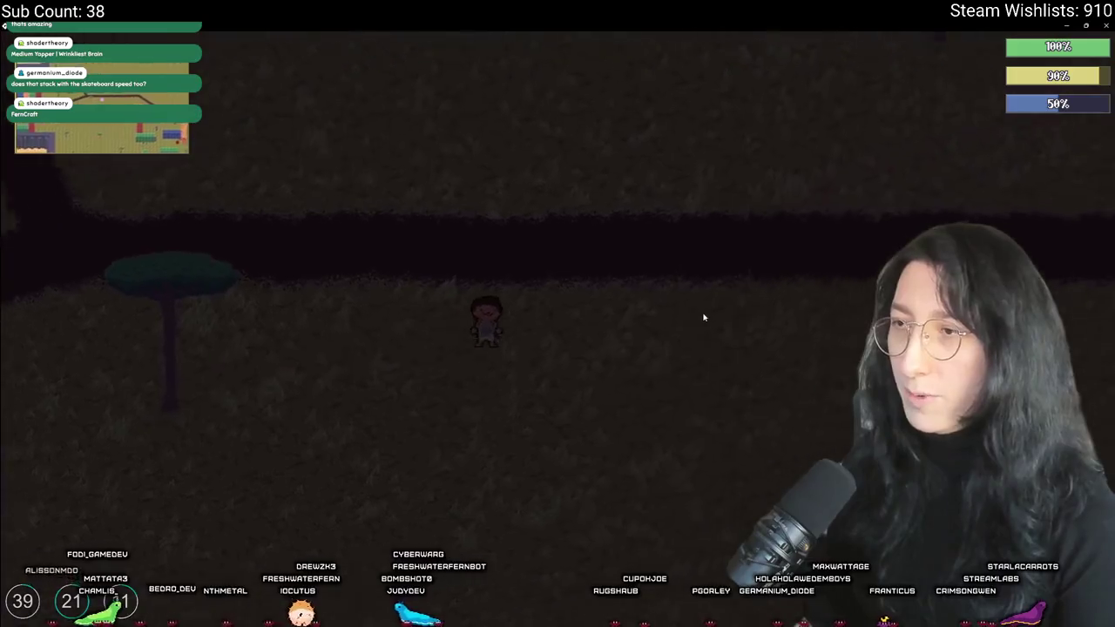
pyautogui.press('w')
pyautogui.press('d')
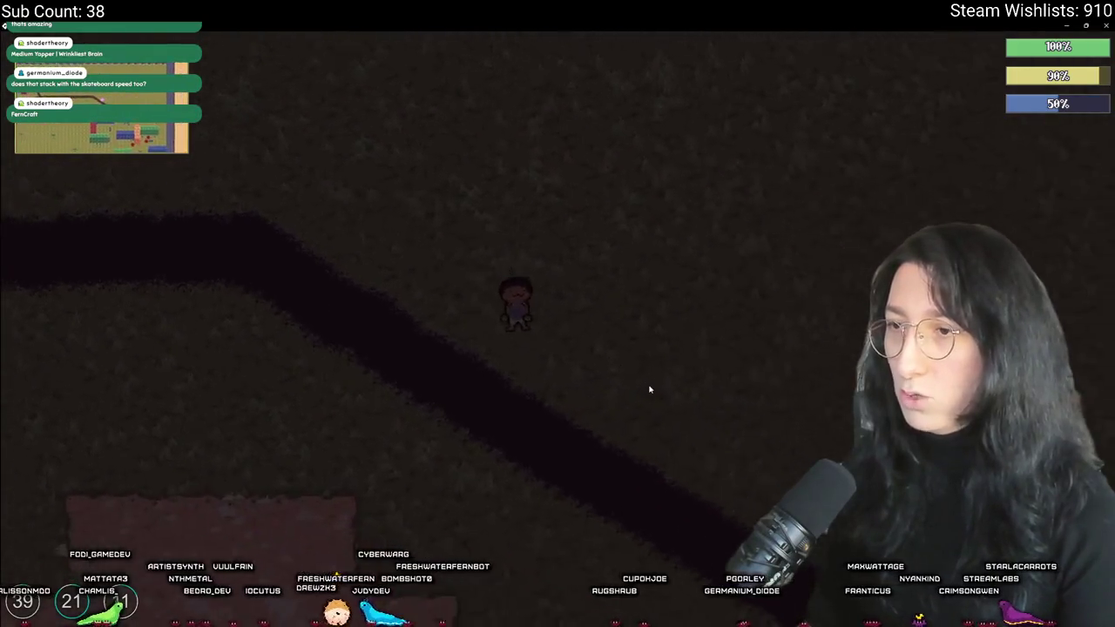
pyautogui.press('s')
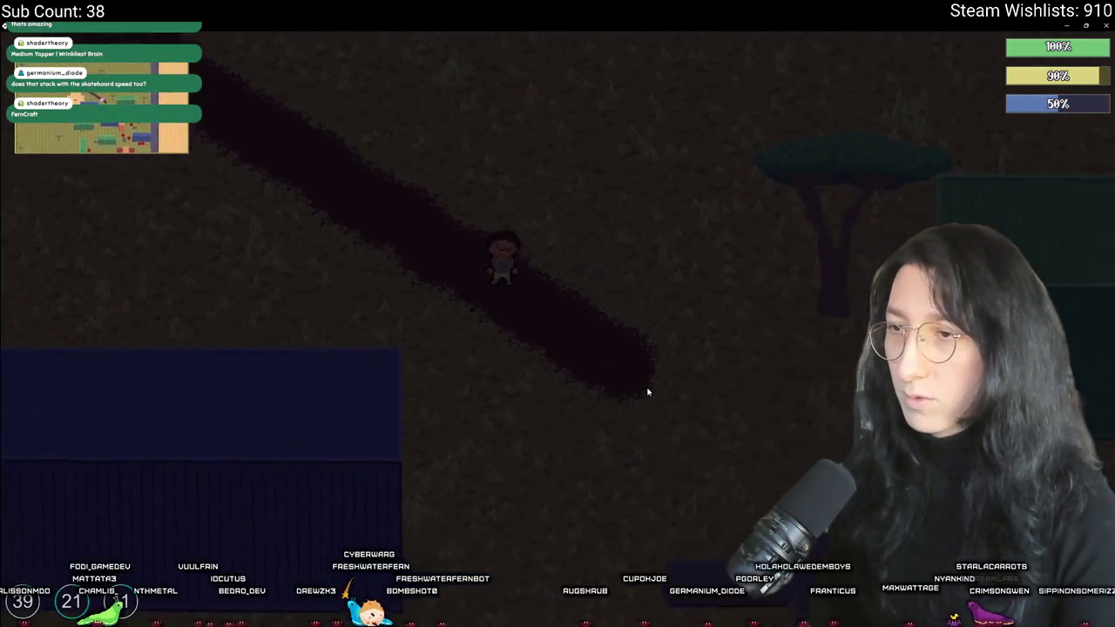
pyautogui.press('a')
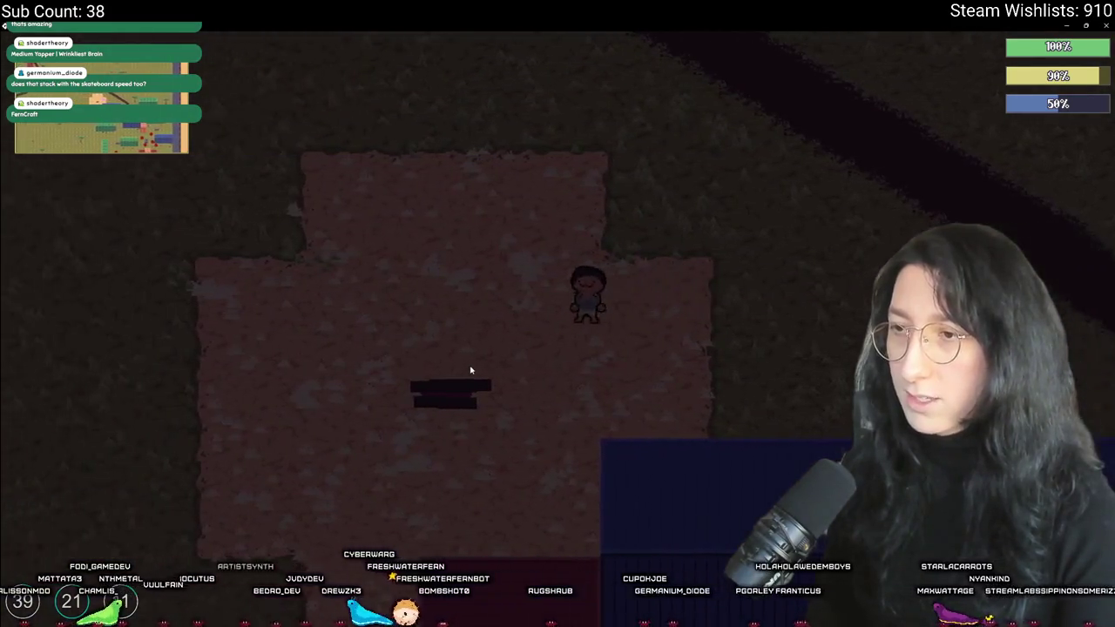
pyautogui.press('Tab')
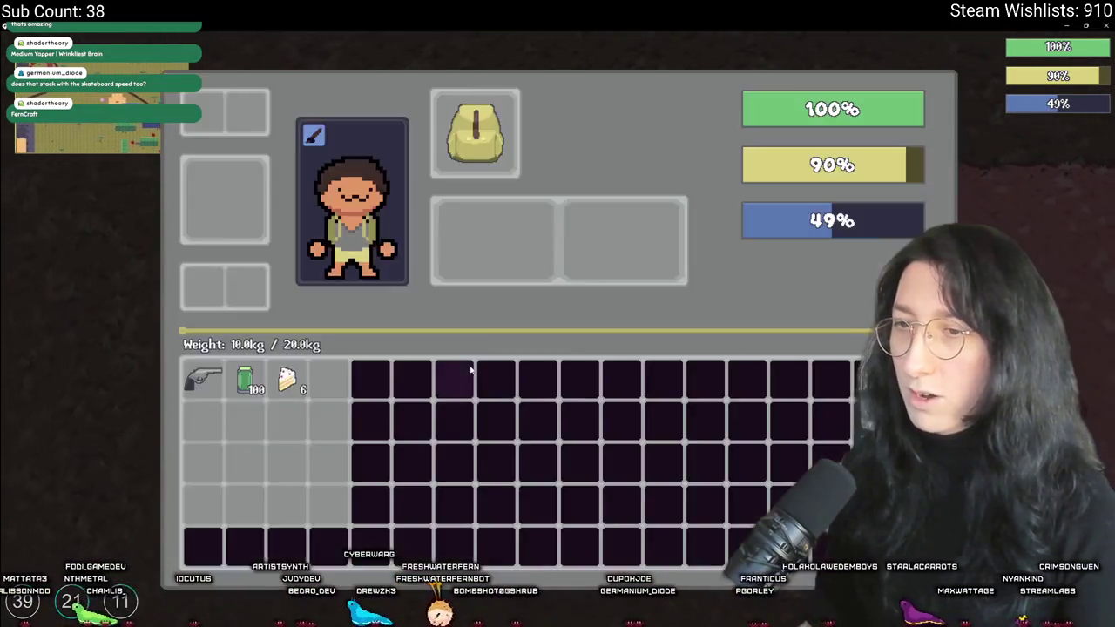
pyautogui.press('Tab')
# Quit to the main menu, create a new world lobby, and eat a Cake from the inventory
pyautogui.press('Escape')
pyautogui.click(530, 417)
pyautogui.click(549, 249)
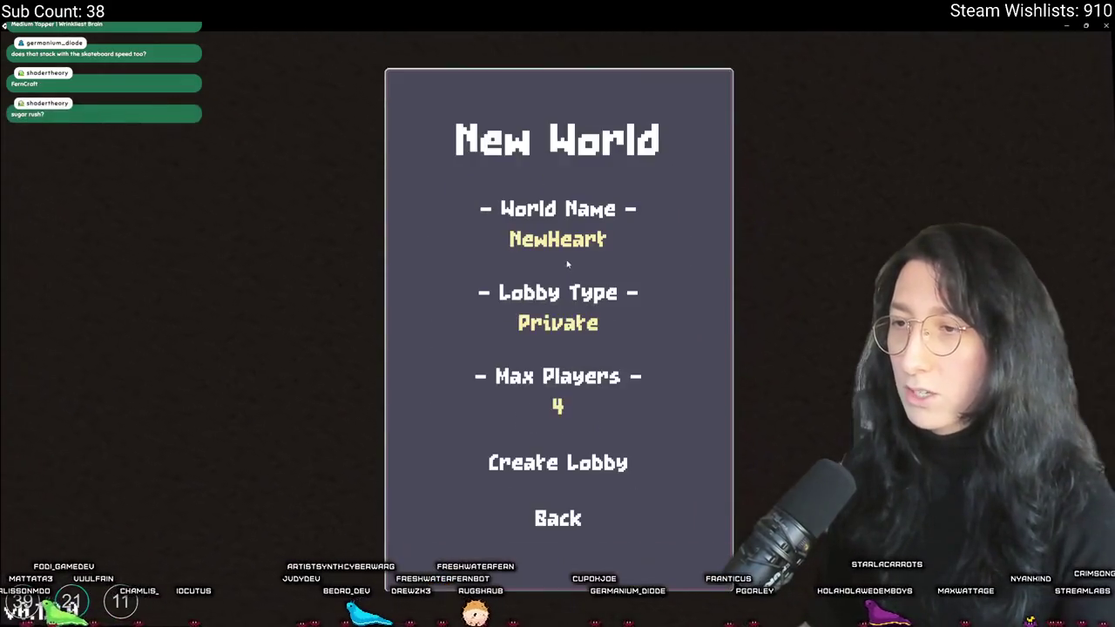
pyautogui.click(551, 469)
pyautogui.press('Tab')
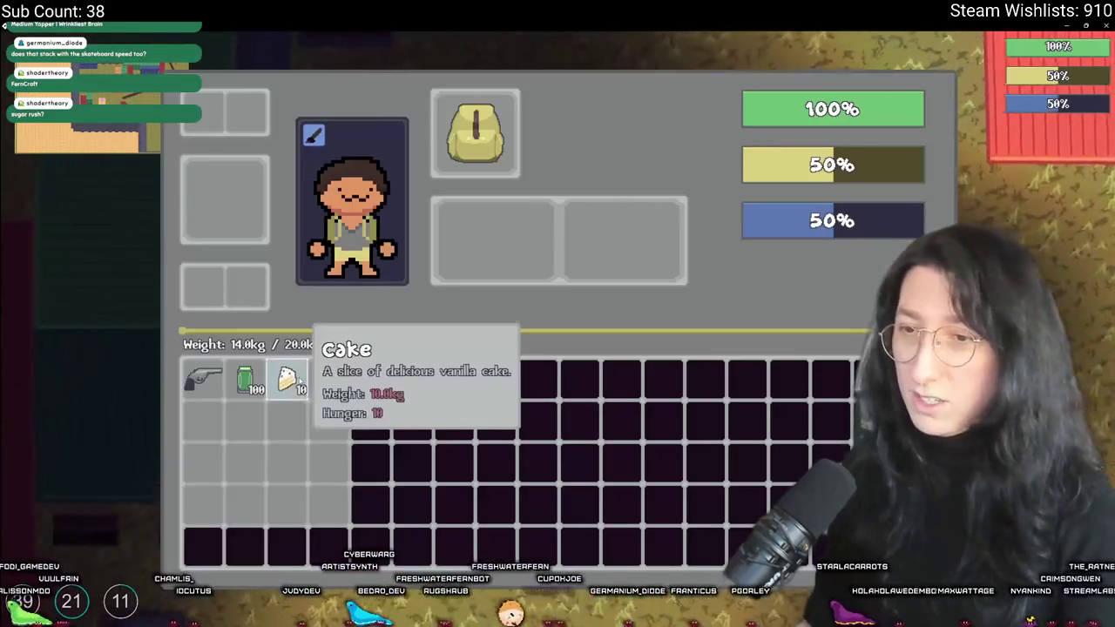
pyautogui.click(292, 382)
pyautogui.press('Tab')
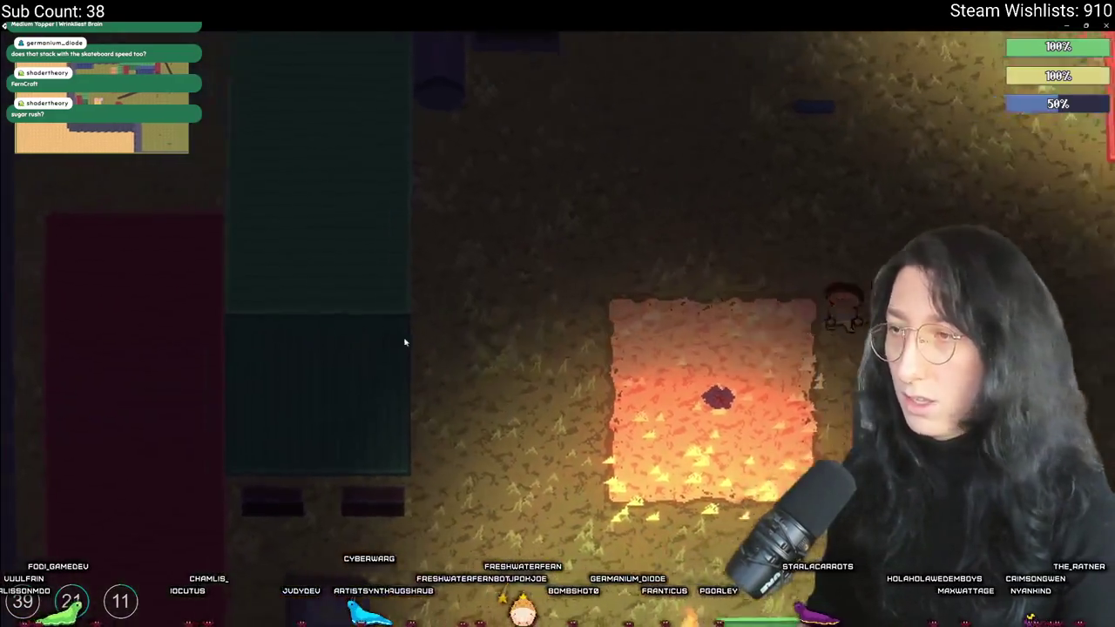
# Walk through the dark world past the lava room, then close the game to return to GameMaker
pyautogui.press('w')
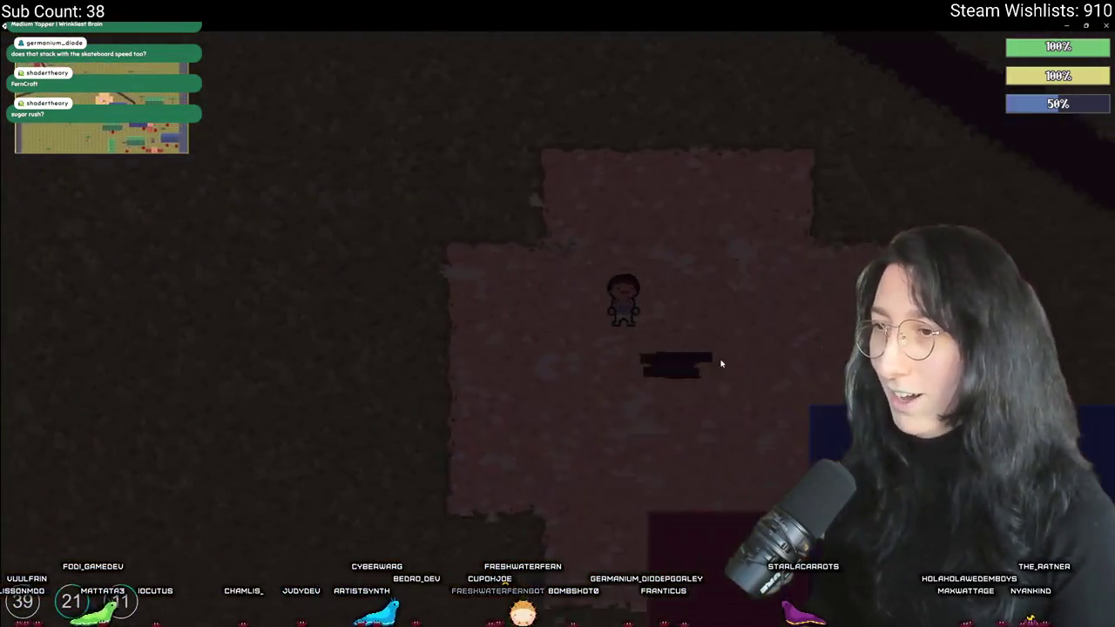
pyautogui.press('s')
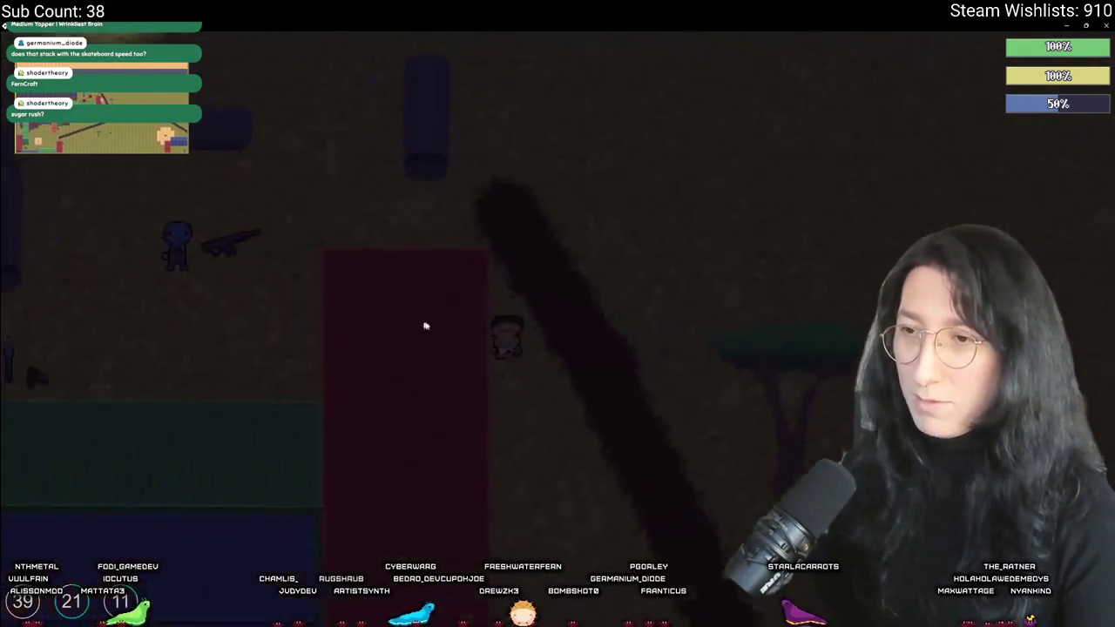
pyautogui.press('d')
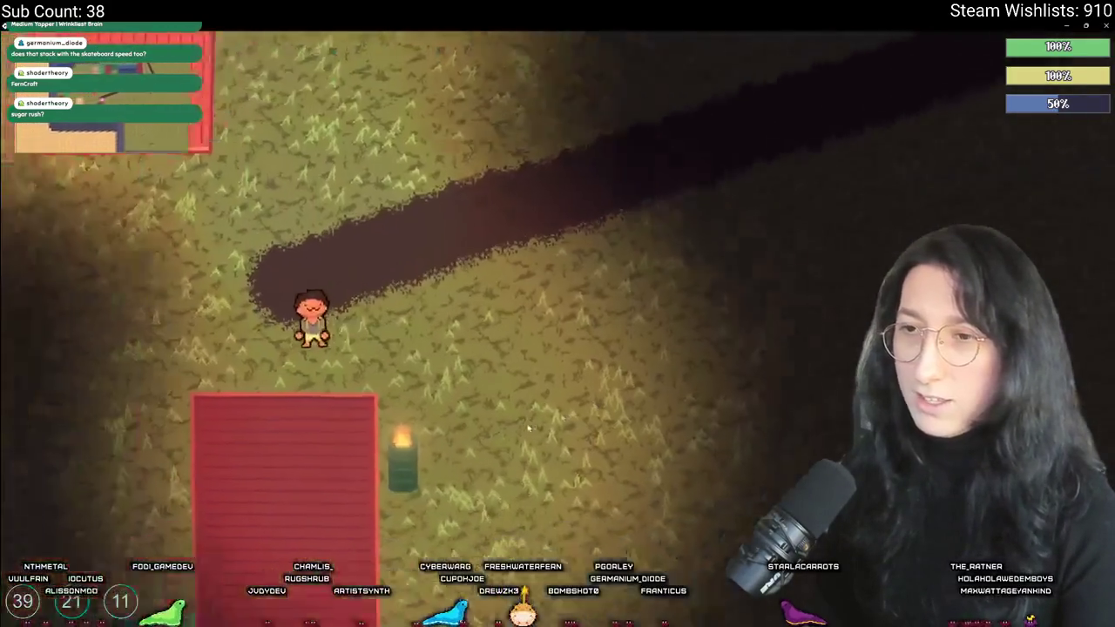
pyautogui.press('s')
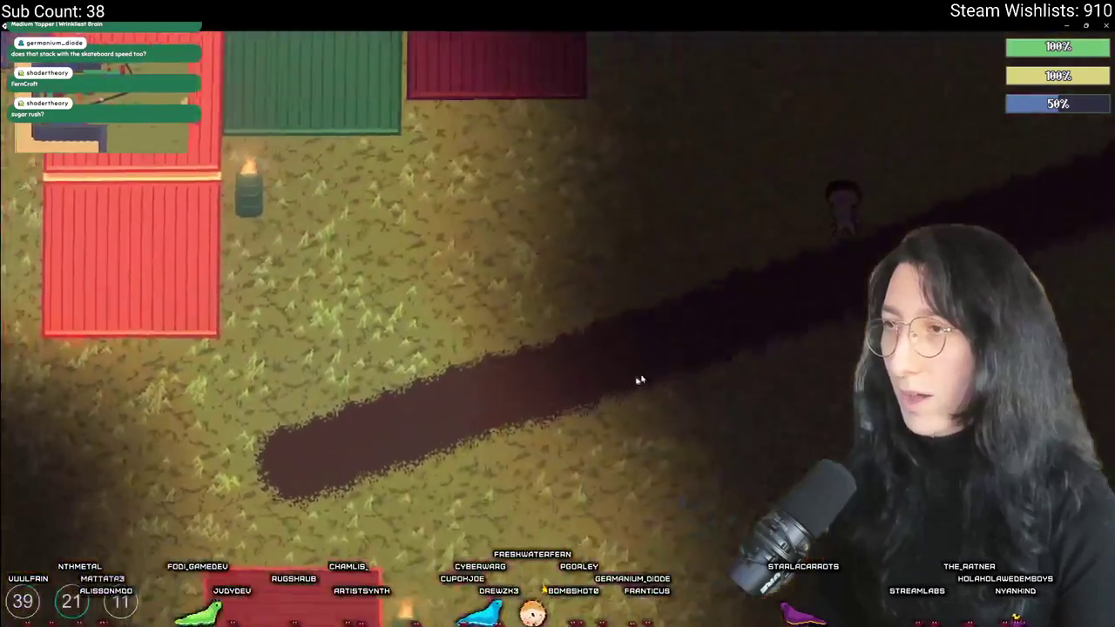
pyautogui.press('s')
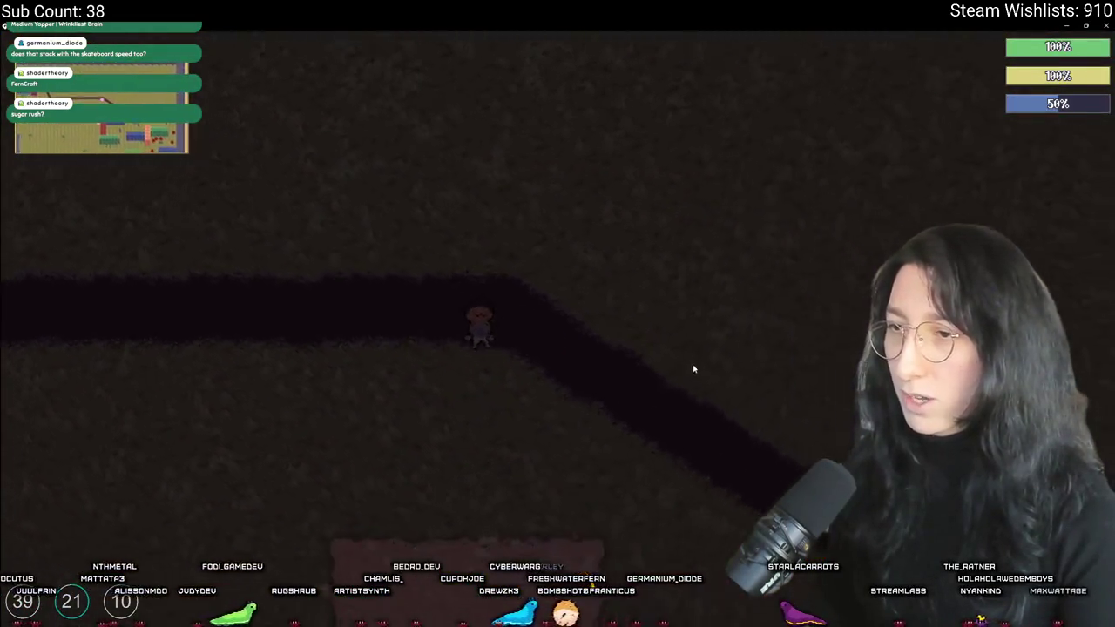
pyautogui.press('a')
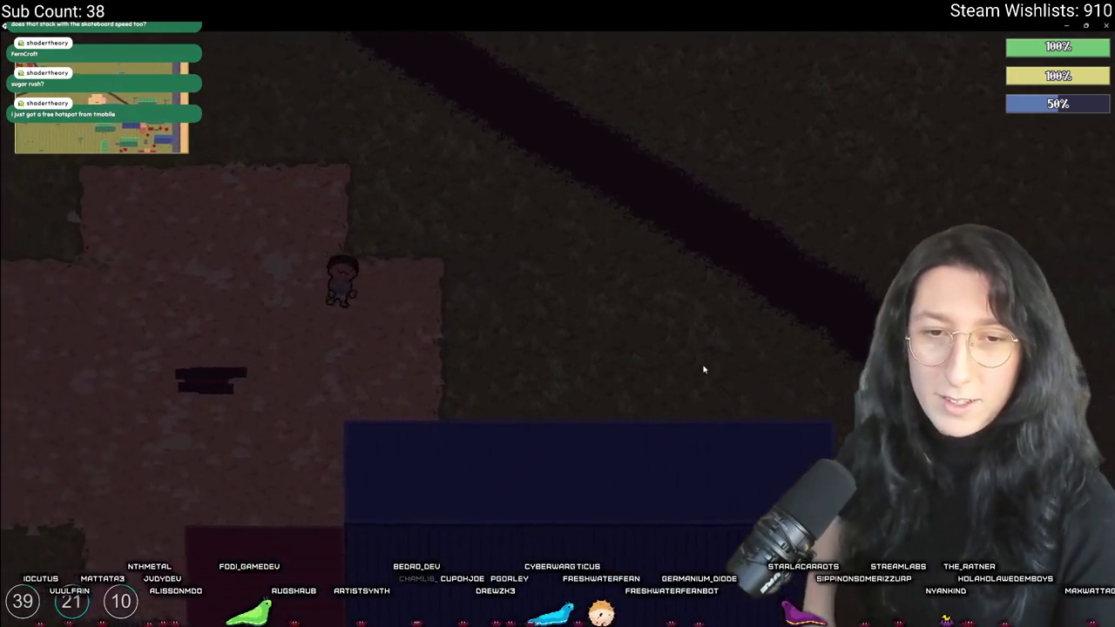
pyautogui.press('w')
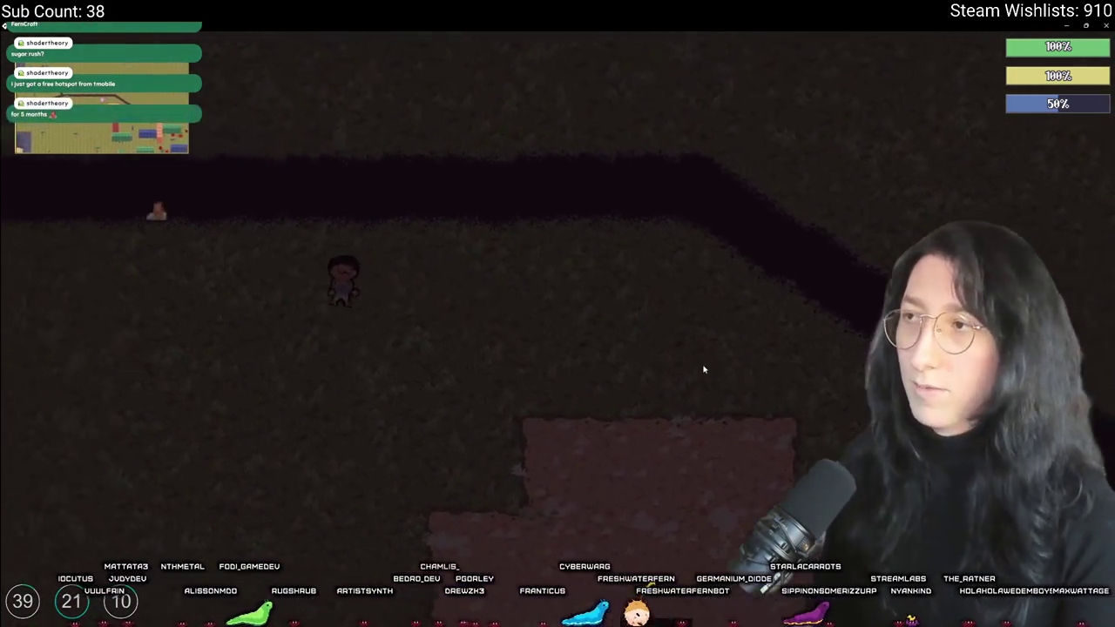
pyautogui.hotkey('alt', 'F4')
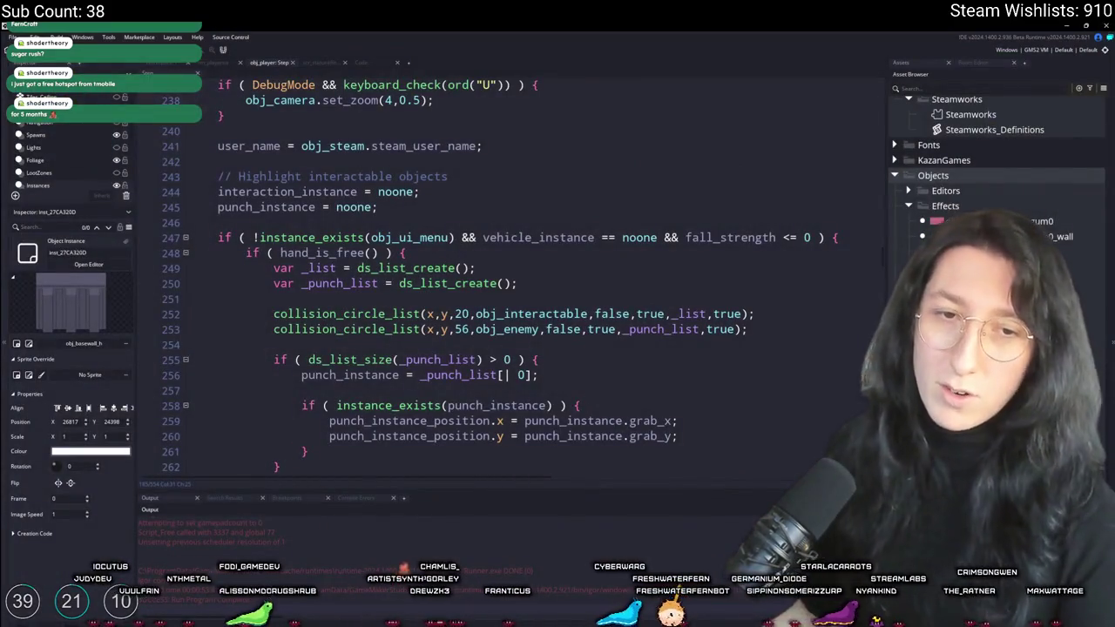
# Show the Cake item definition with its 'Speed +10%, 60s' effect and bring the relaunched game forward
pyautogui.scroll(3, 395, 297)
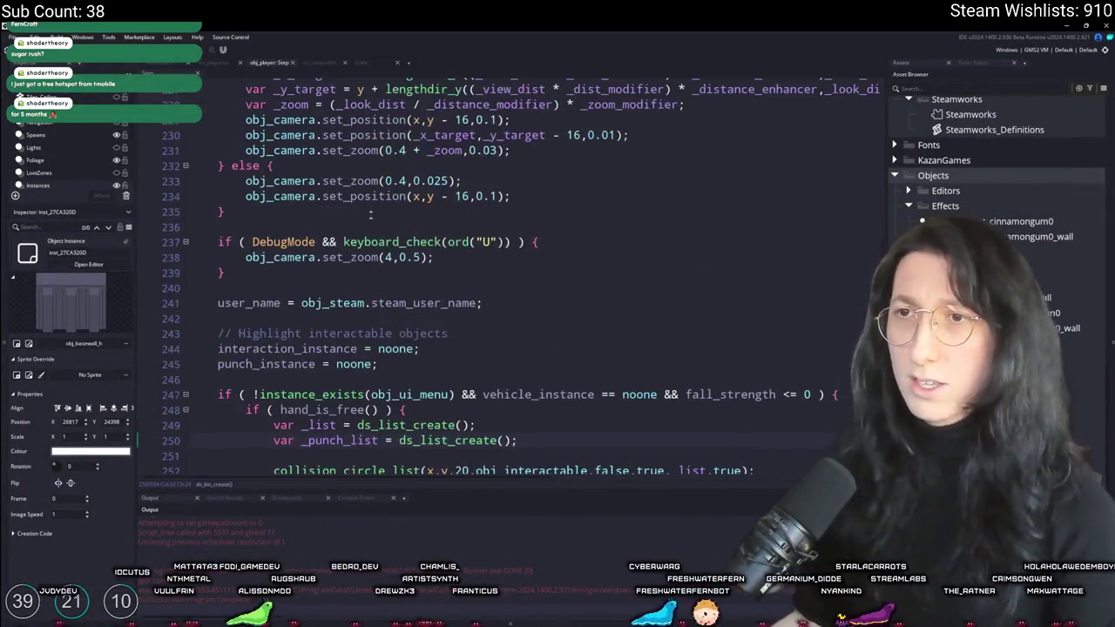
pyautogui.click(379, 66)
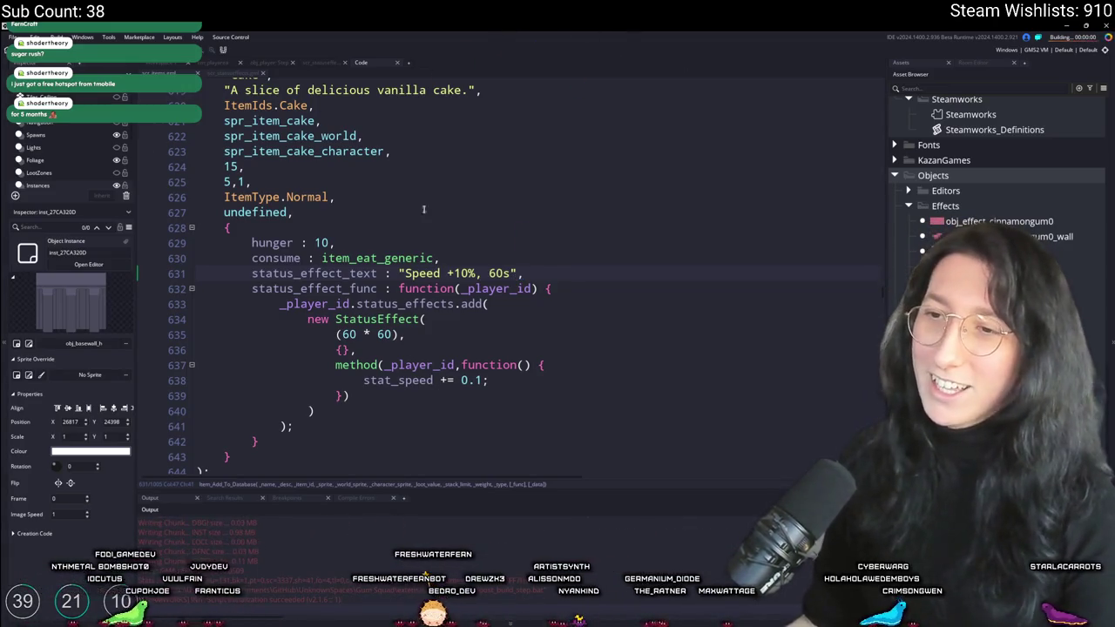
pyautogui.click(527, 397)
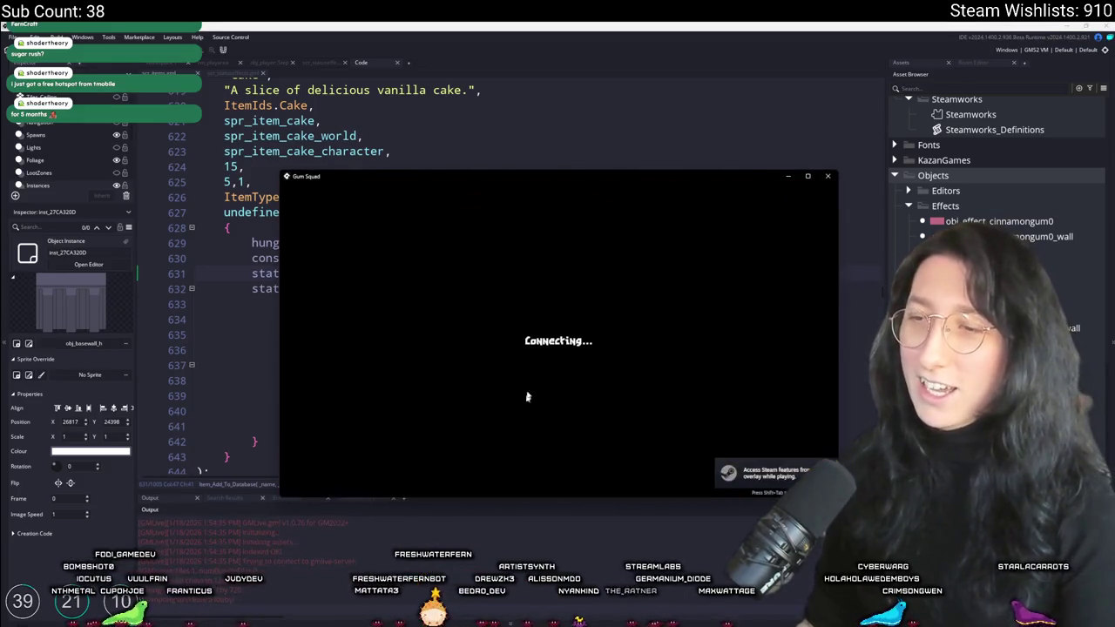
# Enlarge the Gum Squad window to full screen and eat a slice of cake from the inventory
pyautogui.moveTo(557, 186)
pyautogui.mouseDown()
pyautogui.moveTo(573, 124)
pyautogui.moveTo(557, 23)
pyautogui.mouseUp()
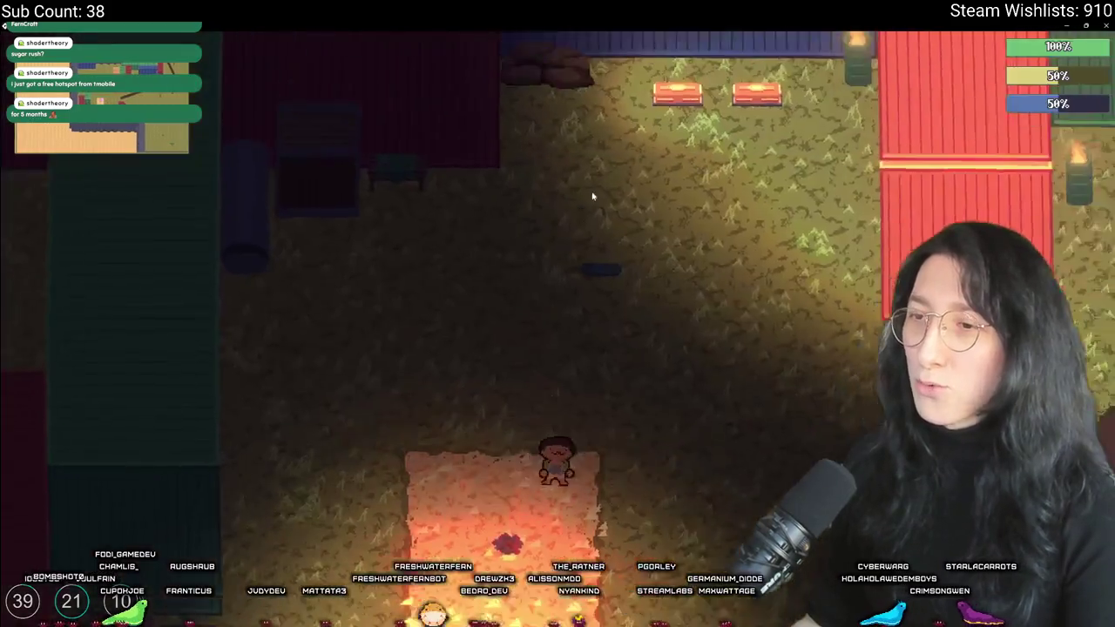
pyautogui.press('e')
pyautogui.click(297, 370)
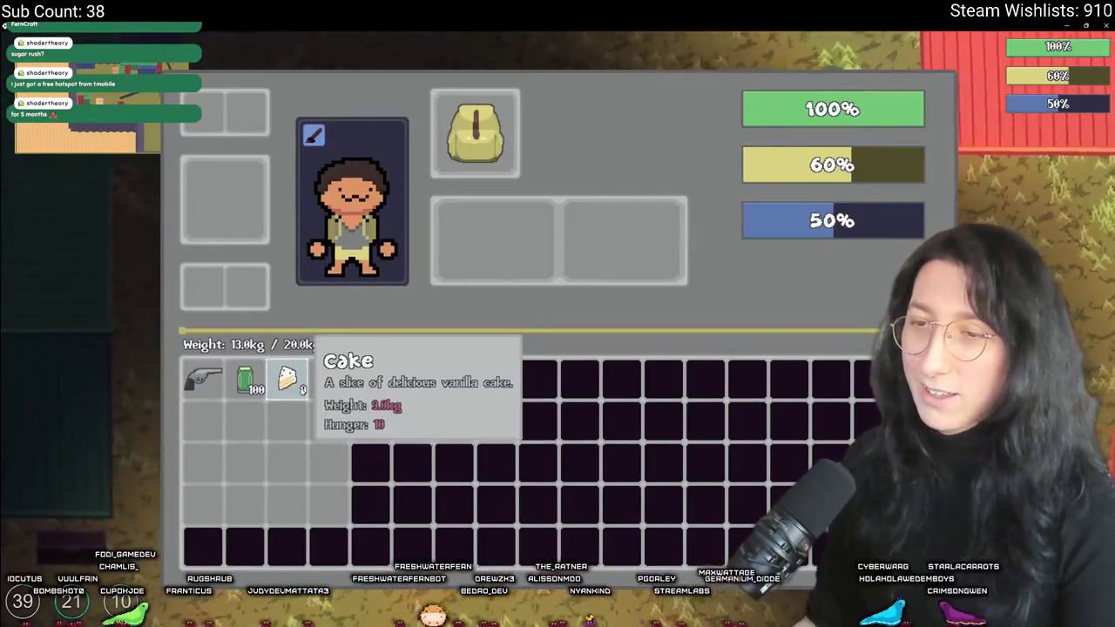
pyautogui.press('e')
# Walk a short way, then eat two more cake slices and equip the revolver
pyautogui.press('d')
pyautogui.press('w')
pyautogui.press('e')
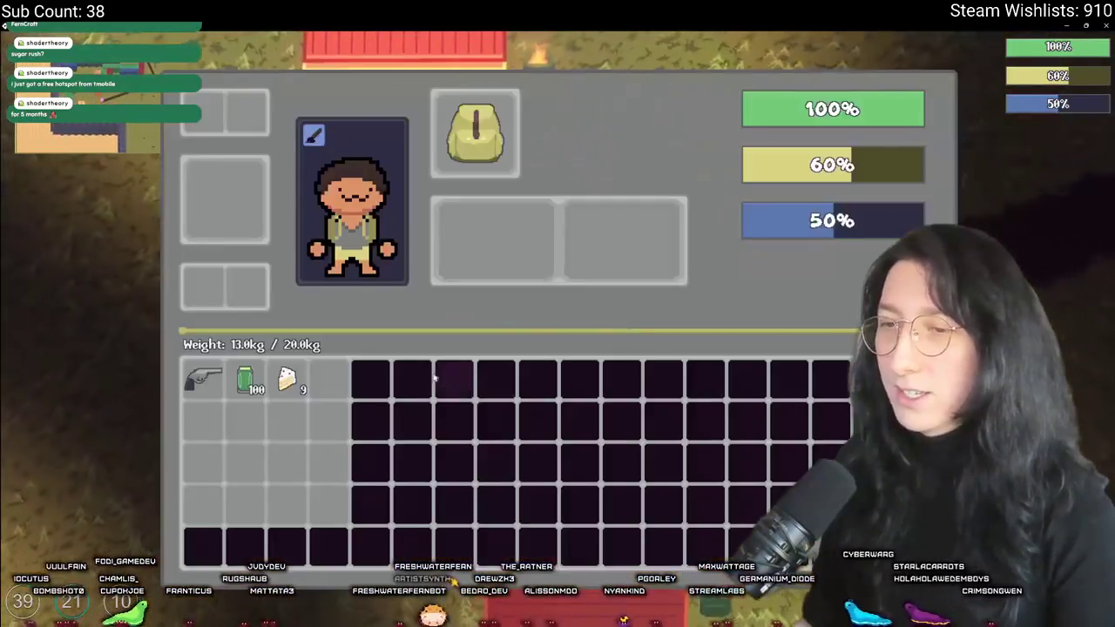
pyautogui.click(288, 376)
pyautogui.click(287, 377)
pyautogui.click(202, 379)
pyautogui.press('e')
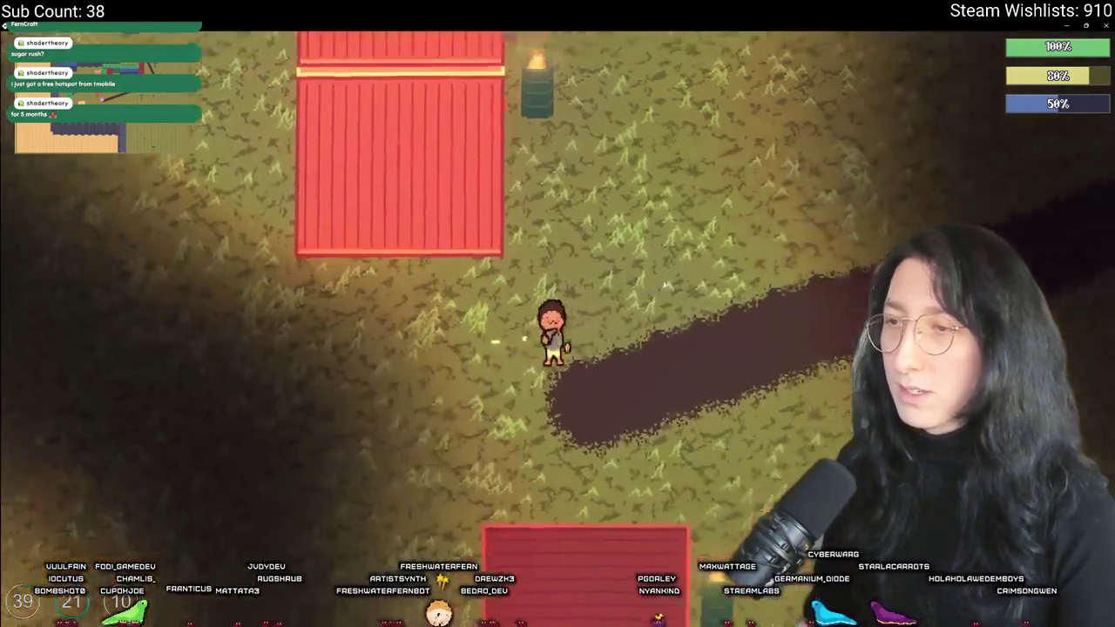
# Walk north-east past the containers and tree, then shoot at a blue figure
pyautogui.press('d')
pyautogui.press('w')
pyautogui.press('d')
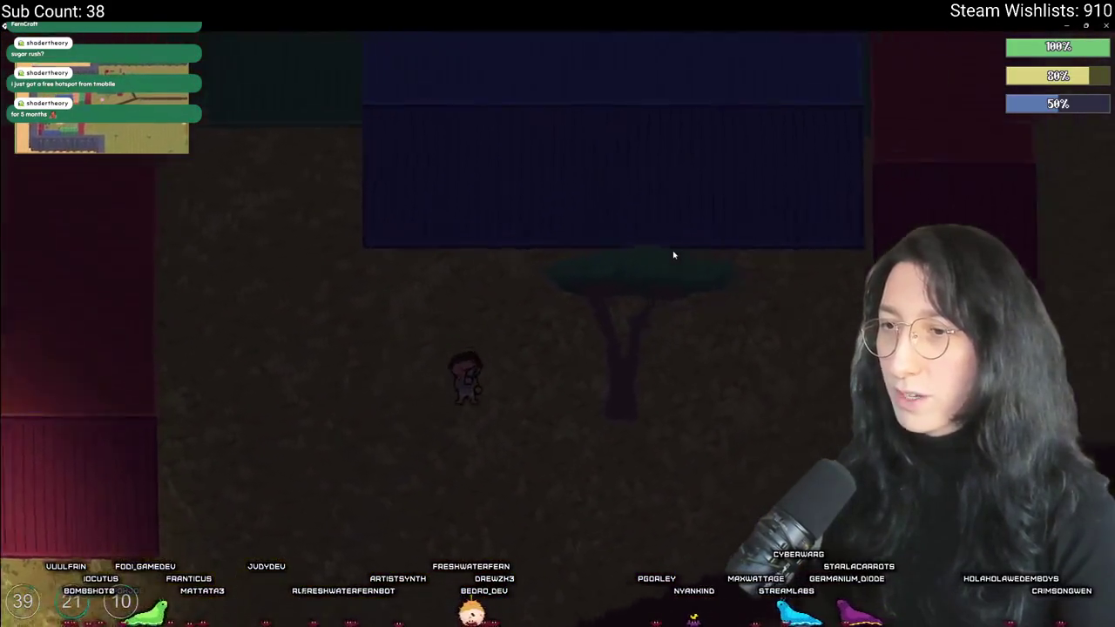
pyautogui.press('d')
pyautogui.press('w')
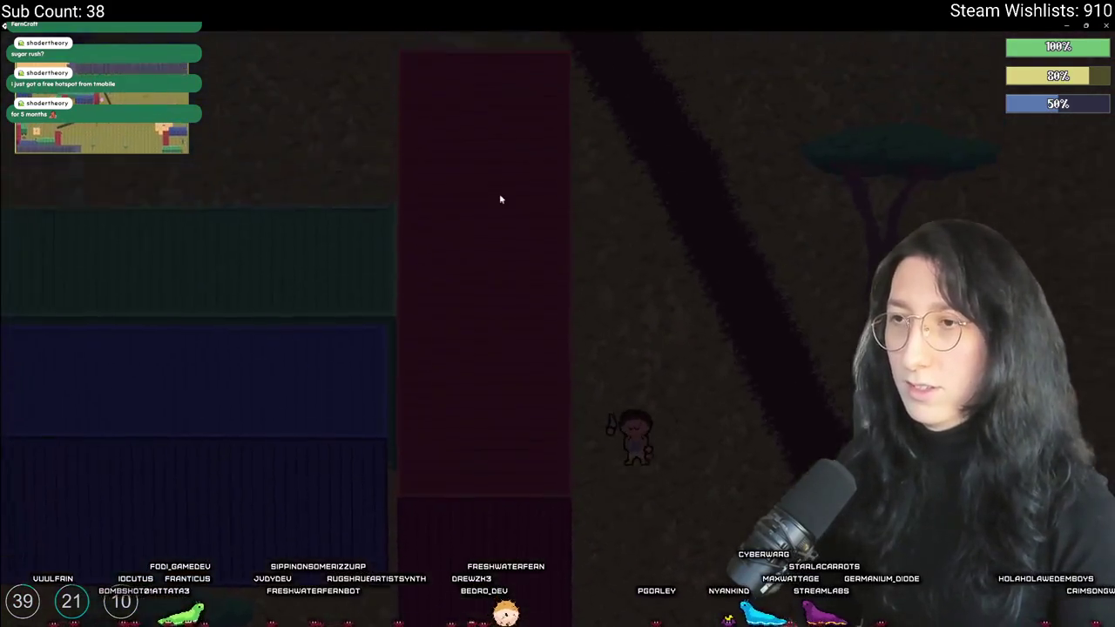
pyautogui.click(475, 181)
# Walk up into the lit area and around the room with green lights
pyautogui.press('a')
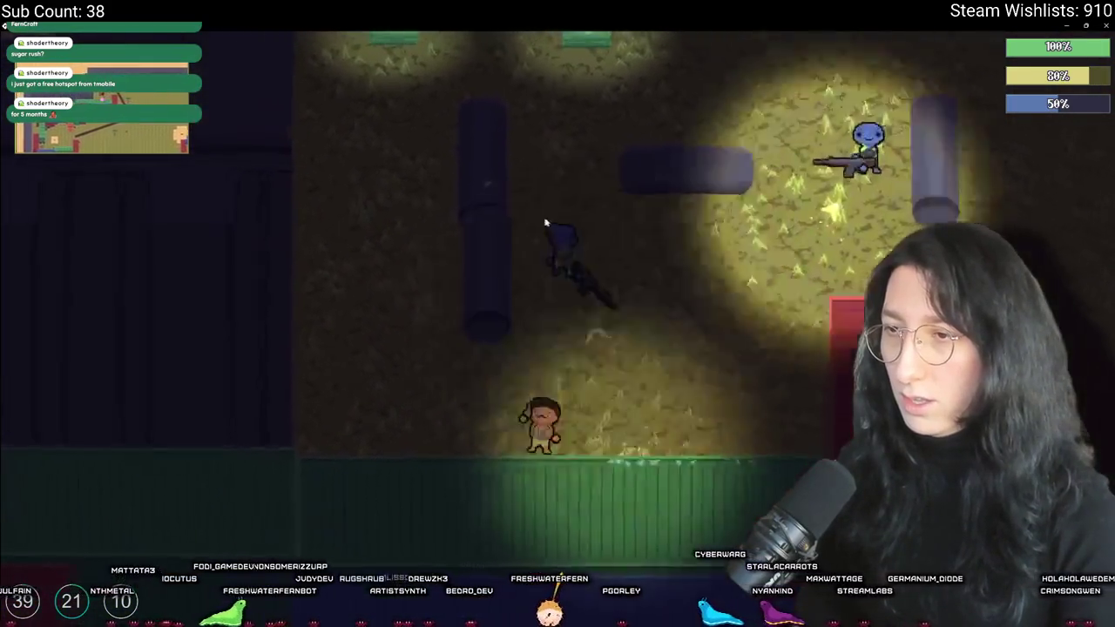
pyautogui.press('w')
pyautogui.press('d')
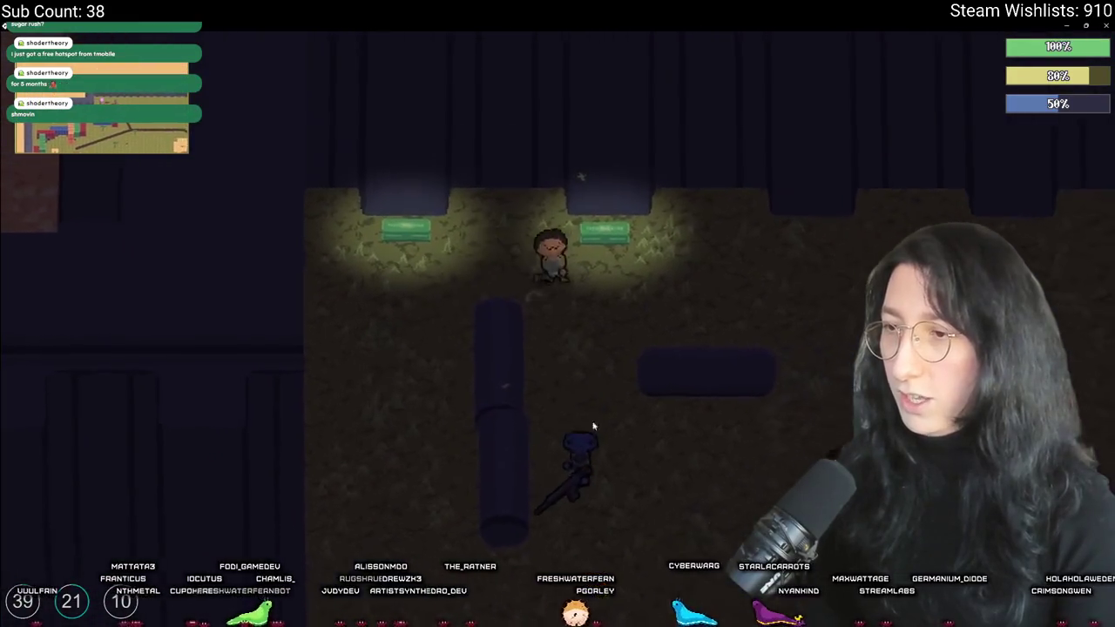
pyautogui.press('a')
pyautogui.press('s')
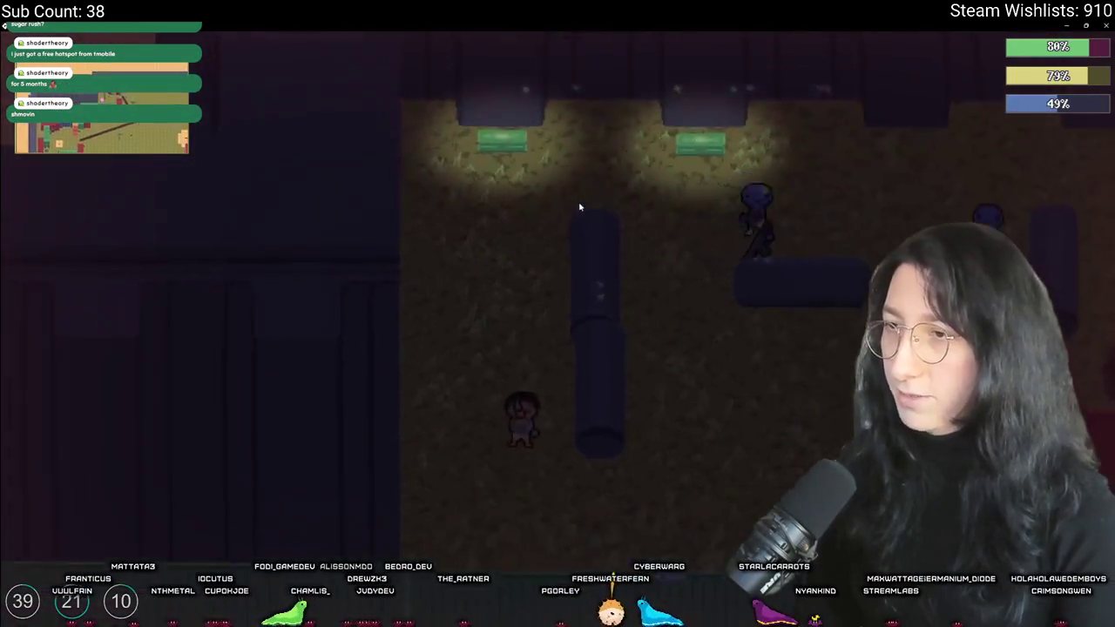
pyautogui.press('d')
pyautogui.press('s')
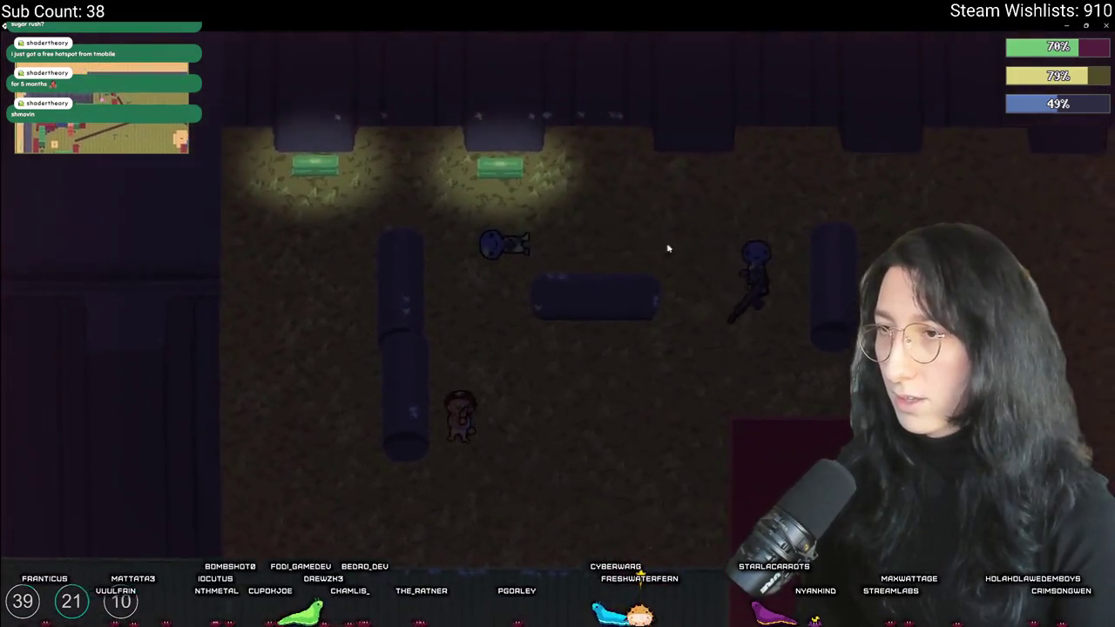
pyautogui.press('d')
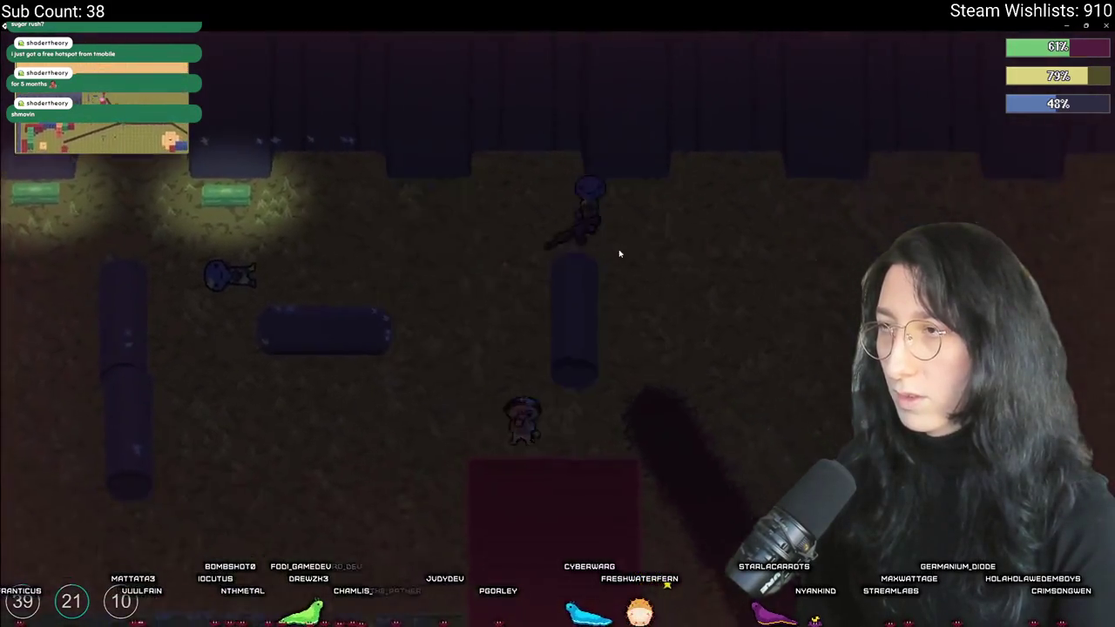
# Cross the room and open the large storage grid and another container
pyautogui.press('Tab')
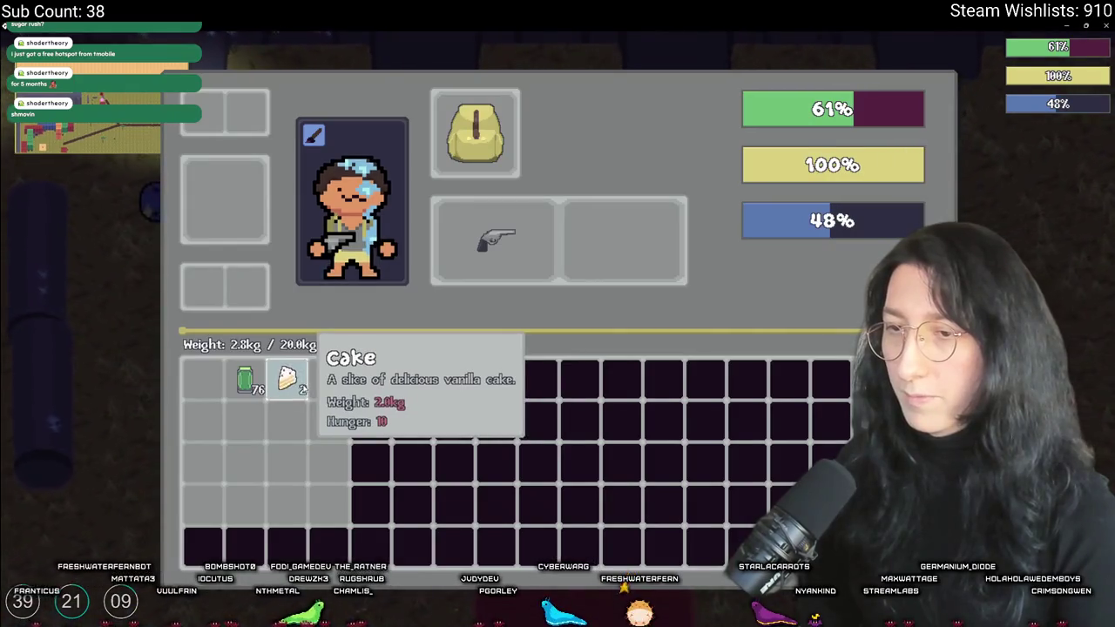
pyautogui.press('Tab')
pyautogui.press('a')
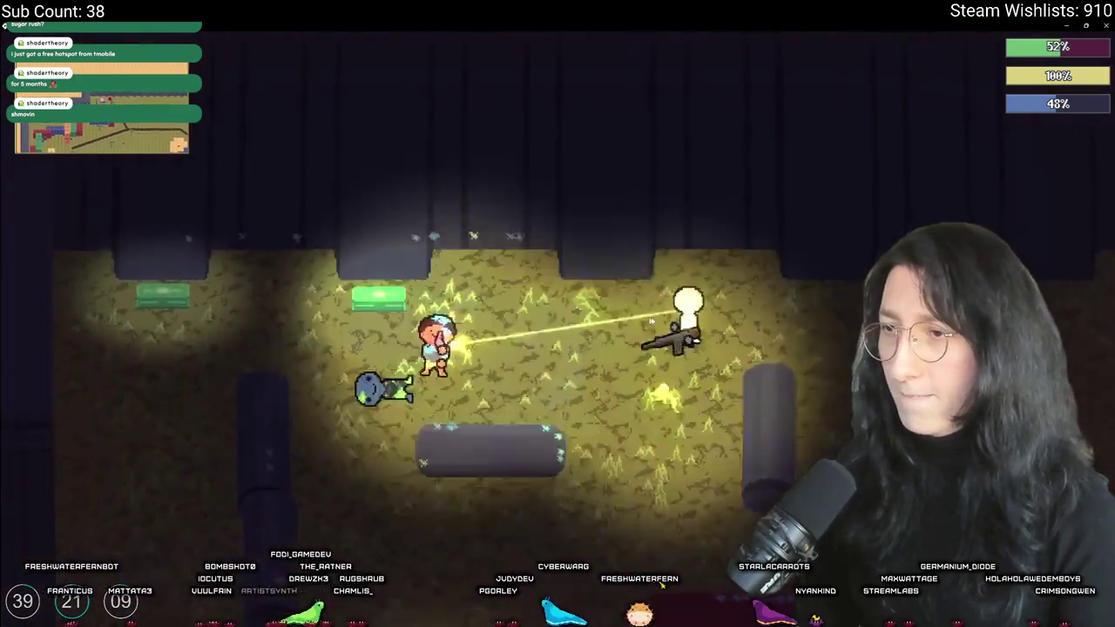
pyautogui.press('a')
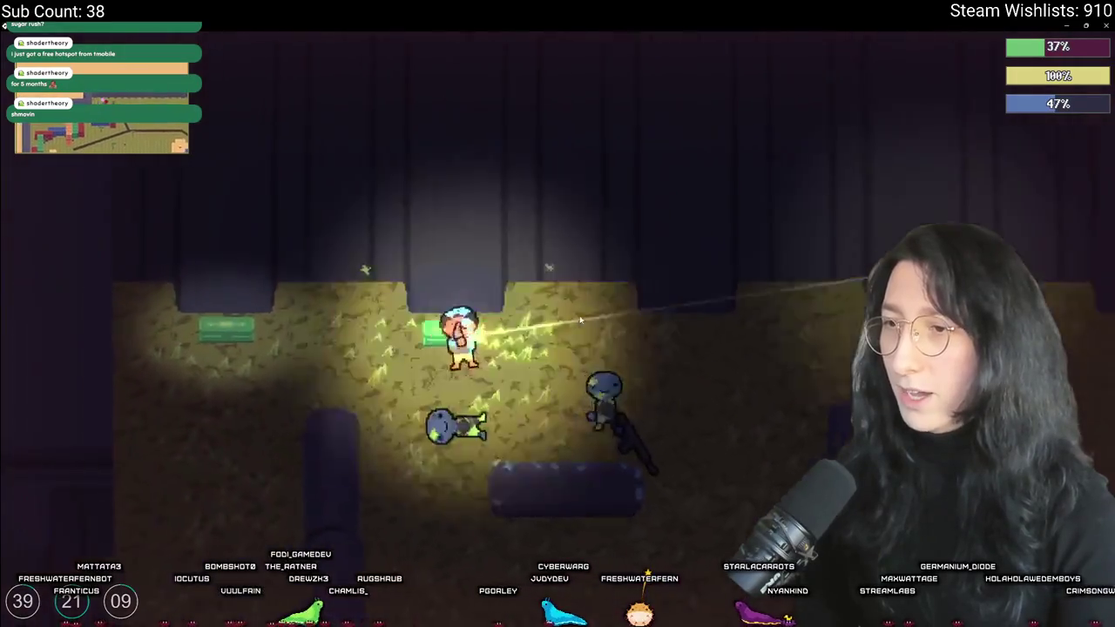
pyautogui.press('d')
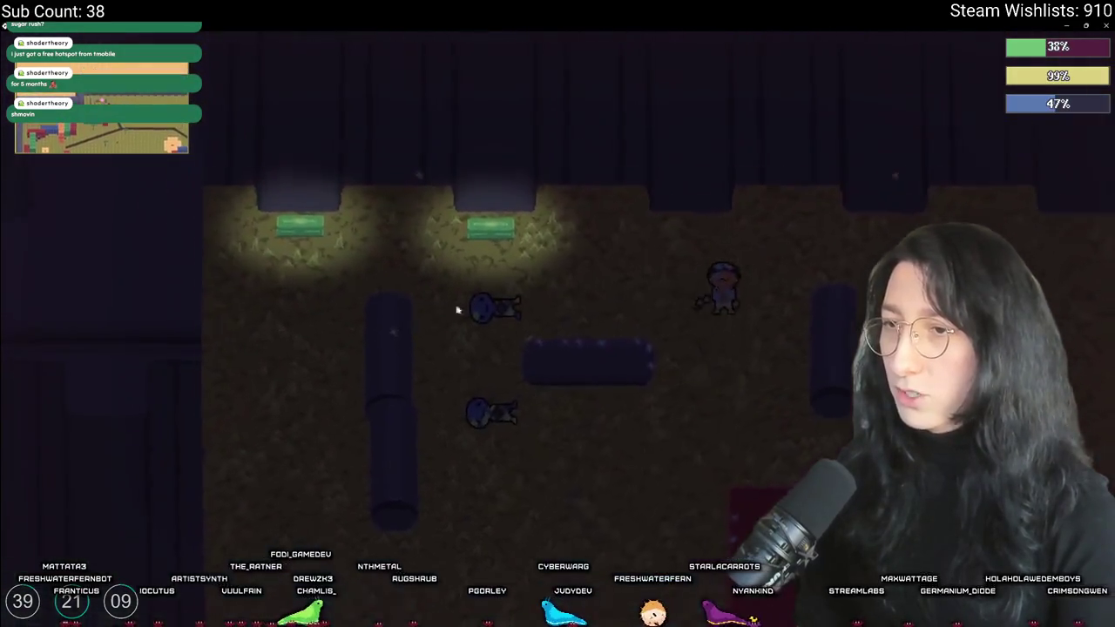
pyautogui.press('d')
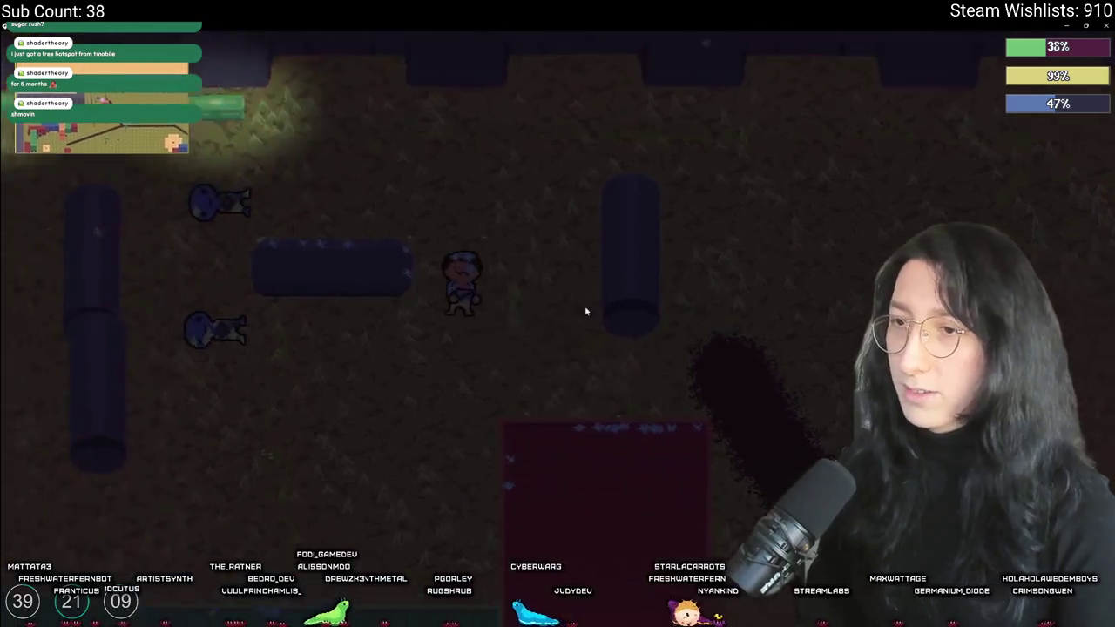
pyautogui.press('e')
pyautogui.press('e')
pyautogui.press('e')
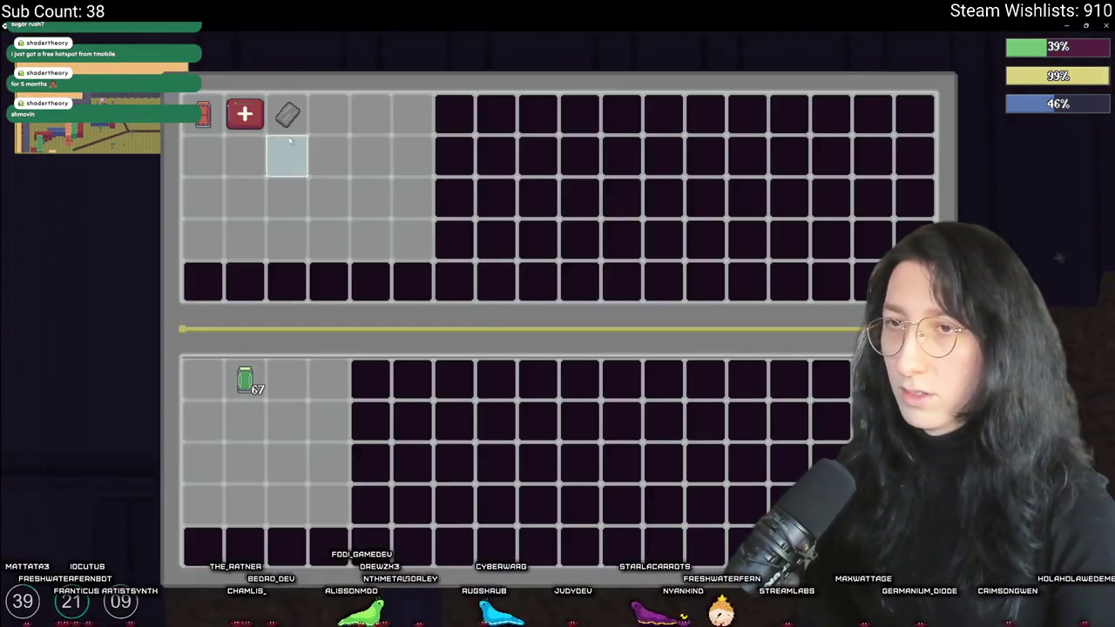
pyautogui.press('e')
pyautogui.press('e')
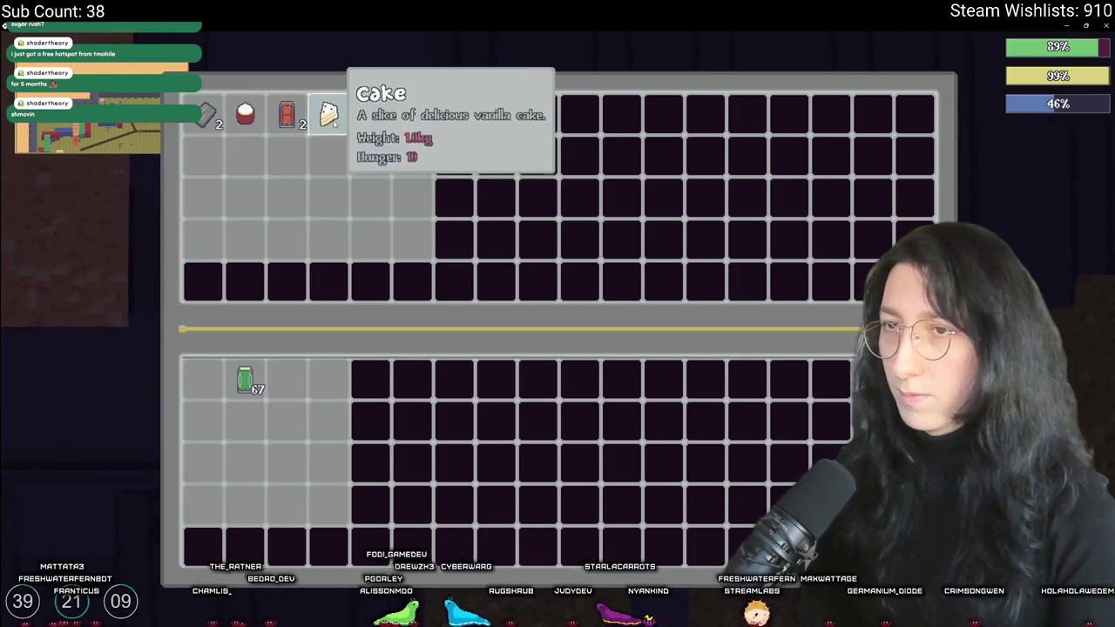
pyautogui.press('e')
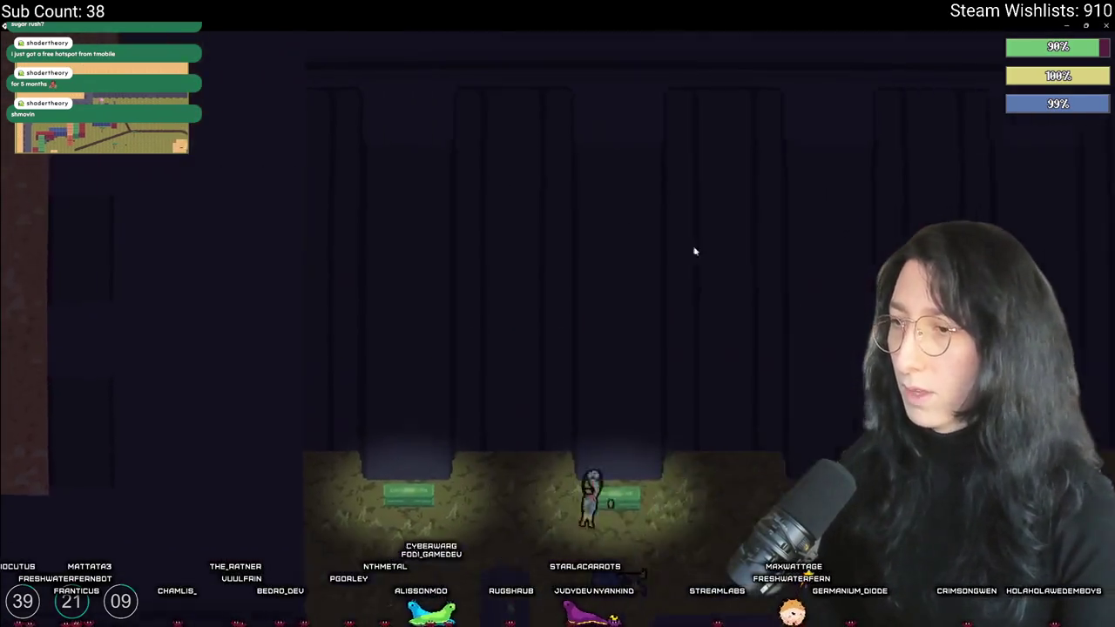
# Walk down-left to the glowing orange plot and set the spawn point there
pyautogui.press('s')
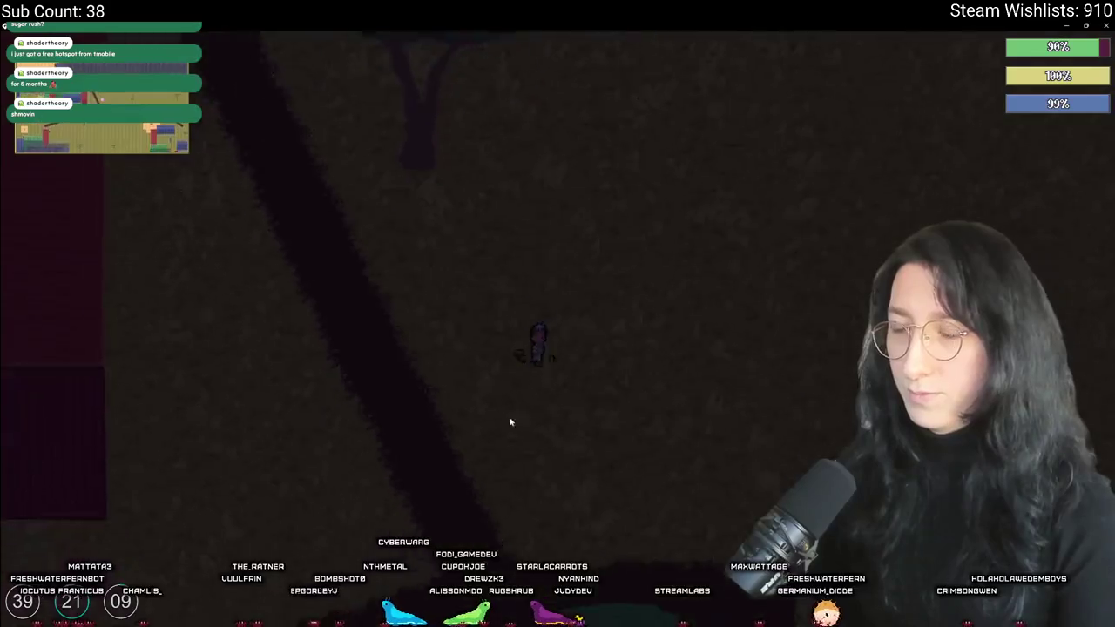
pyautogui.press('w')
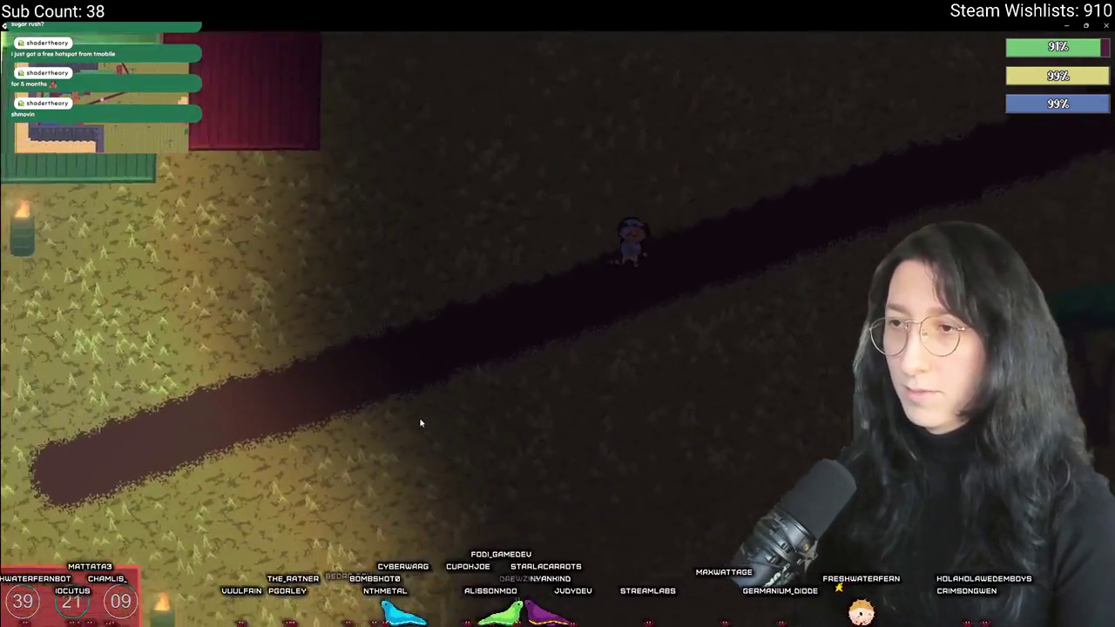
pyautogui.press('s')
pyautogui.press('a')
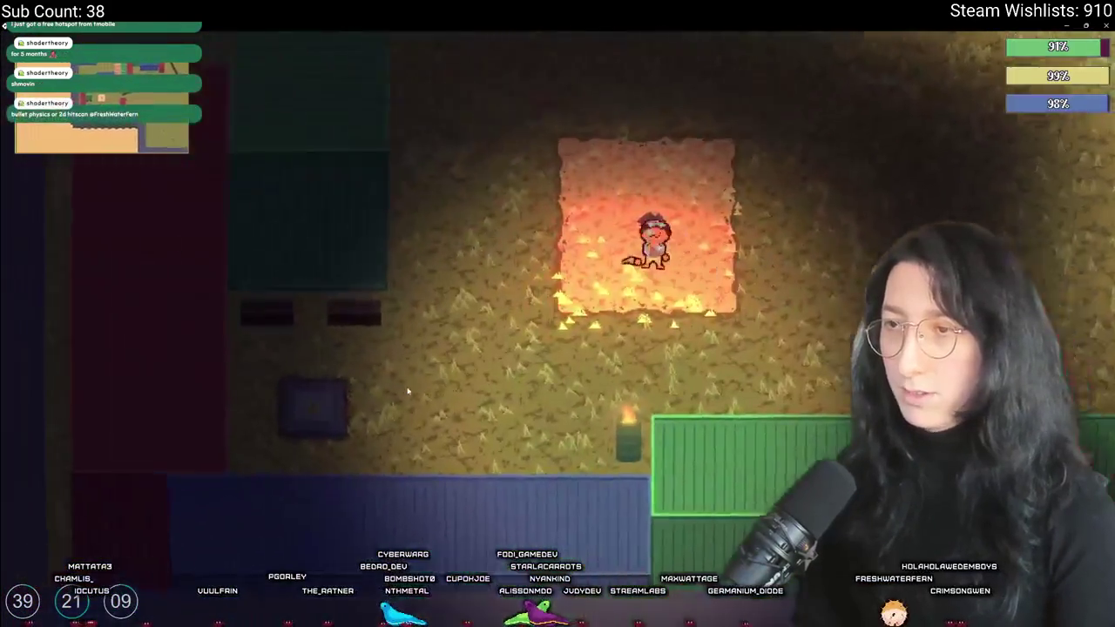
pyautogui.press('e')
pyautogui.press('w')
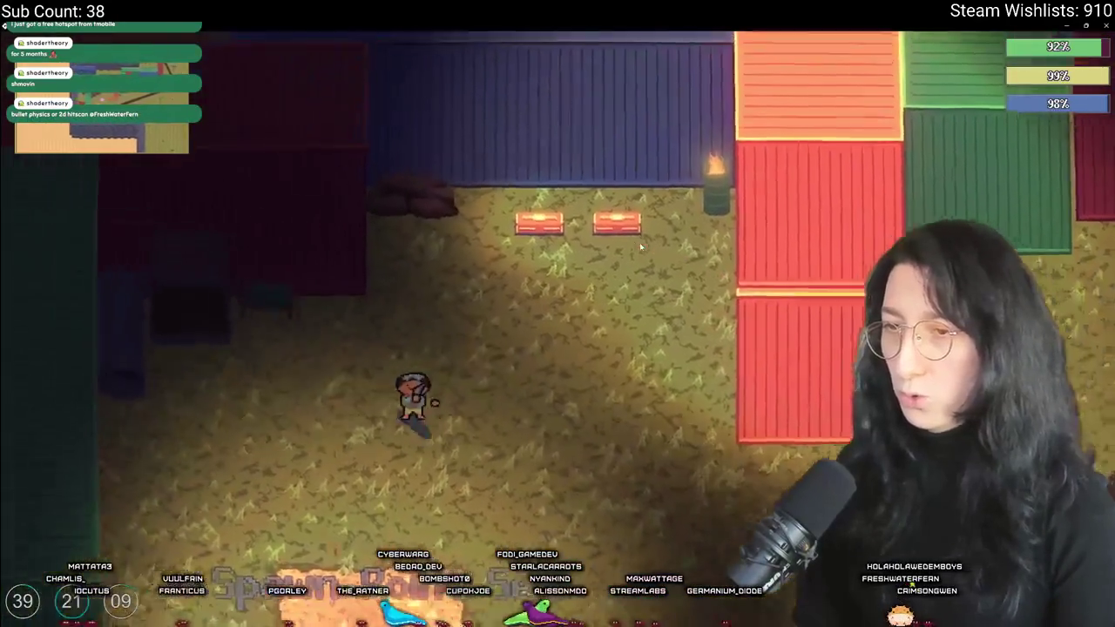
# Walk the fields around the plot, then switch back to GameMaker
pyautogui.press('d')
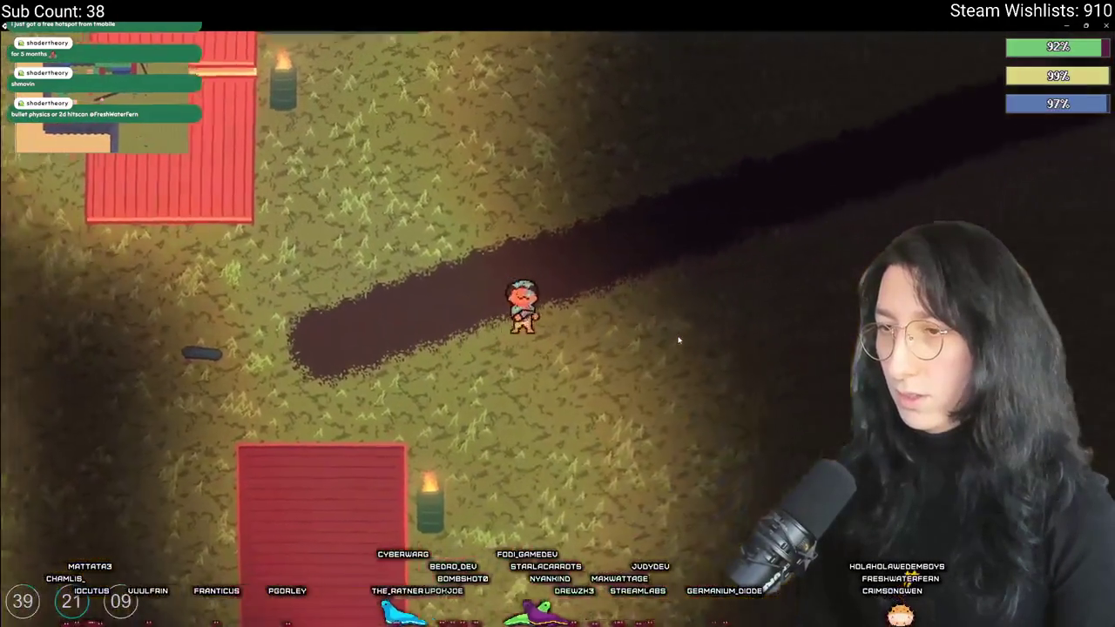
pyautogui.press('a')
pyautogui.press('d')
pyautogui.press('w')
pyautogui.press('s')
pyautogui.press('a')
pyautogui.press('d')
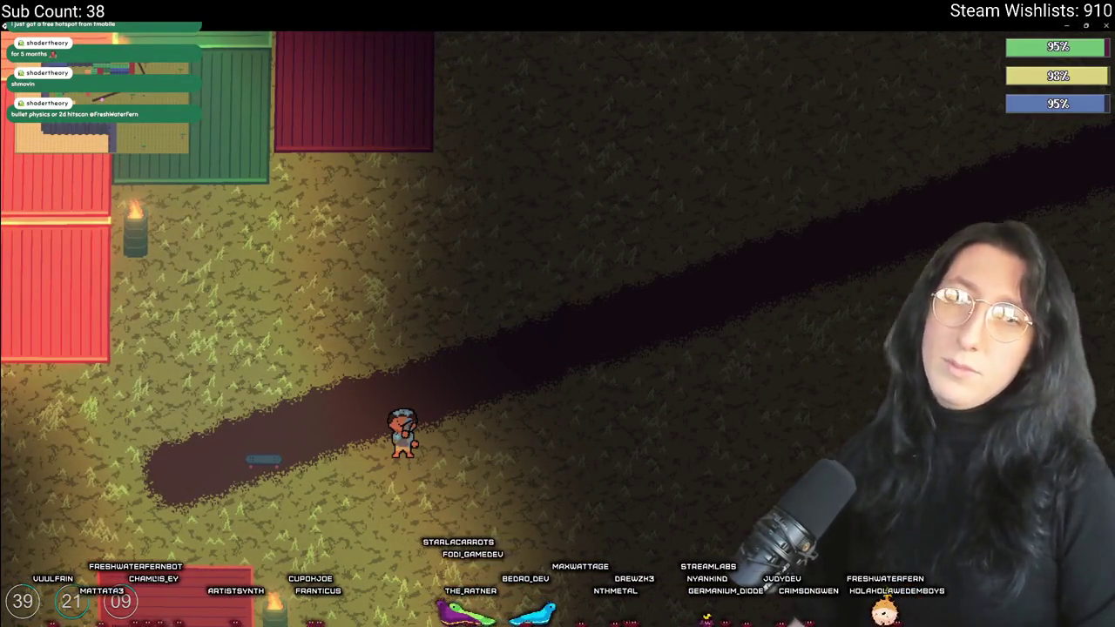
pyautogui.hotkey('alt', 'Tab')
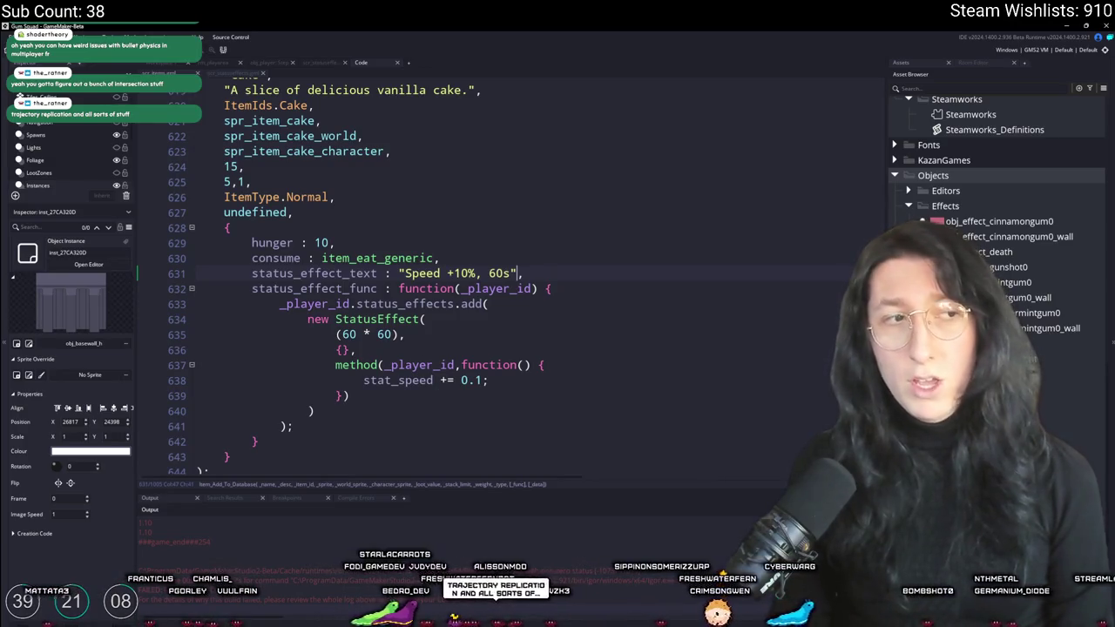
# Add a comma after "Speed +10%, 60s" on the Cake's status_effect_text line 631
pyautogui.write(',')
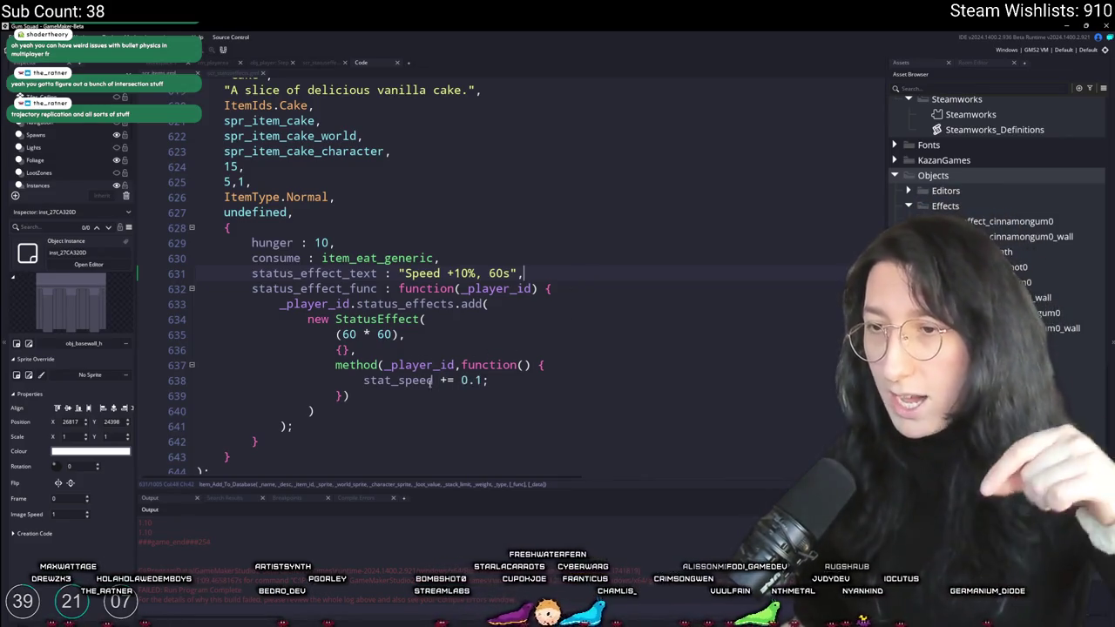
pyautogui.click(348, 350)
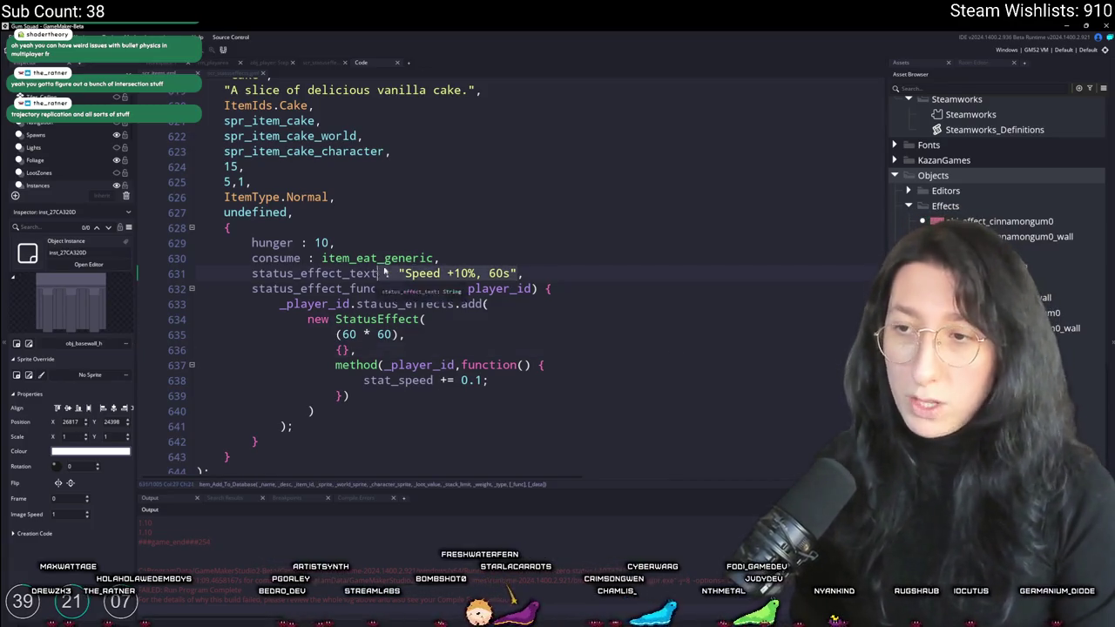
pyautogui.click(451, 230)
# Search 'tooltip' to open the draw_tooltip_generic script, hiding the side docks
pyautogui.hotkey('ctrl', 't')
pyautogui.write('tooltip')
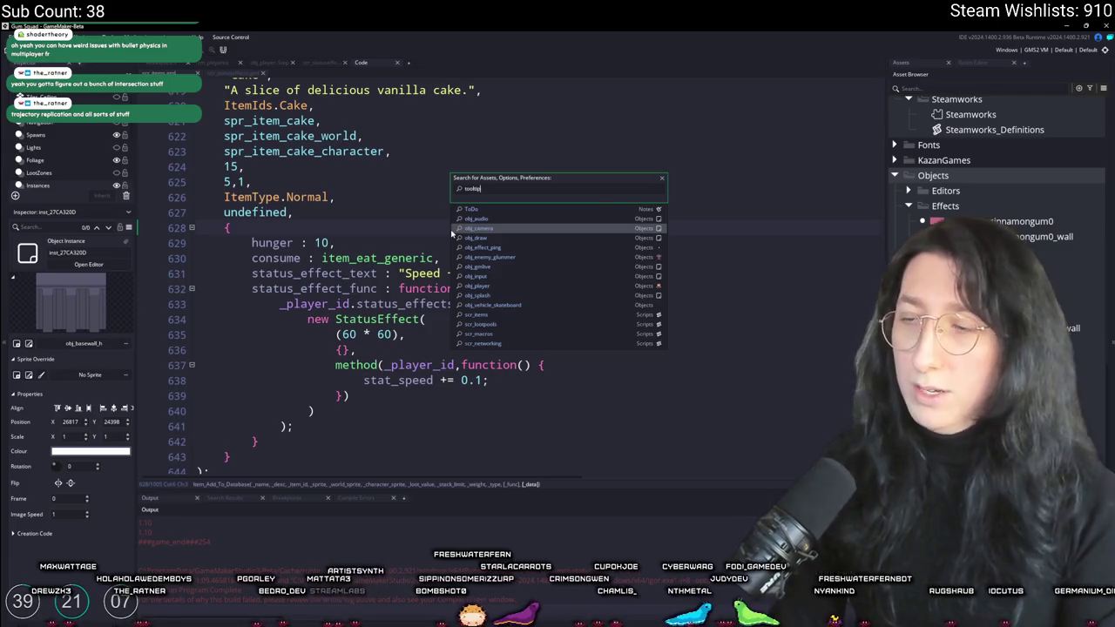
pyautogui.press('Down')
pyautogui.press('Down')
pyautogui.press('Down')
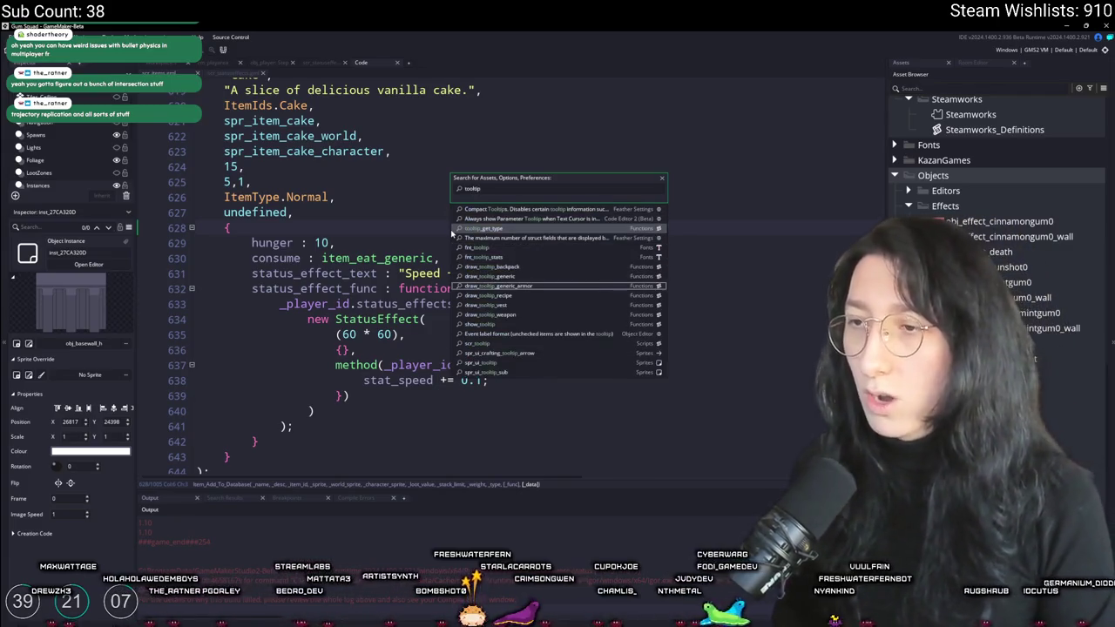
pyautogui.press('Up')
pyautogui.press('Return')
pyautogui.scroll(-15, 506, 181)
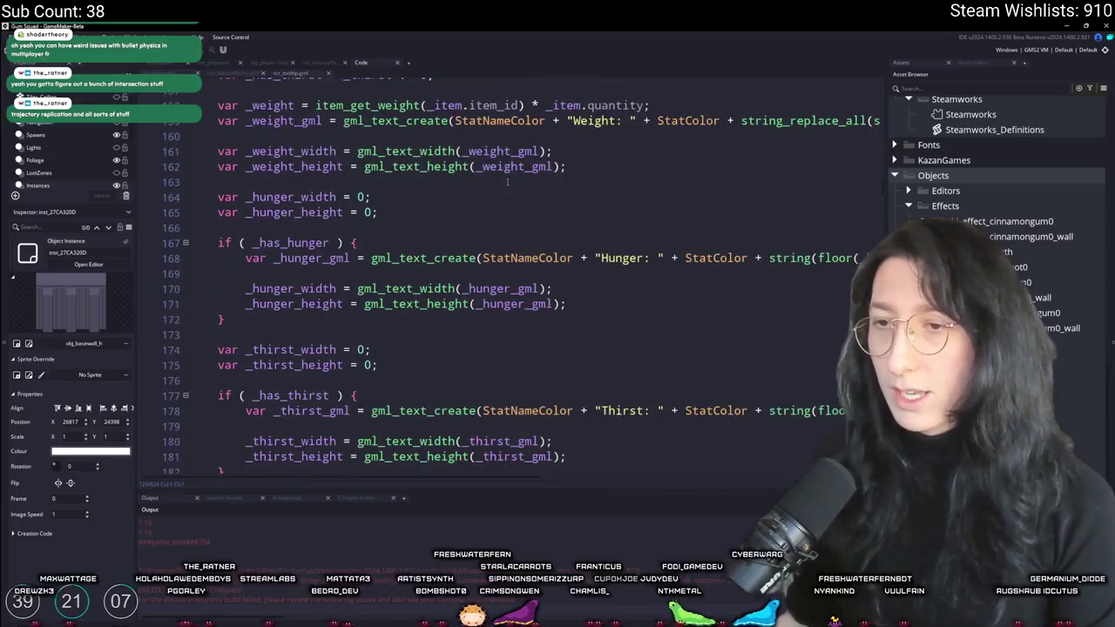
pyautogui.press('F12')
pyautogui.scroll(-2, 438, 258)
pyautogui.scroll(-2, 439, 259)
pyautogui.scroll(1, 438, 258)
pyautogui.moveTo(98, 298); pyautogui.dragTo(95, 204)
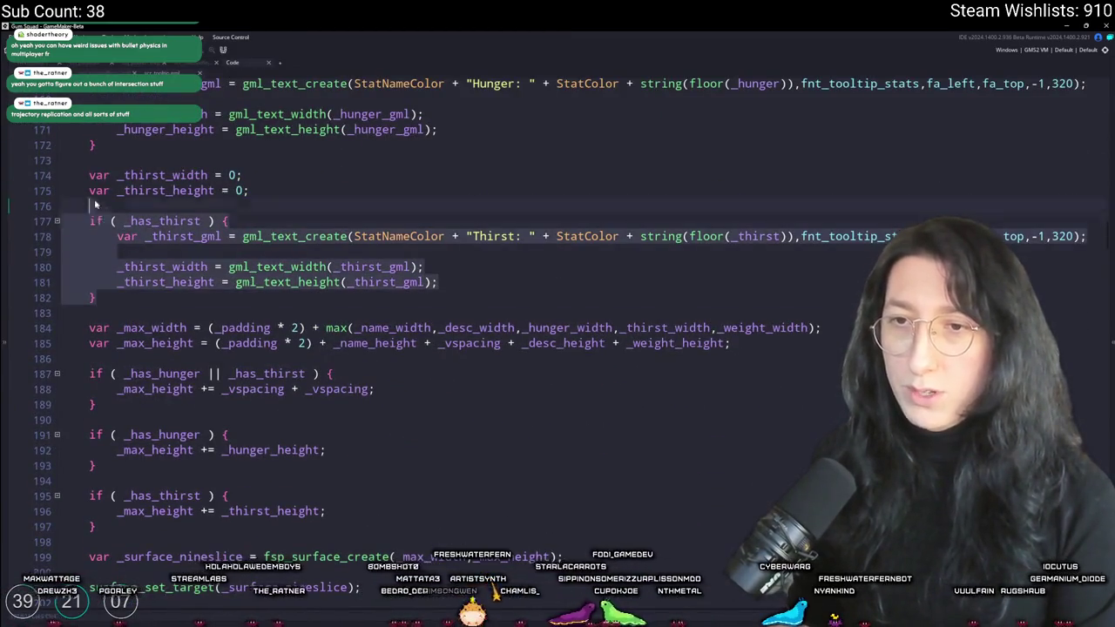
pyautogui.scroll(8, 263, 239)
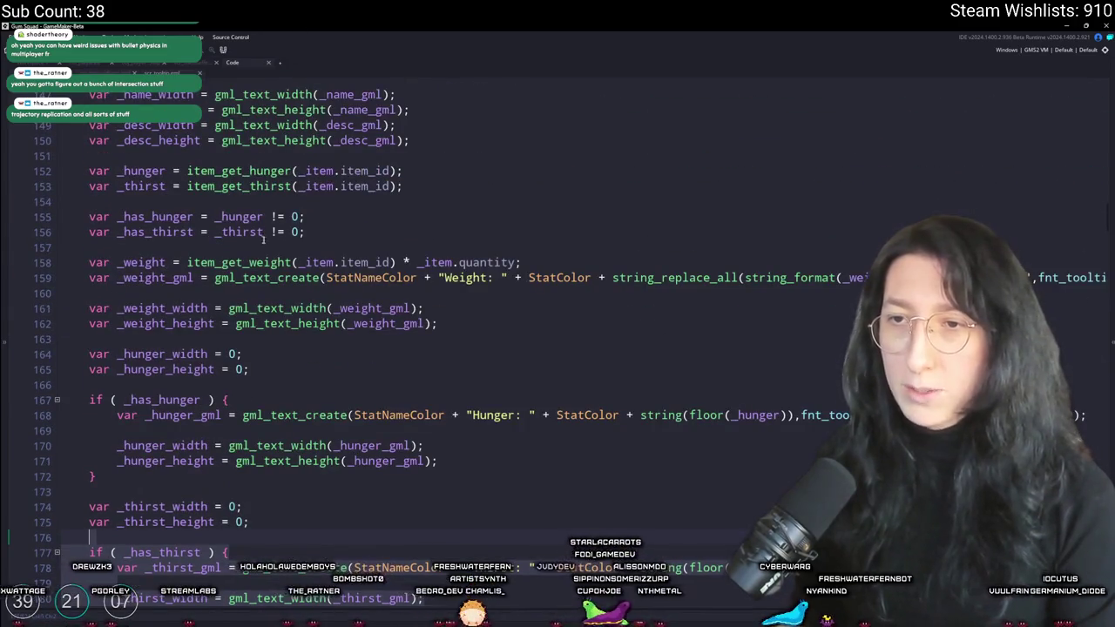
pyautogui.scroll(2, 263, 239)
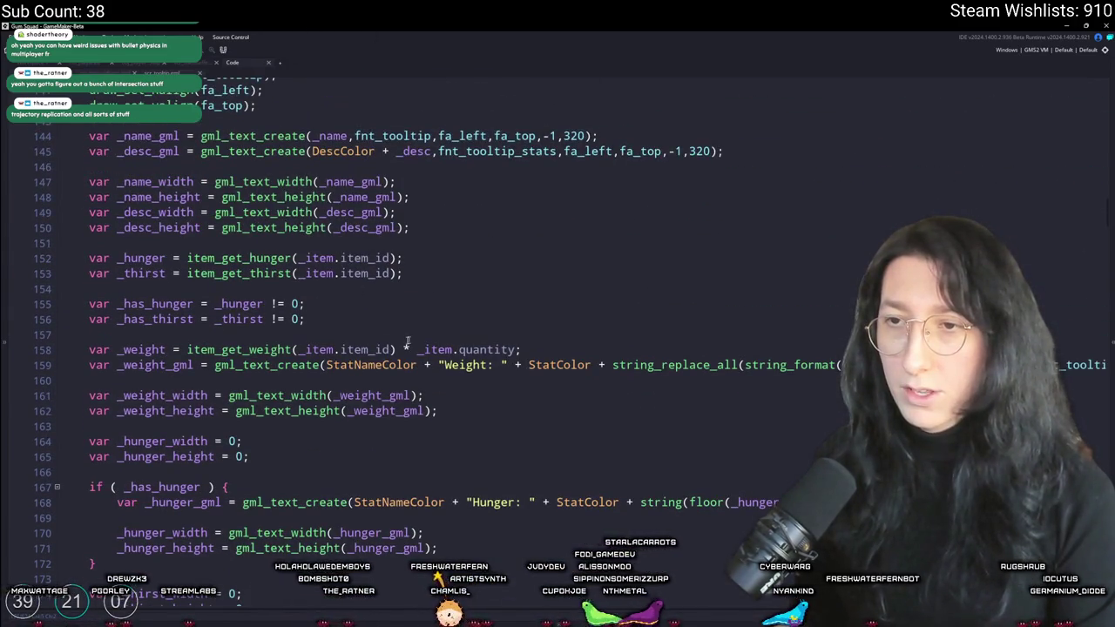
# Insert line 154 as _status_effect = item_get_data(_item.item_id)
pyautogui.press('Return')
pyautogui.write('var _st')
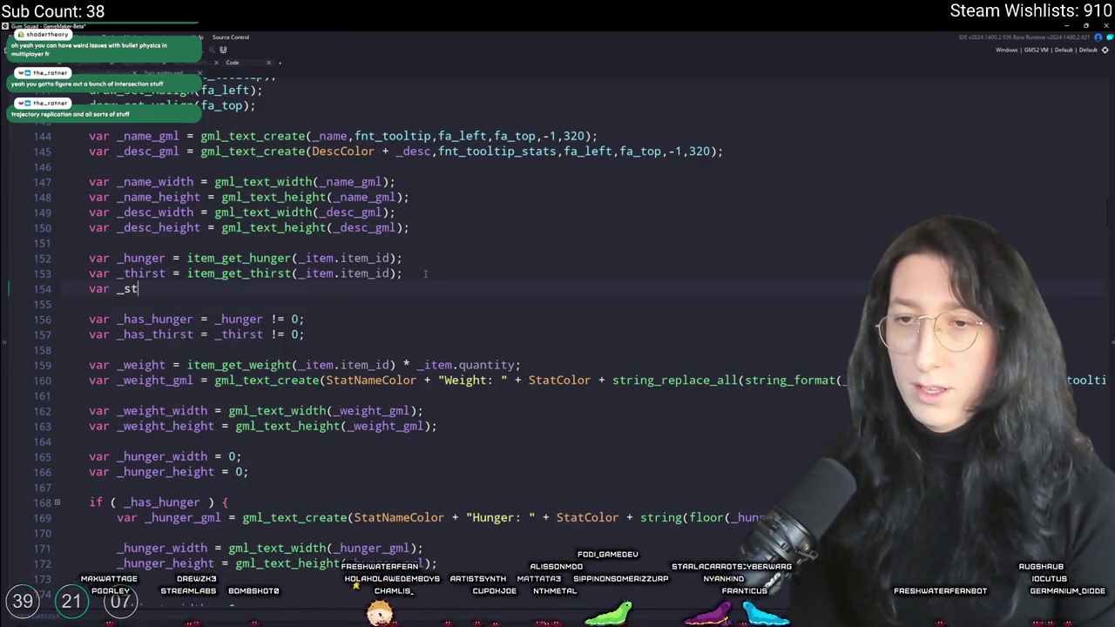
pyautogui.write('atus_effect ')
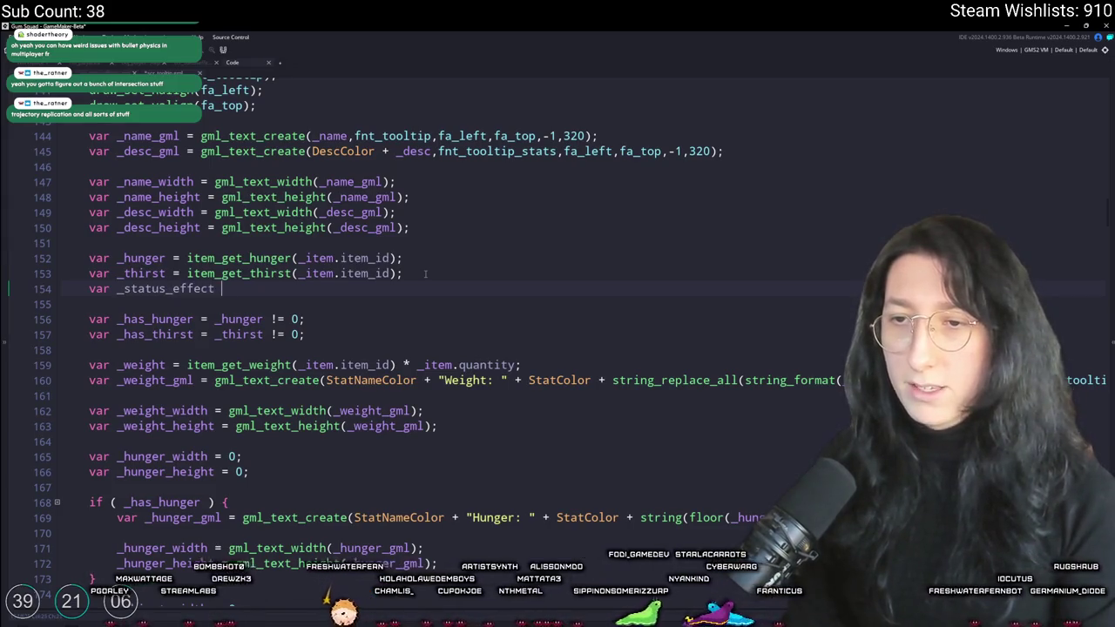
pyautogui.write('= item_get_data(')
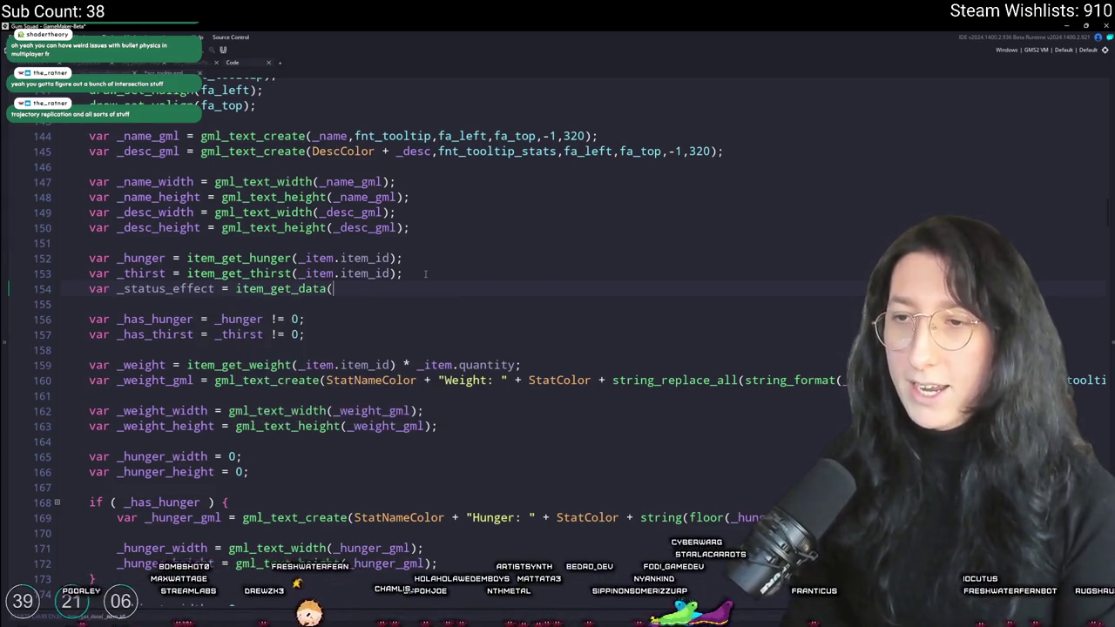
pyautogui.write('_item.item_id)')
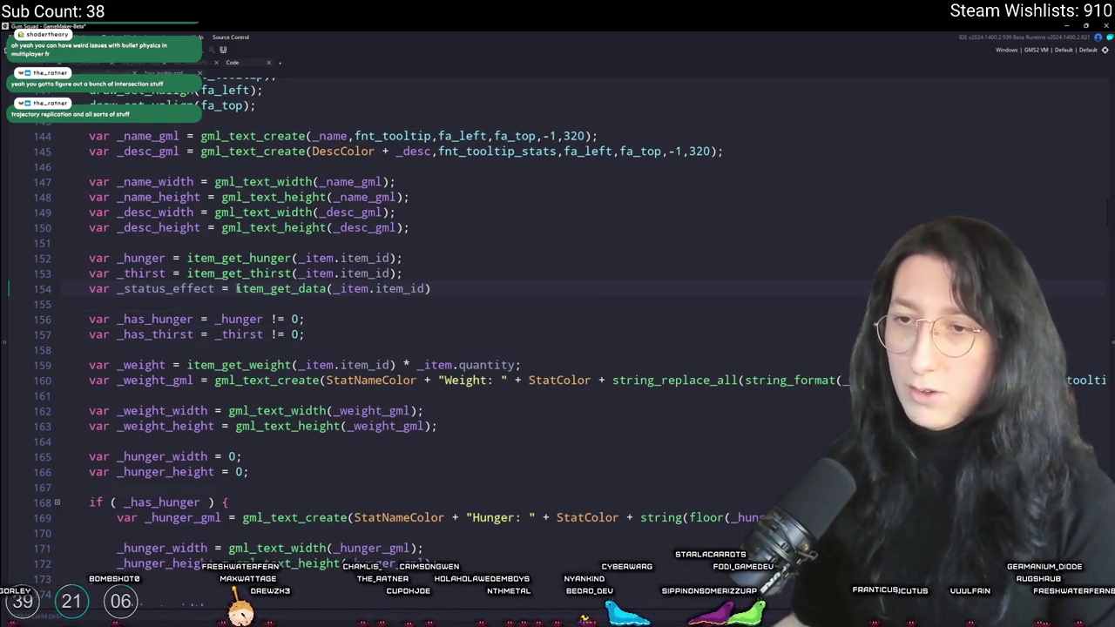
pyautogui.moveTo(236, 289); pyautogui.dragTo(435, 290)
pyautogui.scroll(3, 456, 258)
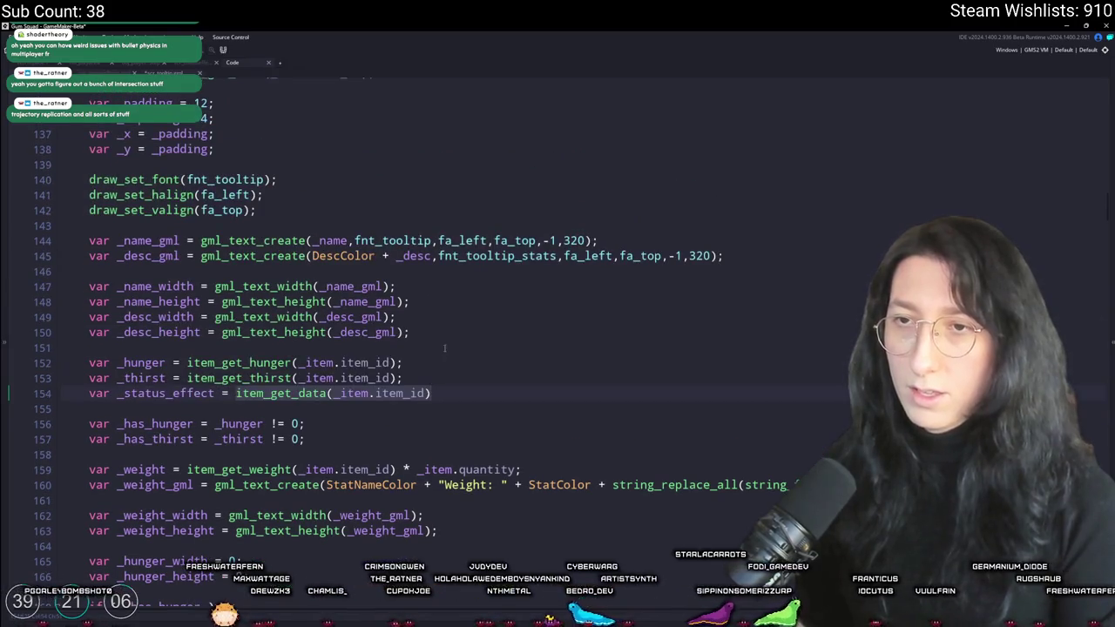
pyautogui.click(443, 370)
pyautogui.scroll(2, 428, 377)
pyautogui.scroll(1, 429, 376)
pyautogui.scroll(-3, 422, 388)
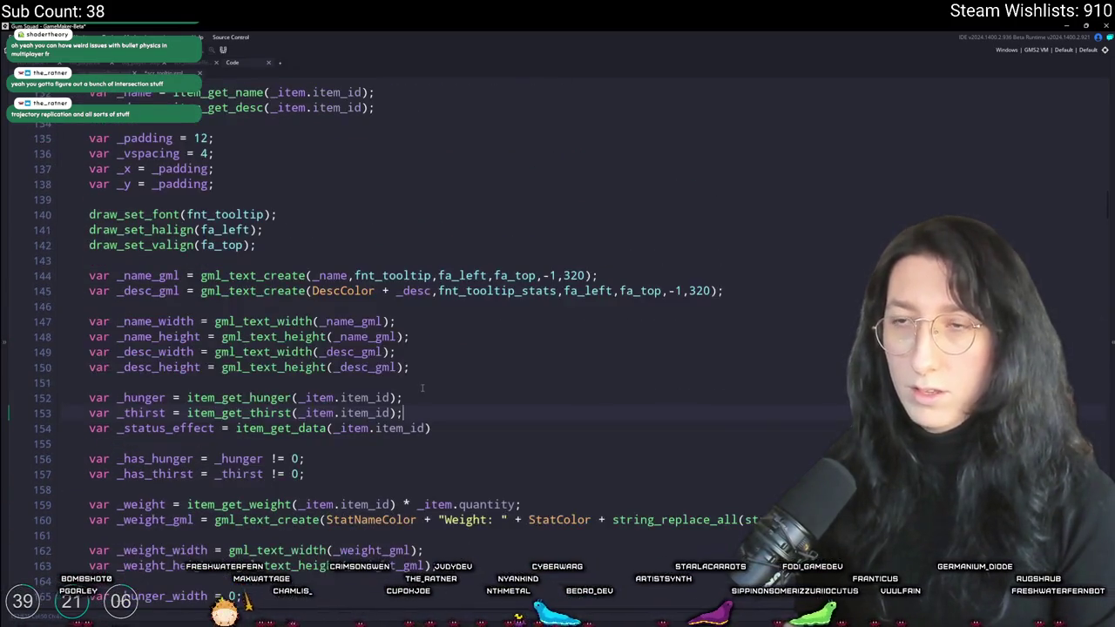
pyautogui.scroll(-1, 422, 388)
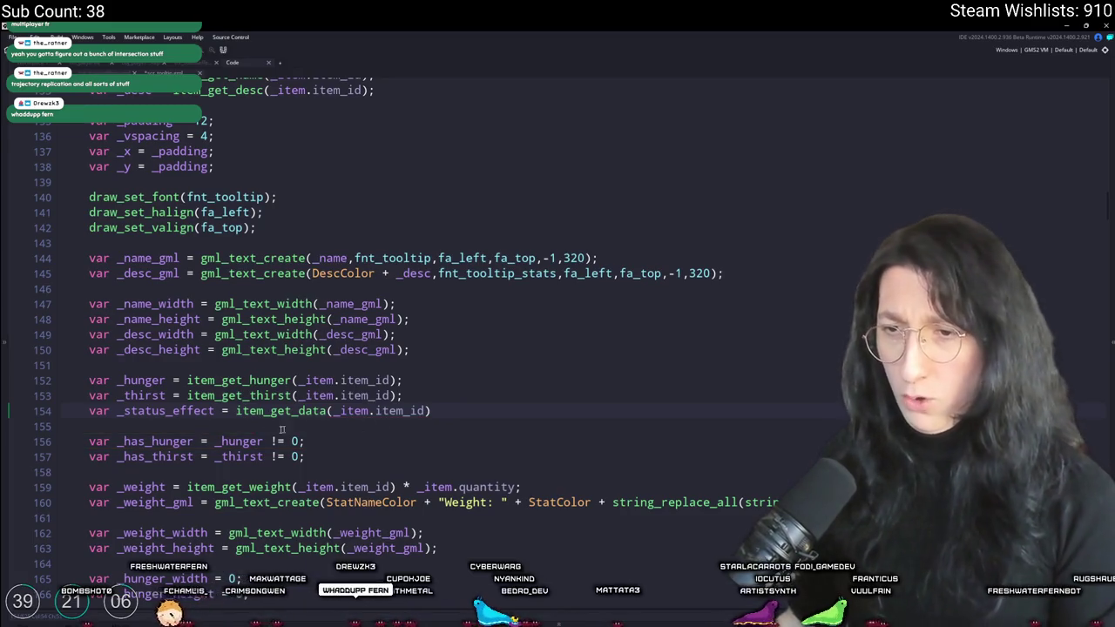
# Wrap it in variable_struct_exists(..., "status_effect_func") and search the project for that key
pyautogui.write('variable_struc')
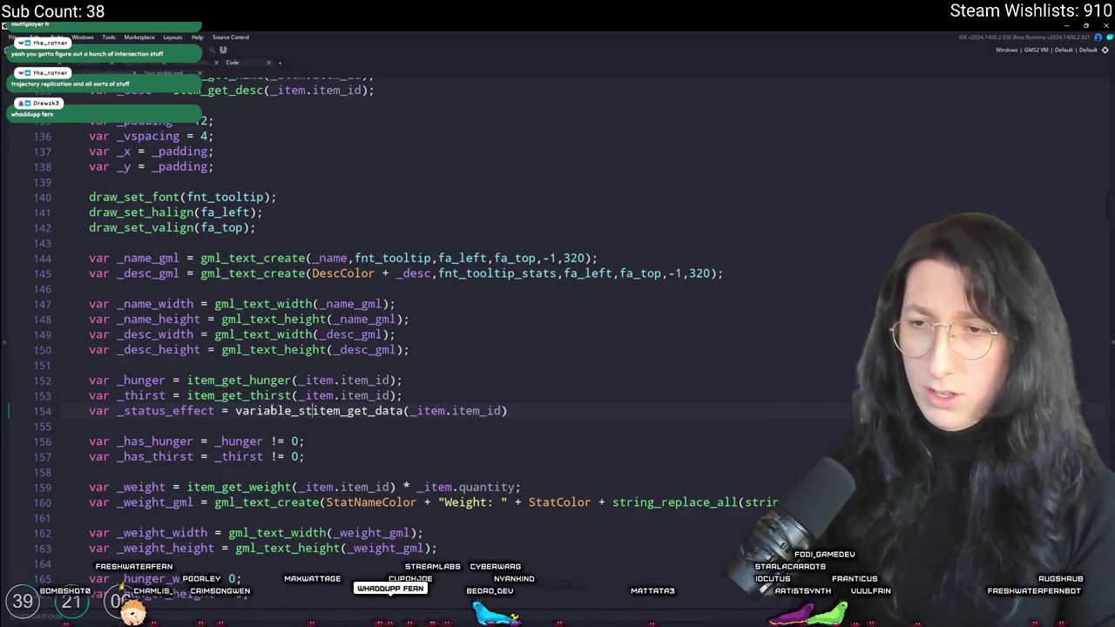
pyautogui.write('t_exists(')
pyautogui.click(618, 406)
pyautogui.write(',"status_effecti')
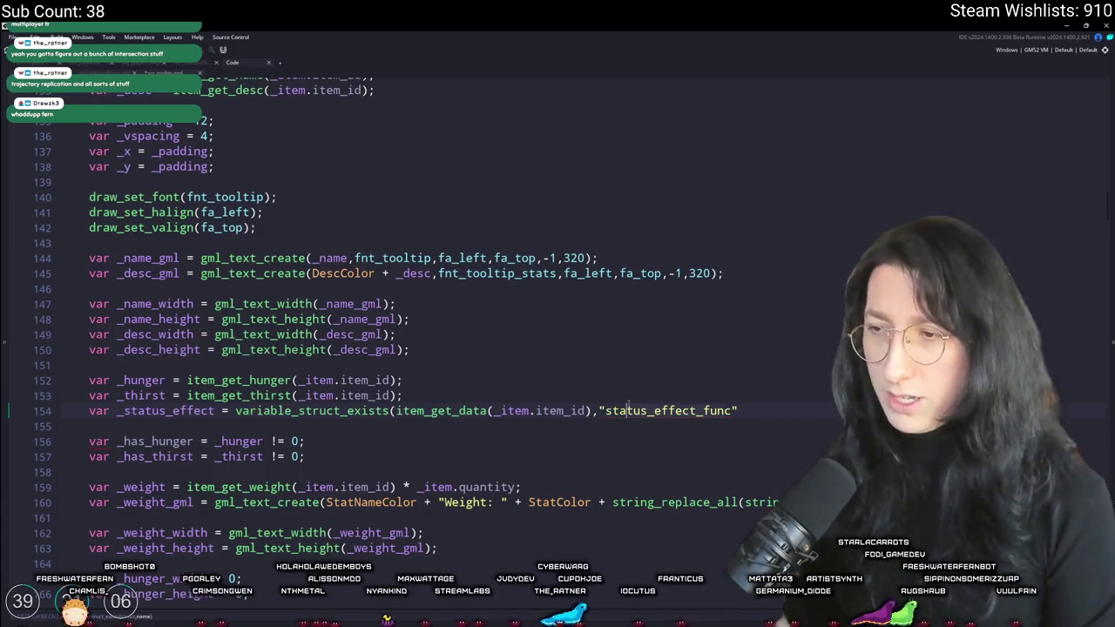
pyautogui.hotkey('ctrl', 'shift', 'f')
pyautogui.click(372, 47)
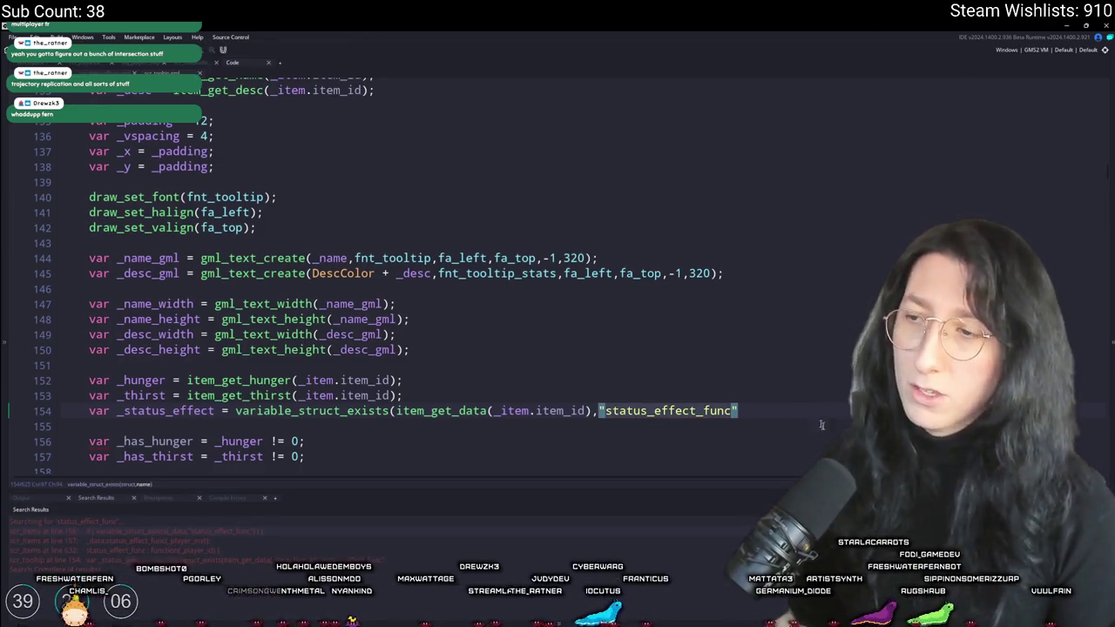
# Rewrite line 154 to index the item data directly, dropping the ?? fallback
pyautogui.click(830, 414)
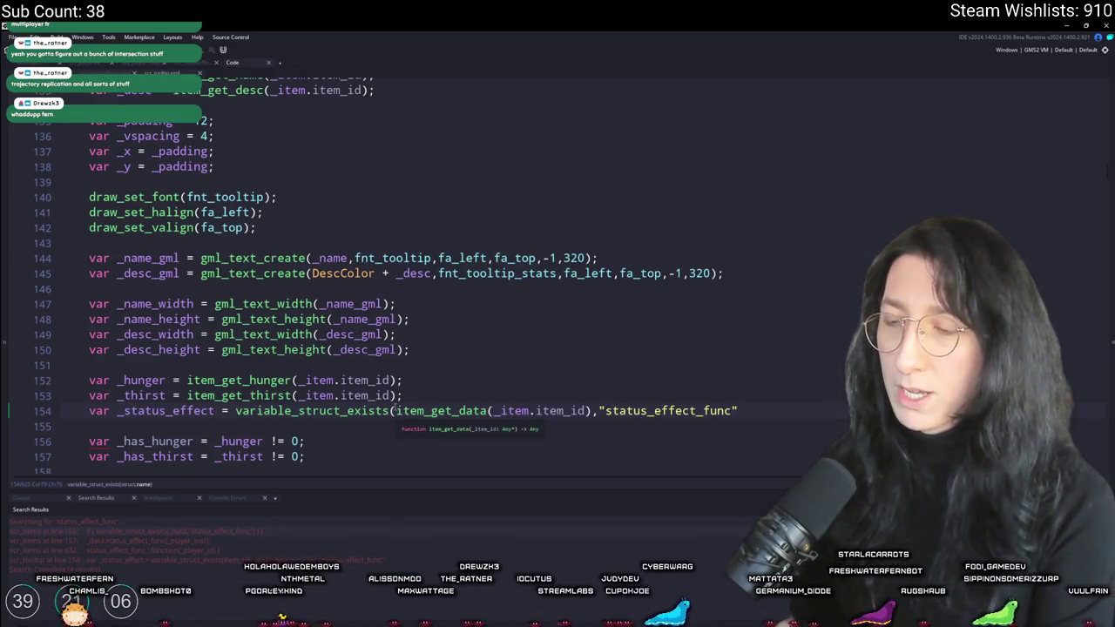
pyautogui.moveTo(592, 410); pyautogui.dragTo(396, 411)
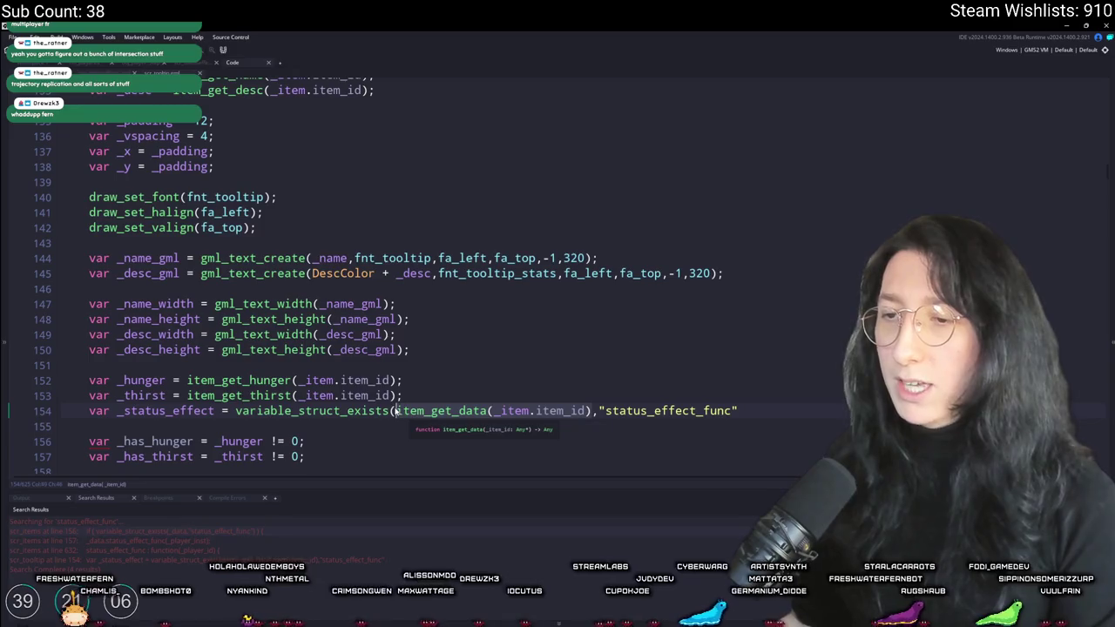
pyautogui.click(600, 411)
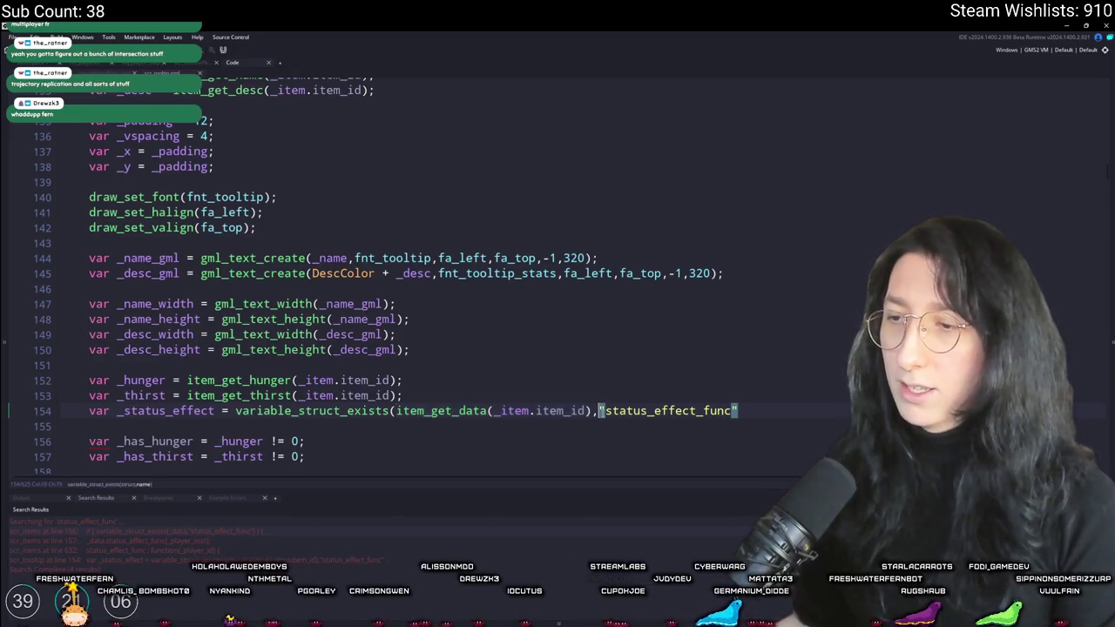
pyautogui.doubleClick(244, 410)
pyautogui.press('Delete')
pyautogui.press('Delete')
pyautogui.write('[$')
pyautogui.click(608, 410)
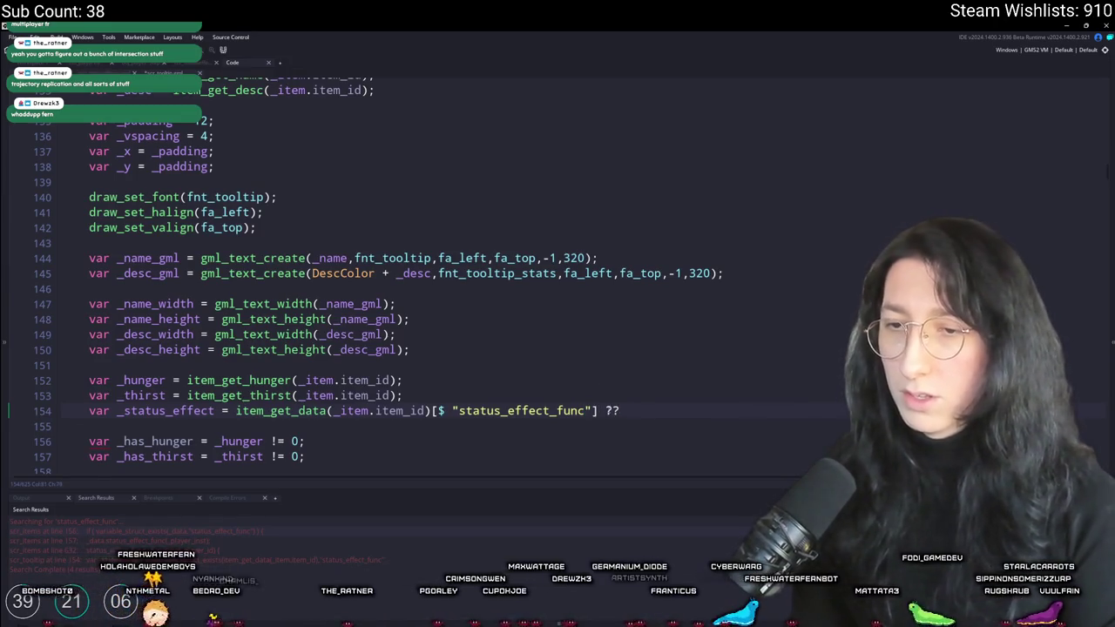
pyautogui.press('BackSpace')
pyautogui.press('BackSpace')
pyautogui.press('BackSpace')
pyautogui.write('.')
pyautogui.press('BackSpace')
pyautogui.write(';')
# Duplicate the _has_thirst line as var _has_status_effect = !is_undefined(_status_effect)
pyautogui.scroll(-2, 184, 370)
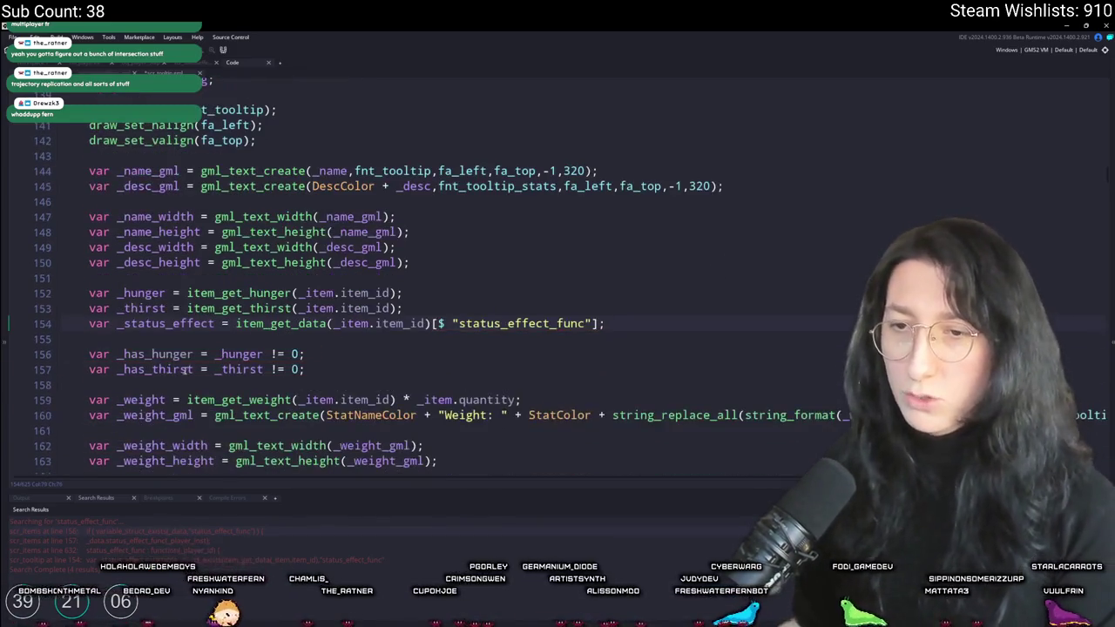
pyautogui.doubleClick(173, 324)
pyautogui.hotkey('ctrl', 'c')
pyautogui.click(194, 370)
pyautogui.hotkey('ctrl', 'd')
pyautogui.moveTo(193, 384); pyautogui.dragTo(146, 384)
pyautogui.hotkey('ctrl', 'v')
pyautogui.moveTo(265, 384); pyautogui.dragTo(357, 384)
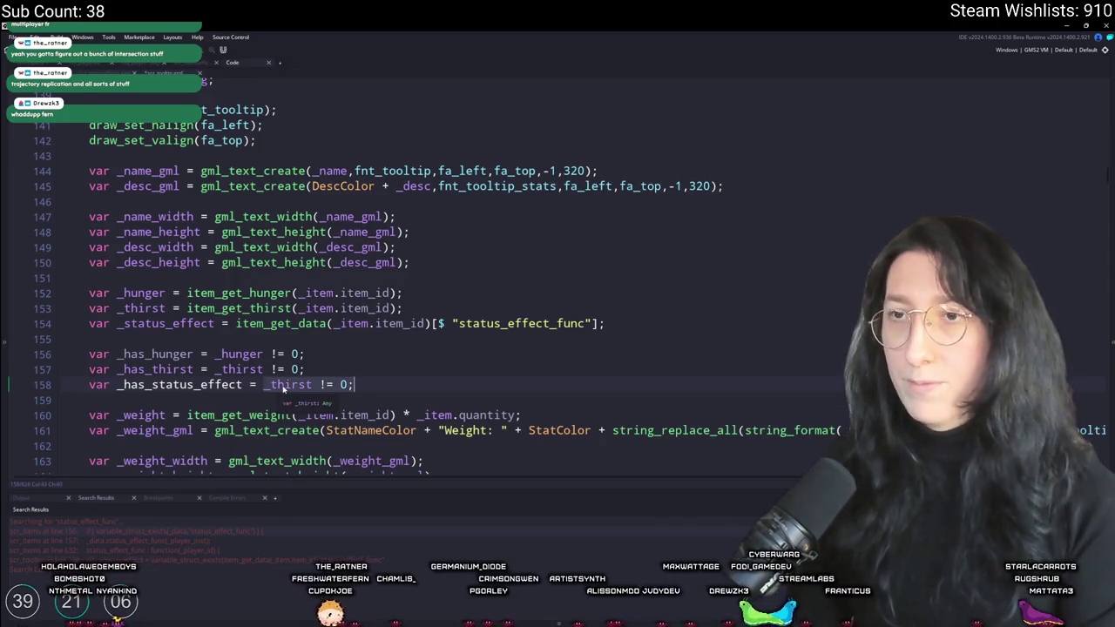
pyautogui.write('is_undefined(')
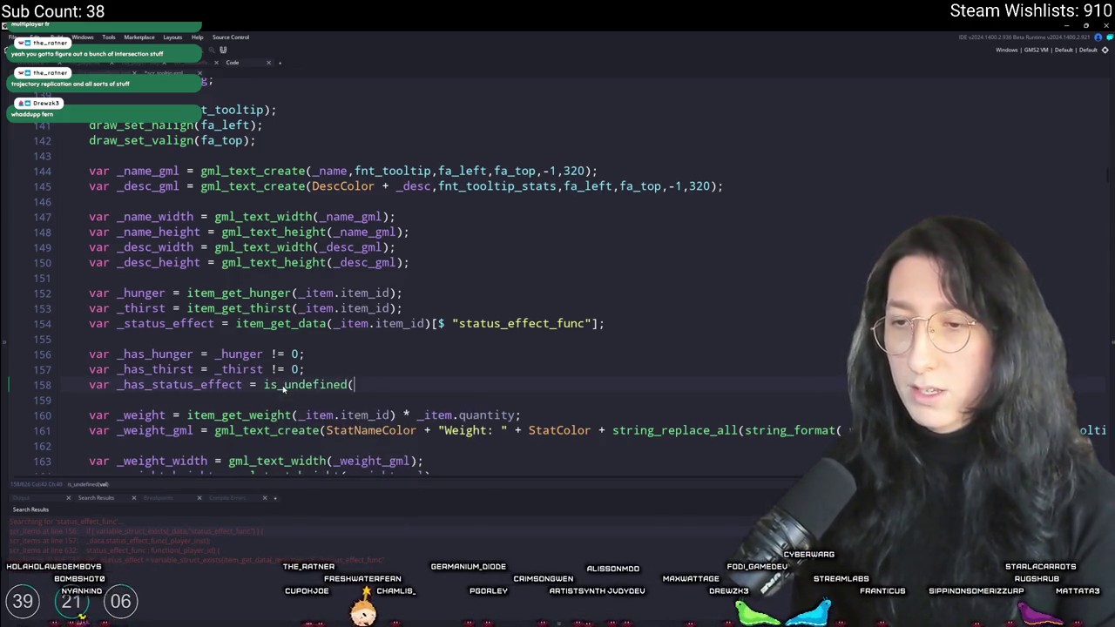
pyautogui.write('_status_effect);')
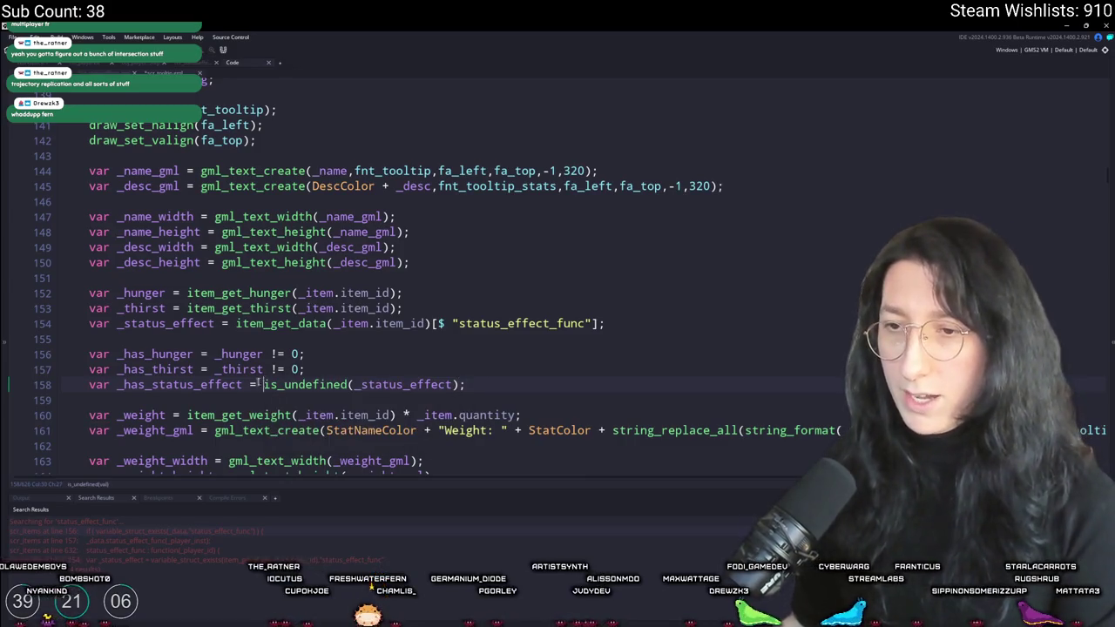
pyautogui.write('!')
# Change the data key to "status_effect_text" and search the project for it
pyautogui.doubleClick(196, 323)
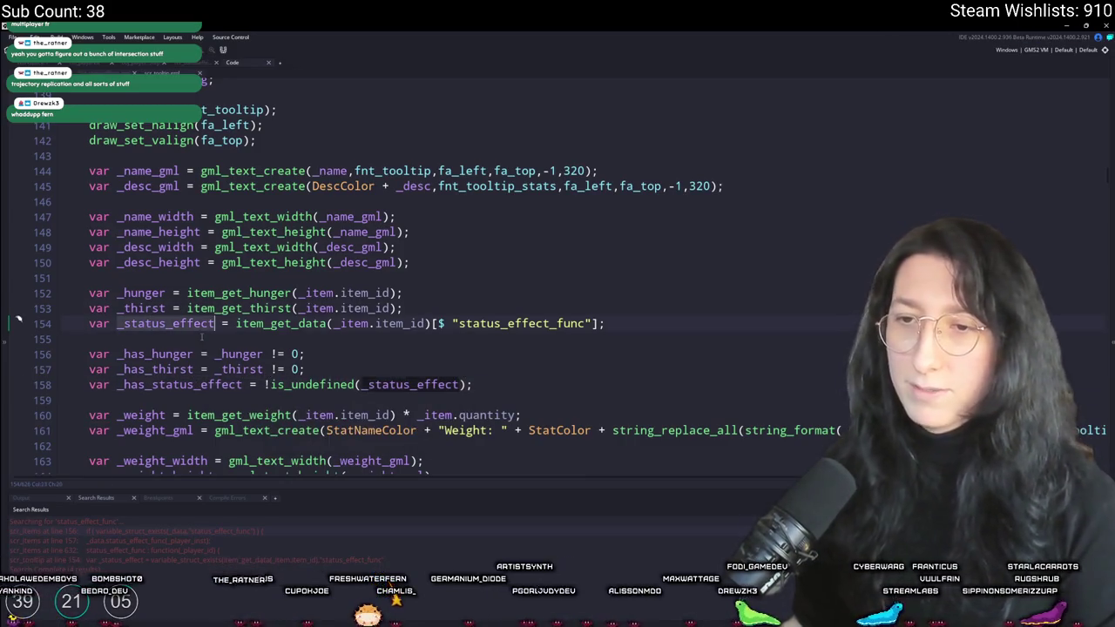
pyautogui.scroll(-2, 202, 337)
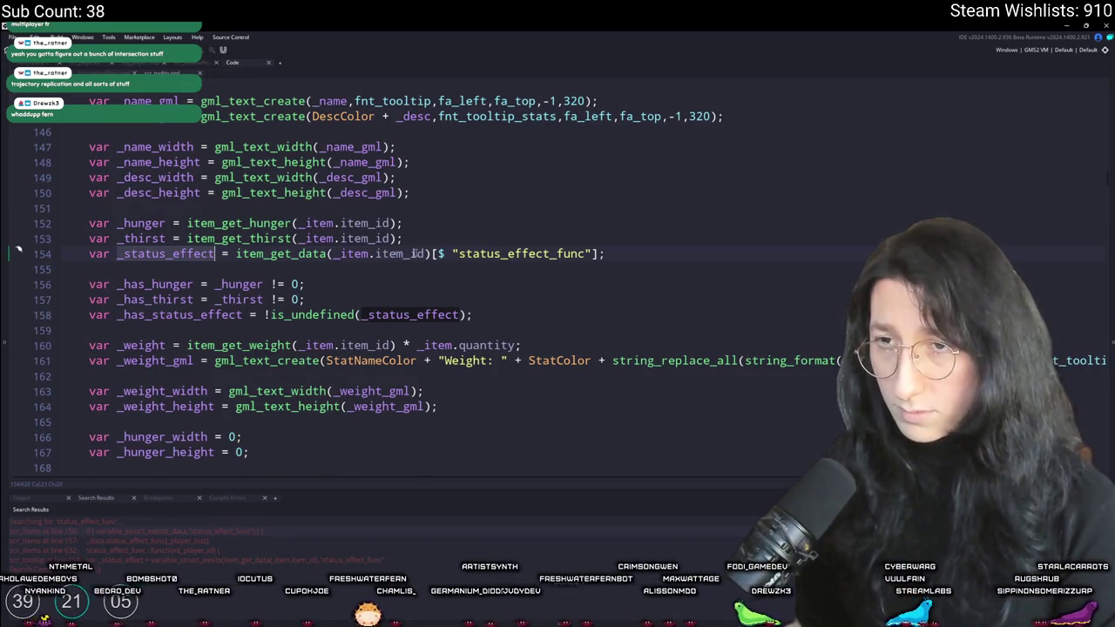
pyautogui.click(455, 253)
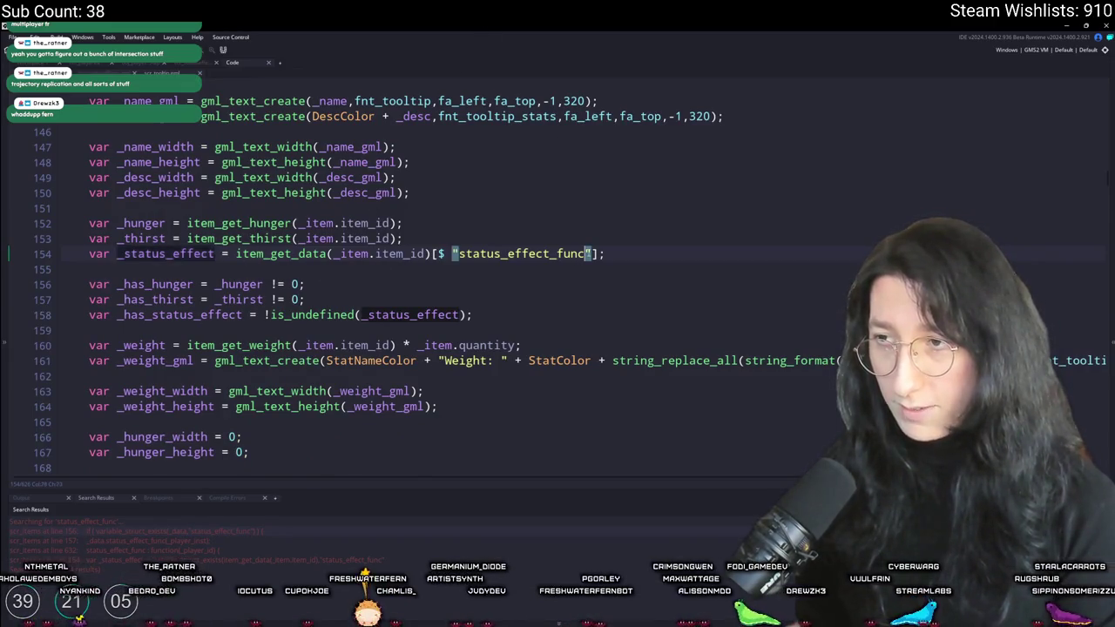
pyautogui.moveTo(560, 253); pyautogui.dragTo(591, 253)
pyautogui.write('text')
pyautogui.hotkey('ctrl', 'shift', 'f')
pyautogui.press('Return')
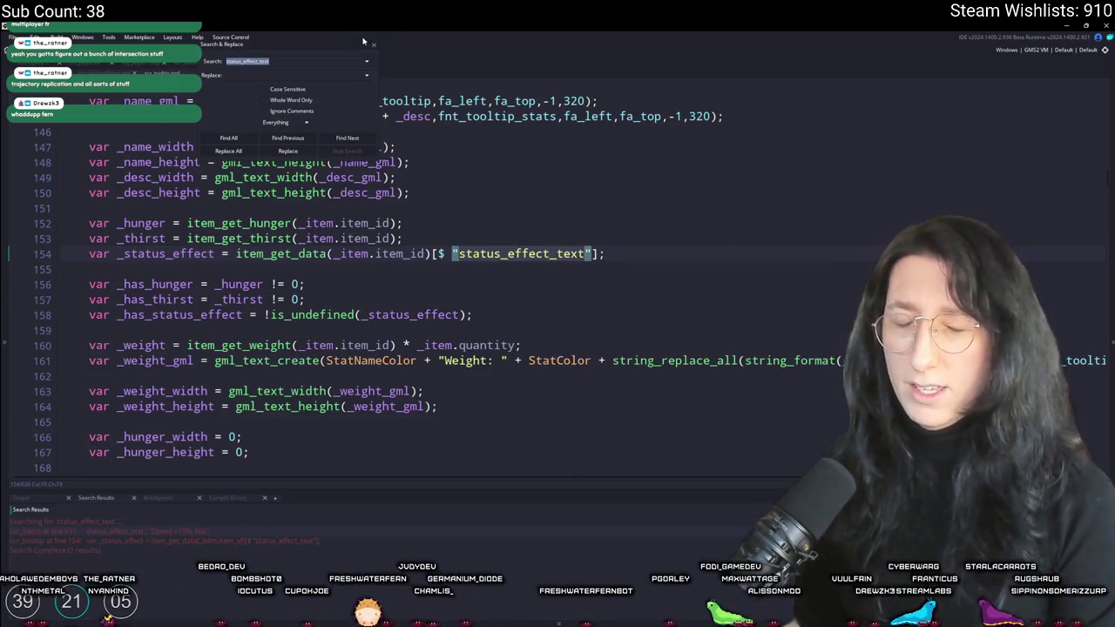
# Close the Search & Replace dialog and return to the _status_effect definition
pyautogui.click(374, 46)
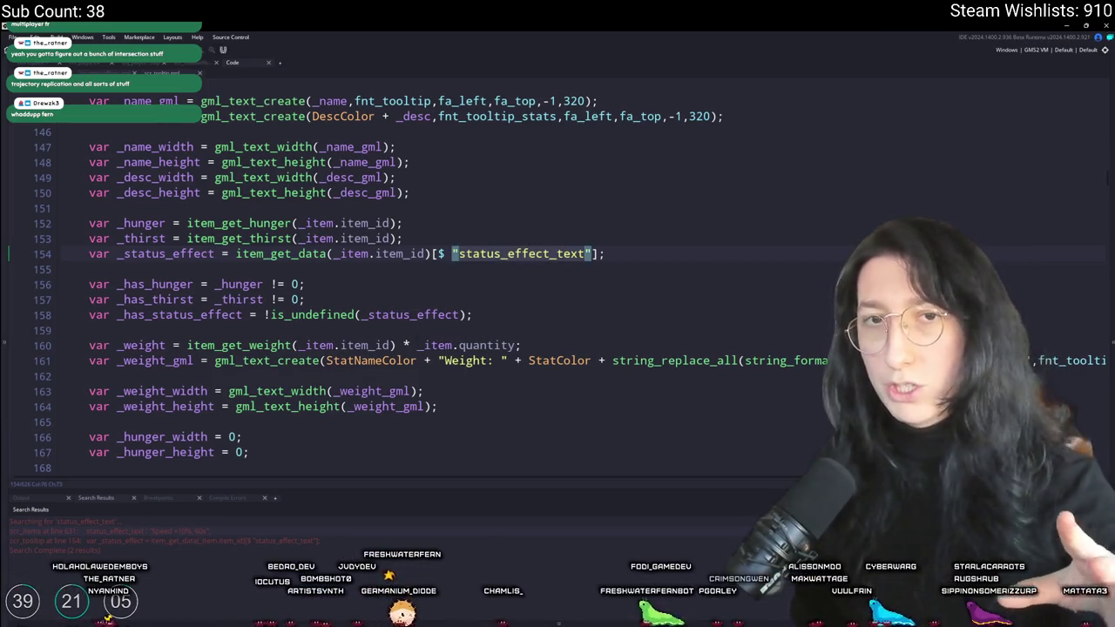
pyautogui.scroll(-1, 459, 310)
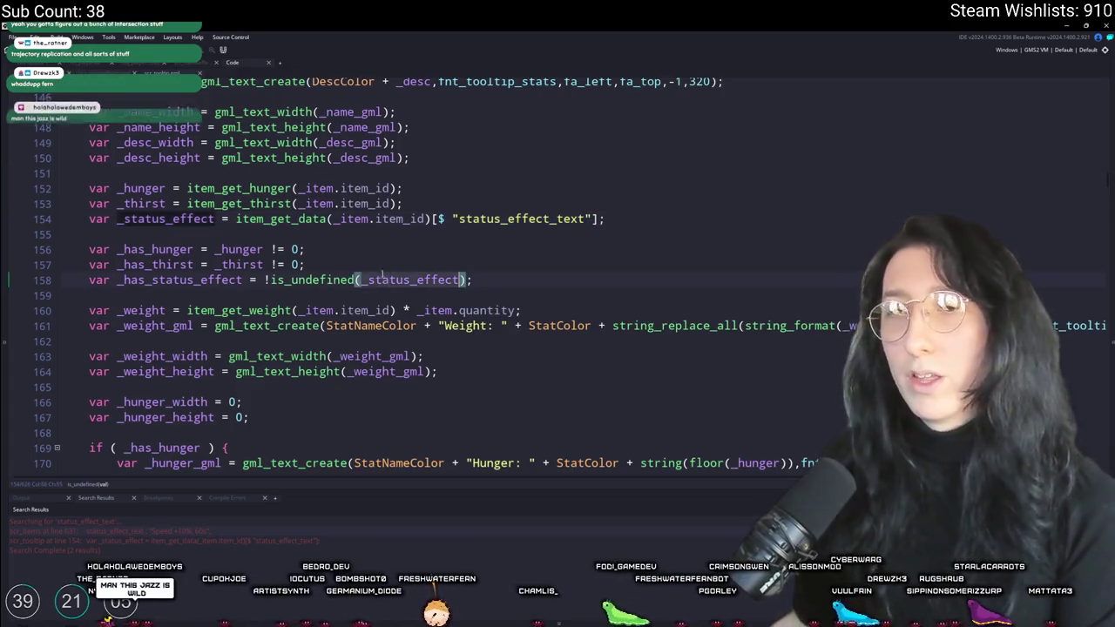
pyautogui.keyDown('ctrl'); pyautogui.click(387, 279); pyautogui.keyUp('ctrl')
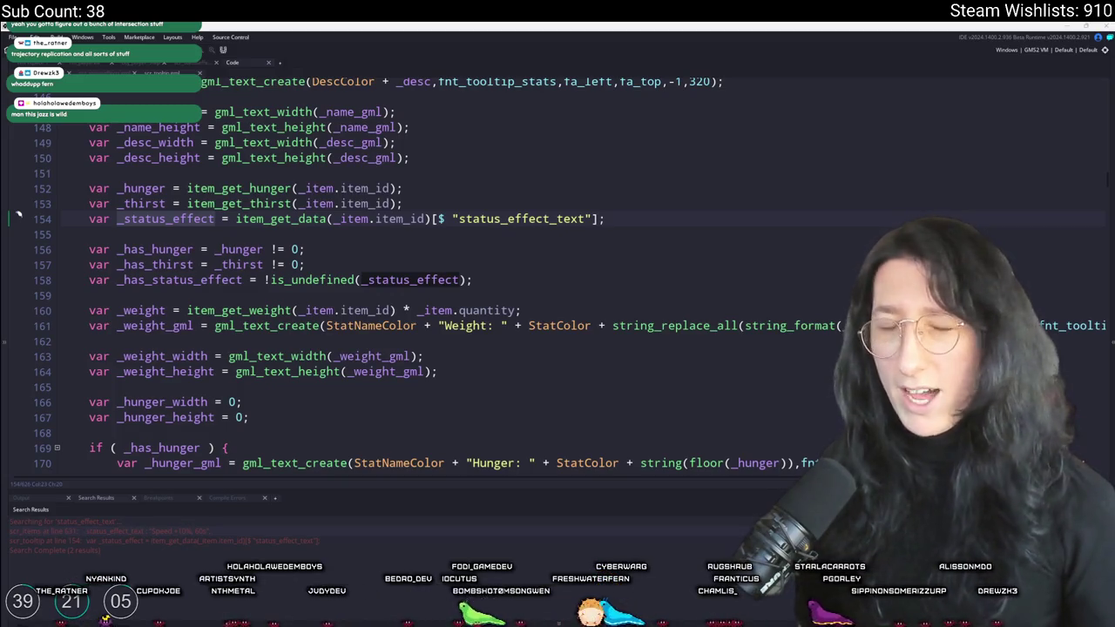
pyautogui.click(504, 288)
# Duplicate the if (_has_thirst) tooltip block directly below itself
pyautogui.scroll(-3, 496, 262)
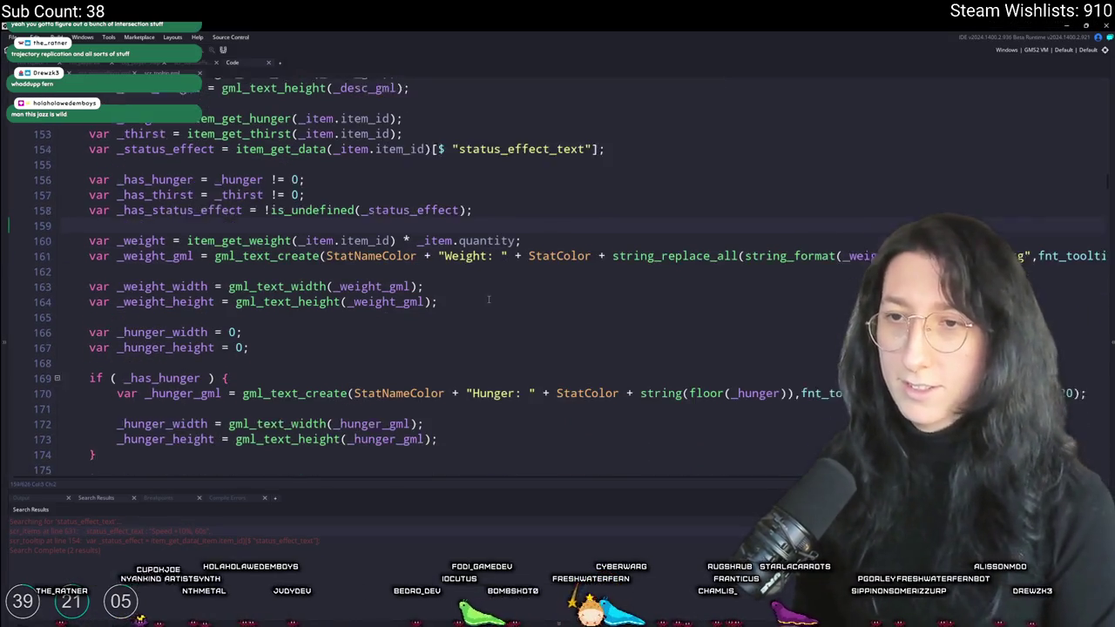
pyautogui.scroll(-3, 393, 167)
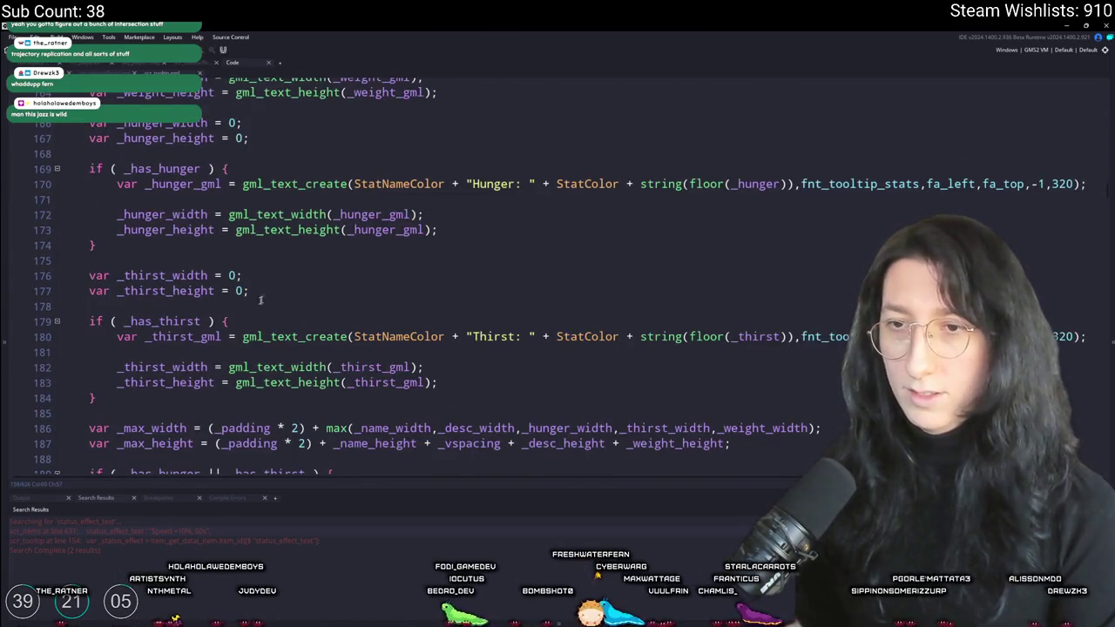
pyautogui.scroll(-1, 259, 299)
pyautogui.moveTo(98, 345); pyautogui.dragTo(96, 256)
pyautogui.hotkey('ctrl', 'd')
pyautogui.click(165, 398)
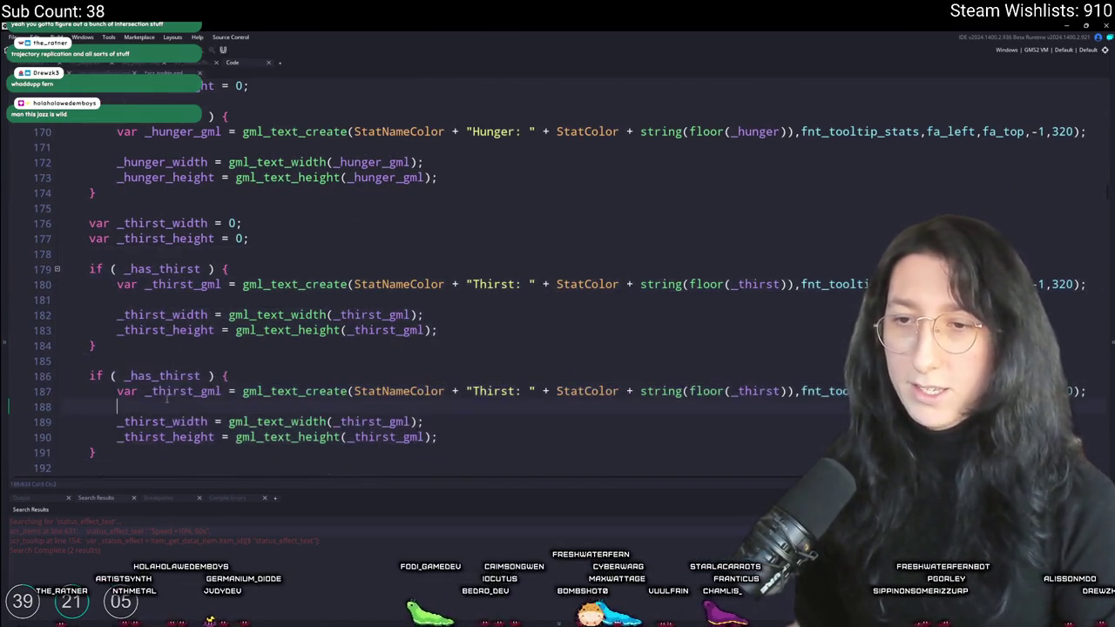
# Change the copied block's condition to _has_status_effect, its label to 'Effect: ', and use floor(_status_effect)
pyautogui.doubleClick(193, 375)
pyautogui.write('_status_effect')
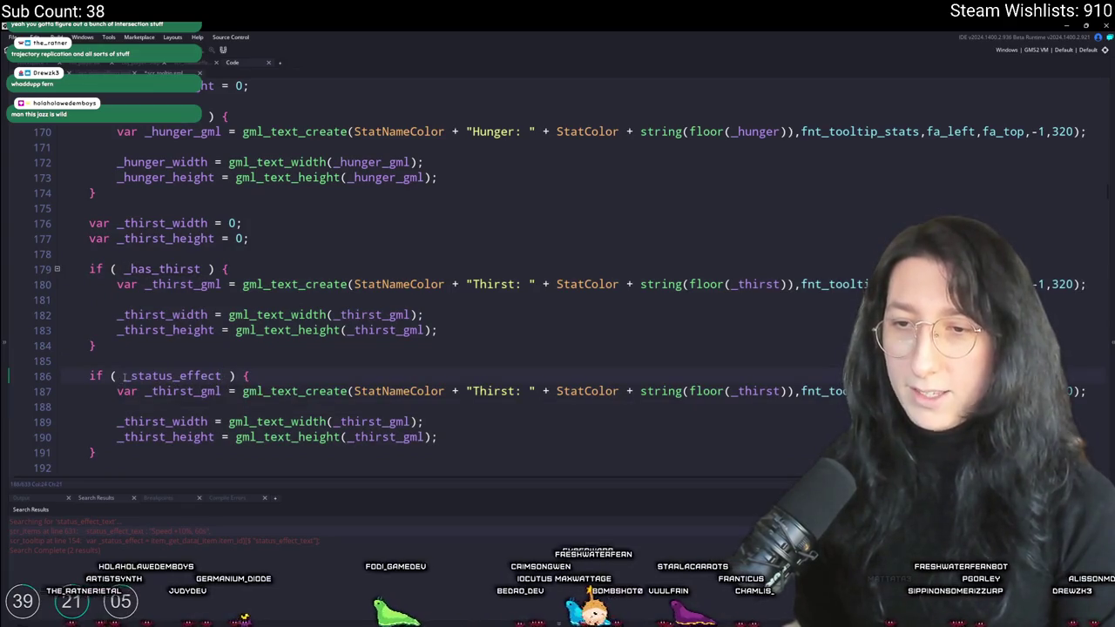
pyautogui.scroll(-1, 123, 376)
pyautogui.click(125, 358)
pyautogui.write('_a')
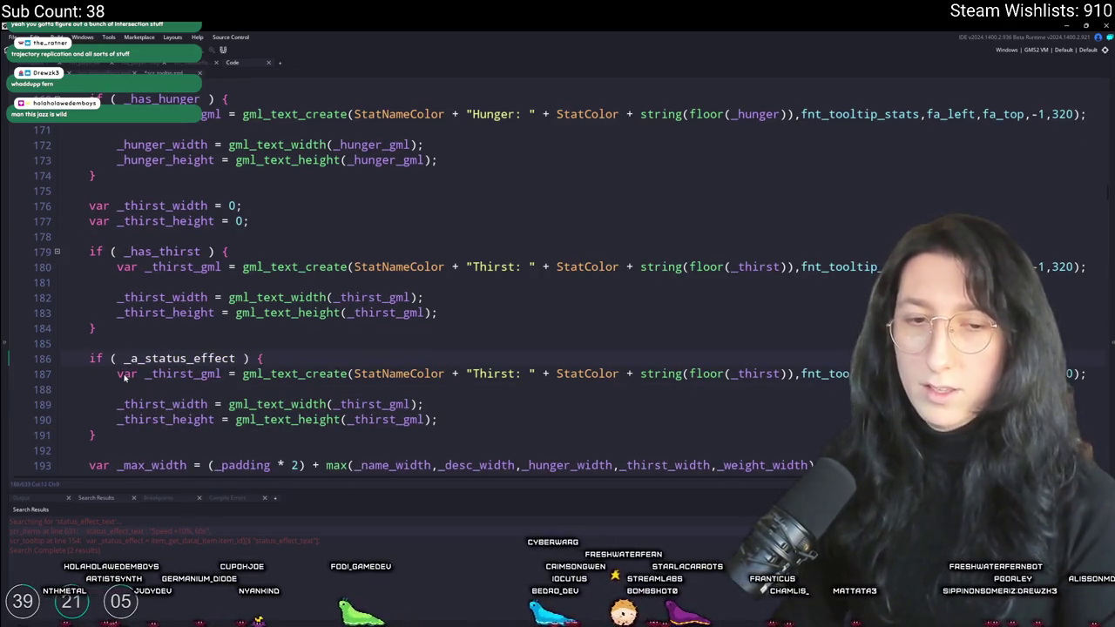
pyautogui.press('BackSpace')
pyautogui.write('has')
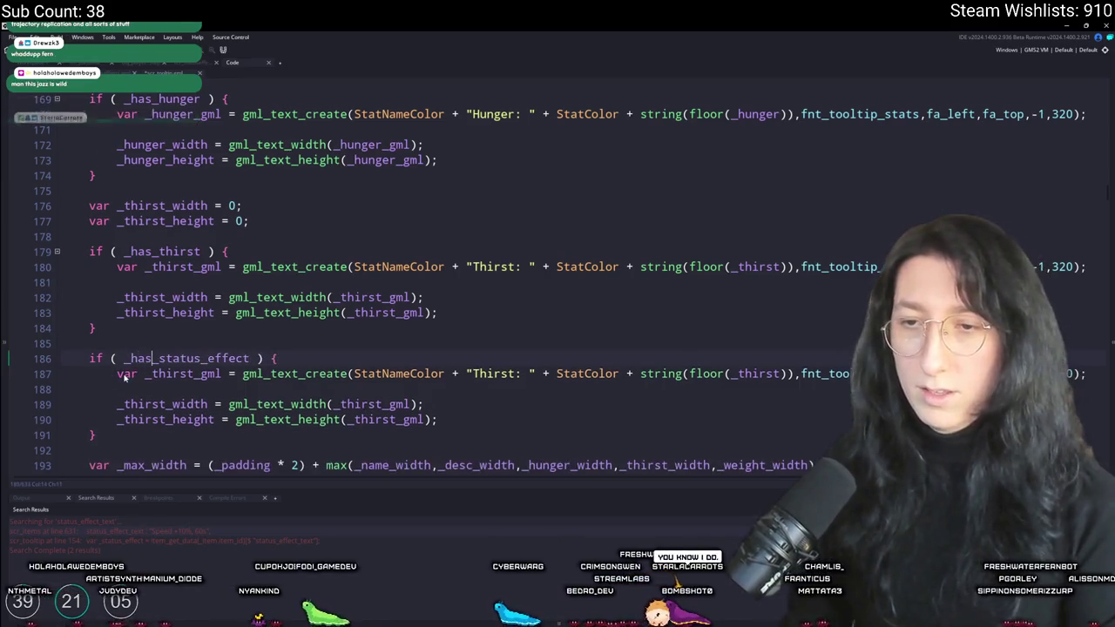
pyautogui.scroll(-2, 124, 376)
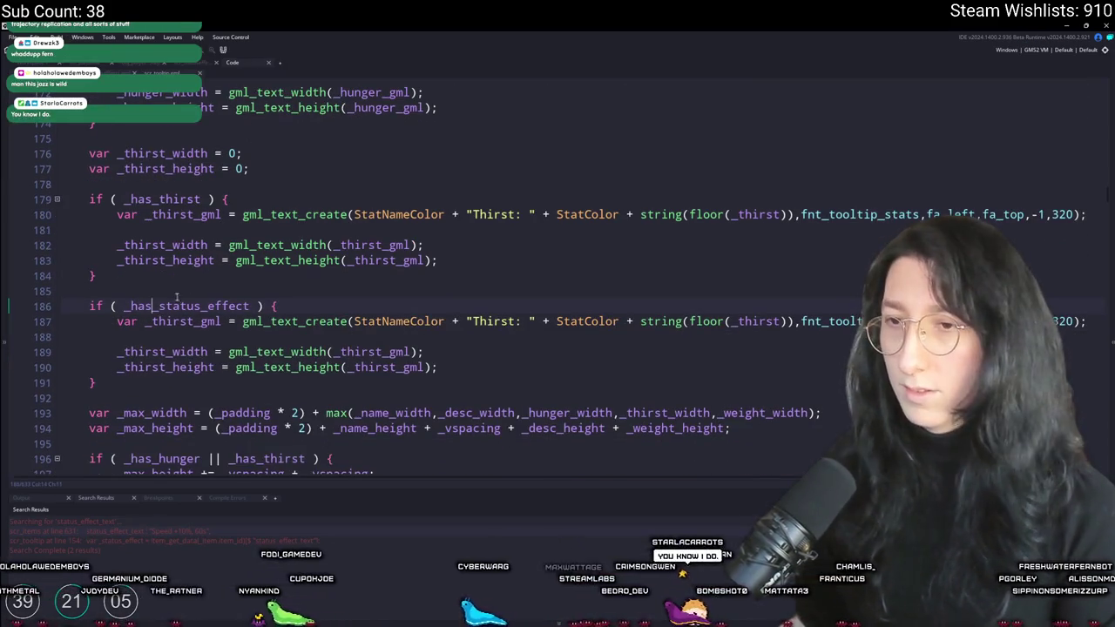
pyautogui.doubleClick(500, 322)
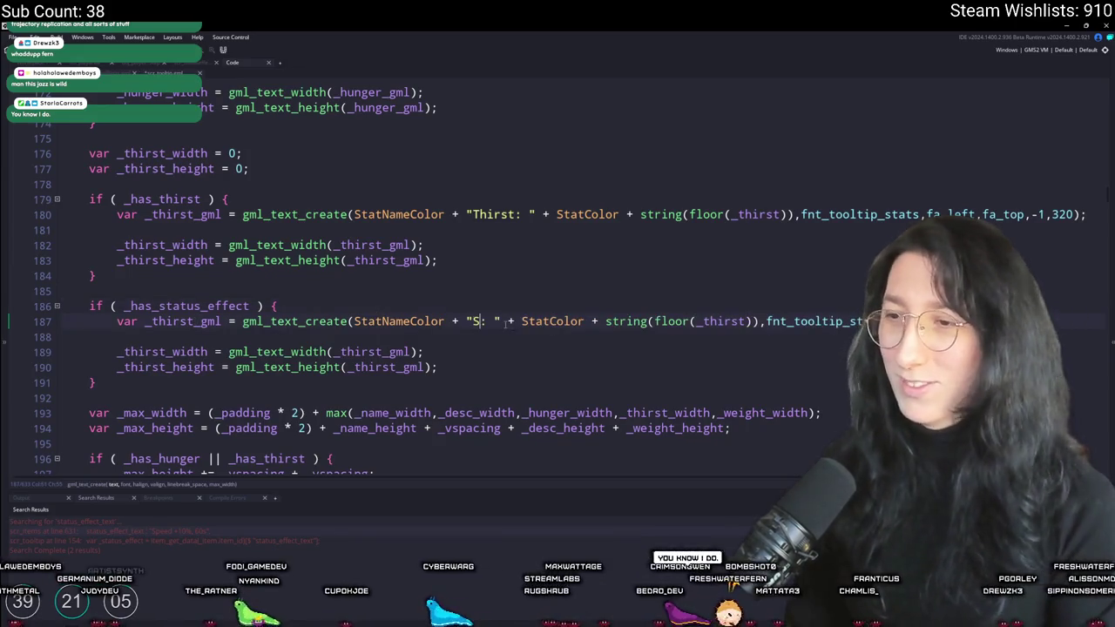
pyautogui.write('Sta')
pyautogui.press('BackSpace')
pyautogui.press('BackSpace')
pyautogui.press('BackSpace')
pyautogui.write('Effect')
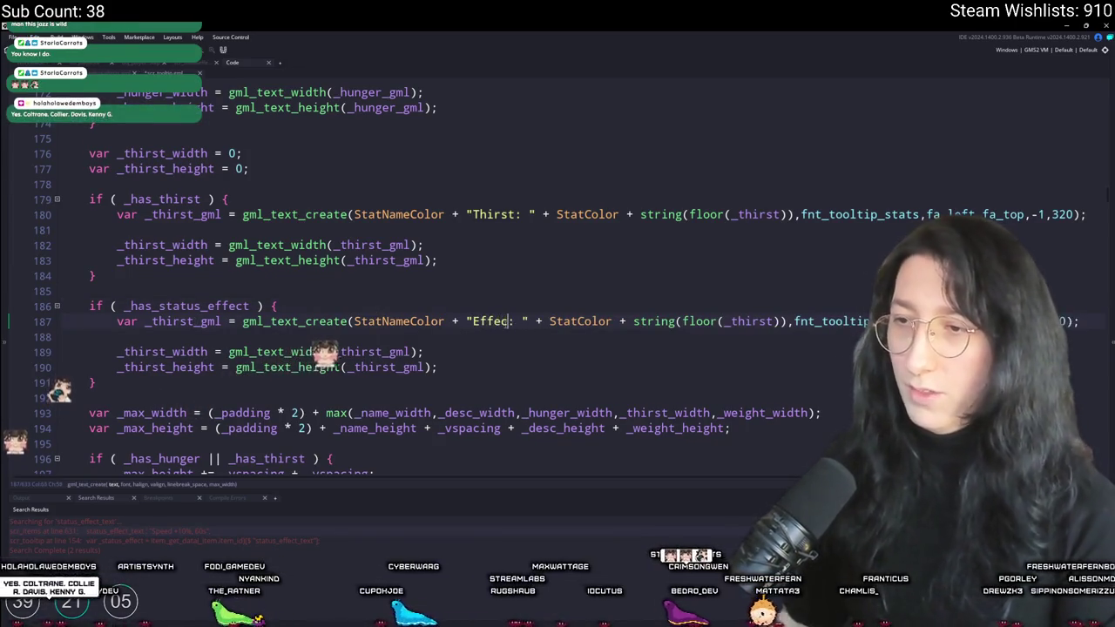
pyautogui.click(764, 321)
pyautogui.doubleClick(758, 322)
pyautogui.write('_status_effect')
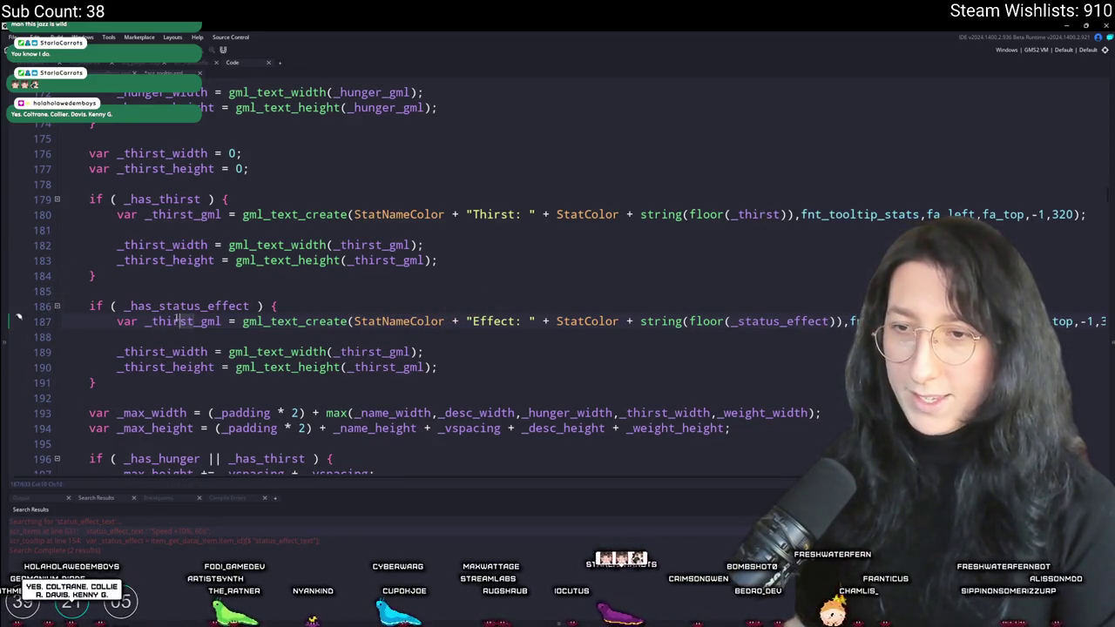
# Rename the copied variables to _status_effect_gml, _status_effect_width and _status_effect_height, declared with var
pyautogui.moveTo(151, 322); pyautogui.dragTo(194, 322)
pyautogui.write('status_effect')
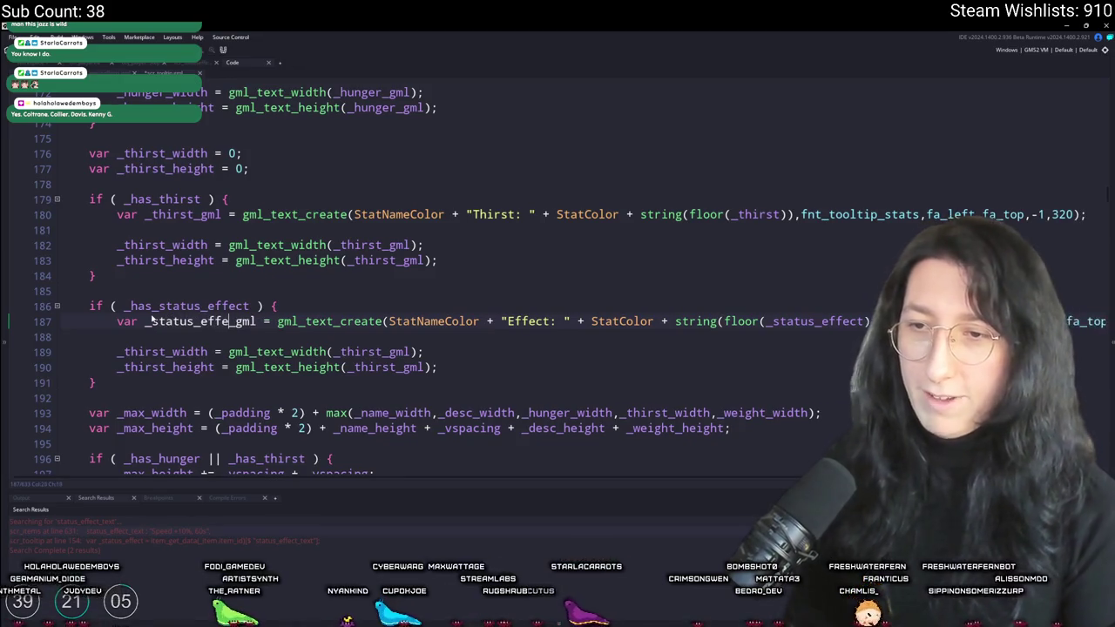
pyautogui.doubleClick(196, 322)
pyautogui.hotkey('ctrl', 'c')
pyautogui.doubleClick(374, 367)
pyautogui.hotkey('ctrl', 'v')
pyautogui.doubleClick(370, 352)
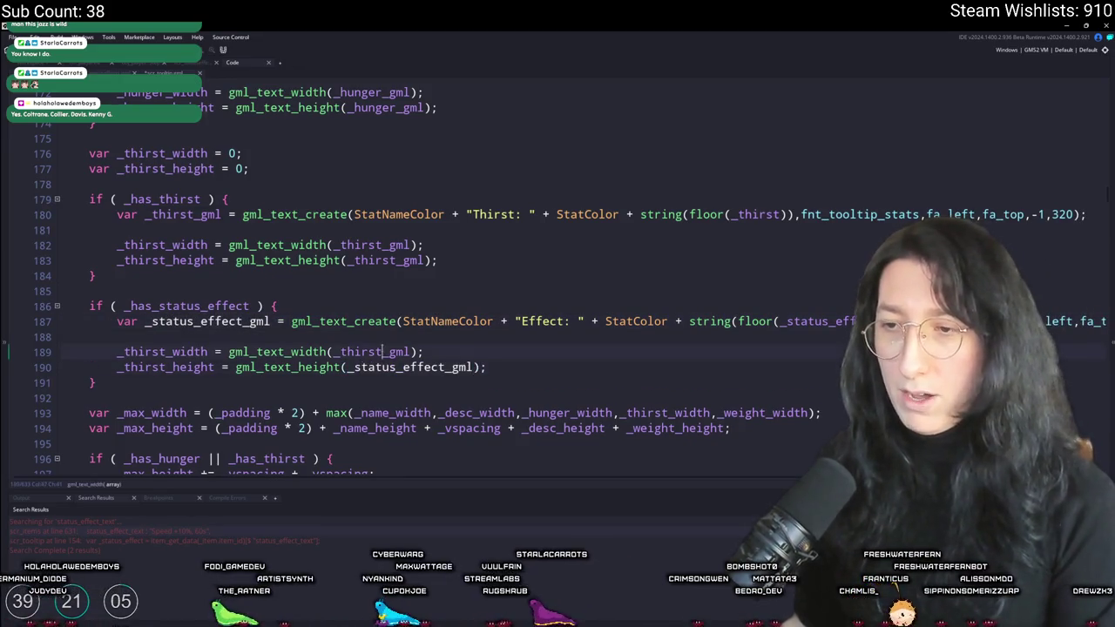
pyautogui.hotkey('ctrl', 'v')
pyautogui.moveTo(165, 352); pyautogui.dragTo(117, 366)
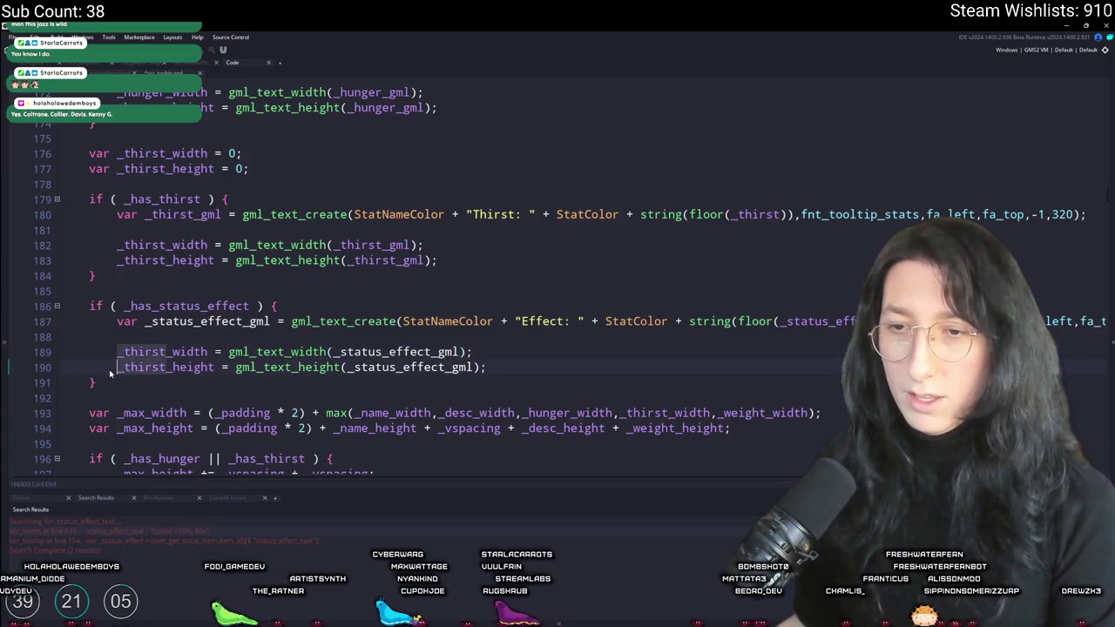
pyautogui.hotkey('ctrl', 'v')
pyautogui.press('BackSpace')
pyautogui.press('BackSpace')
pyautogui.press('BackSpace')
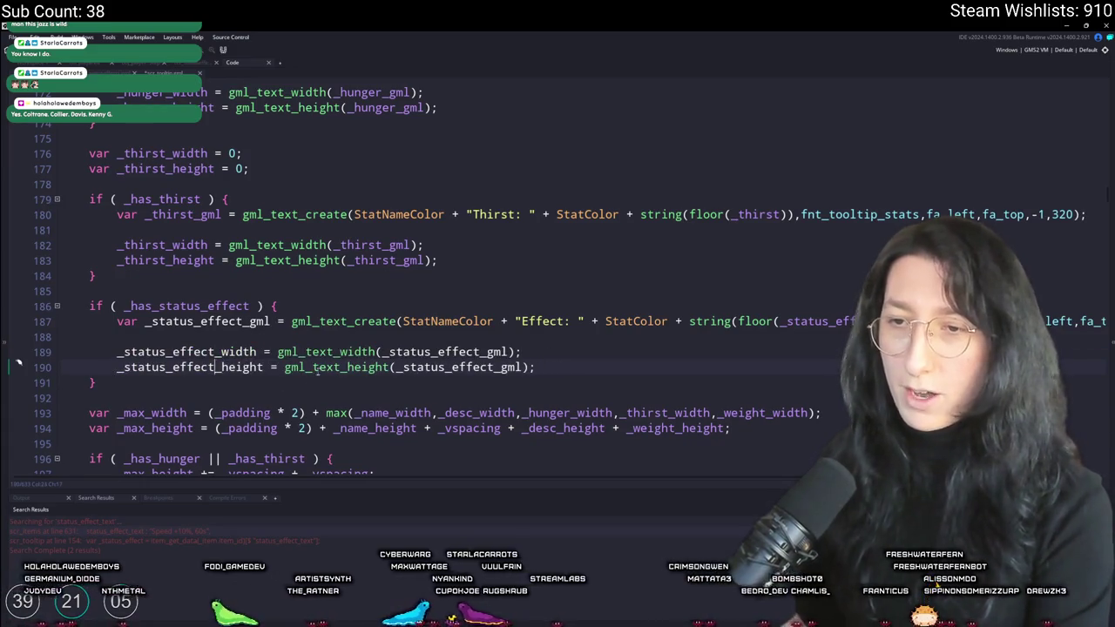
pyautogui.scroll(-3, 334, 341)
pyautogui.doubleClick(175, 195)
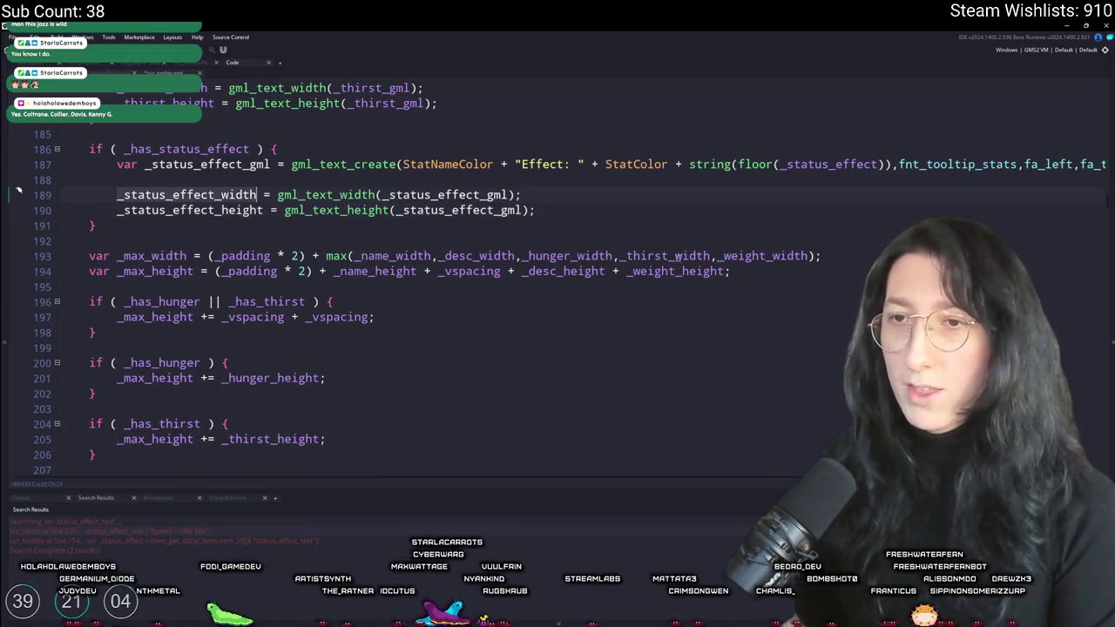
pyautogui.click(810, 255)
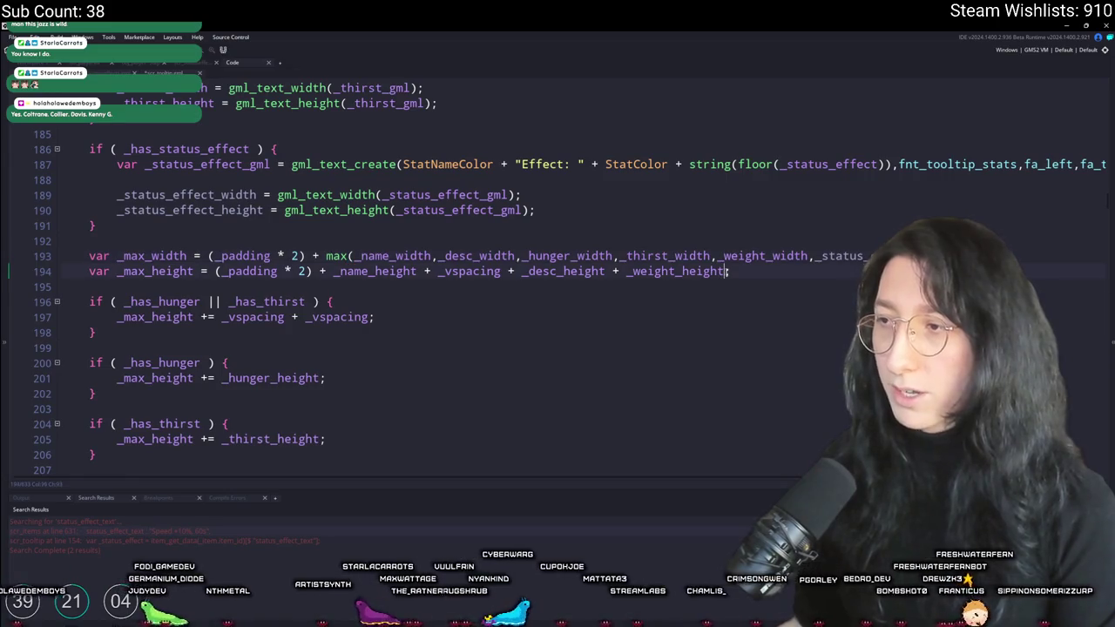
pyautogui.doubleClick(242, 210)
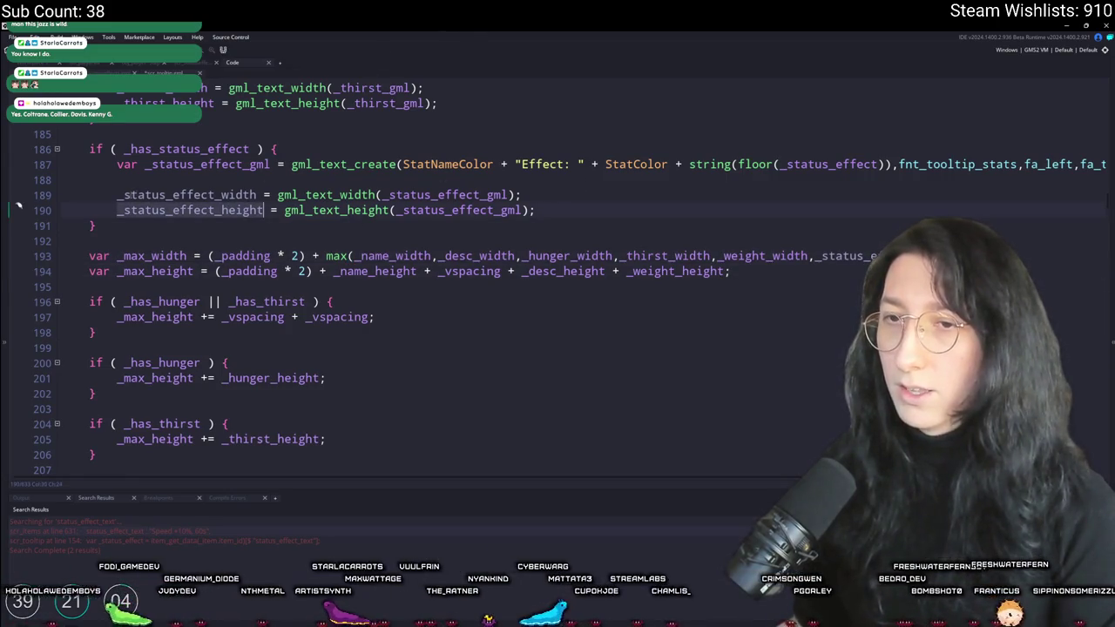
pyautogui.press('Home')
pyautogui.write('var')
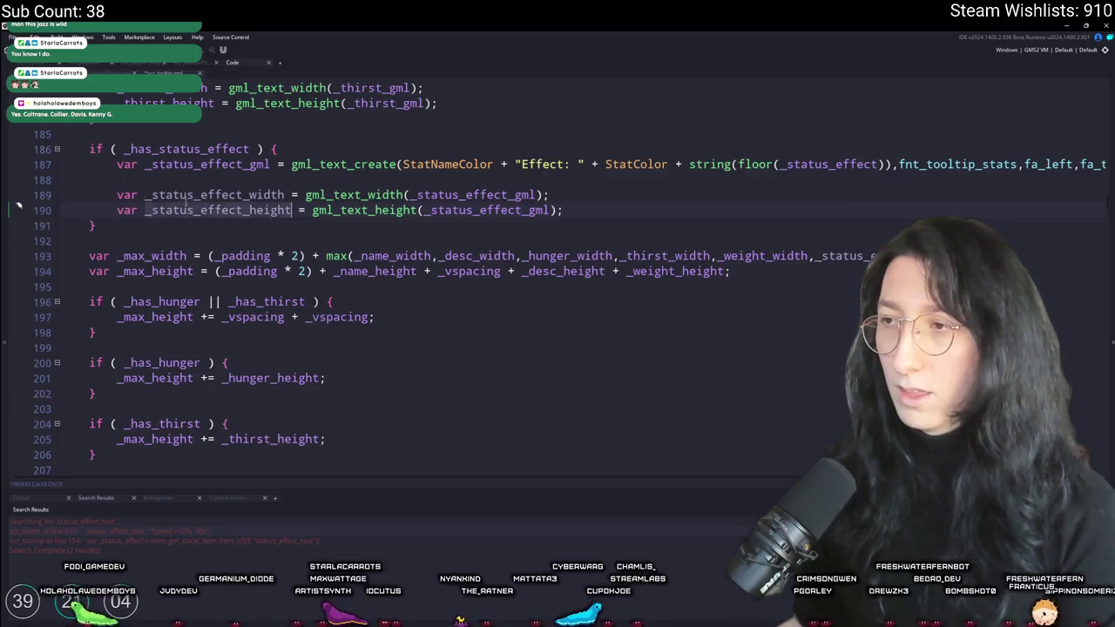
pyautogui.scroll(7, 320, 280)
pyautogui.scroll(8, 319, 281)
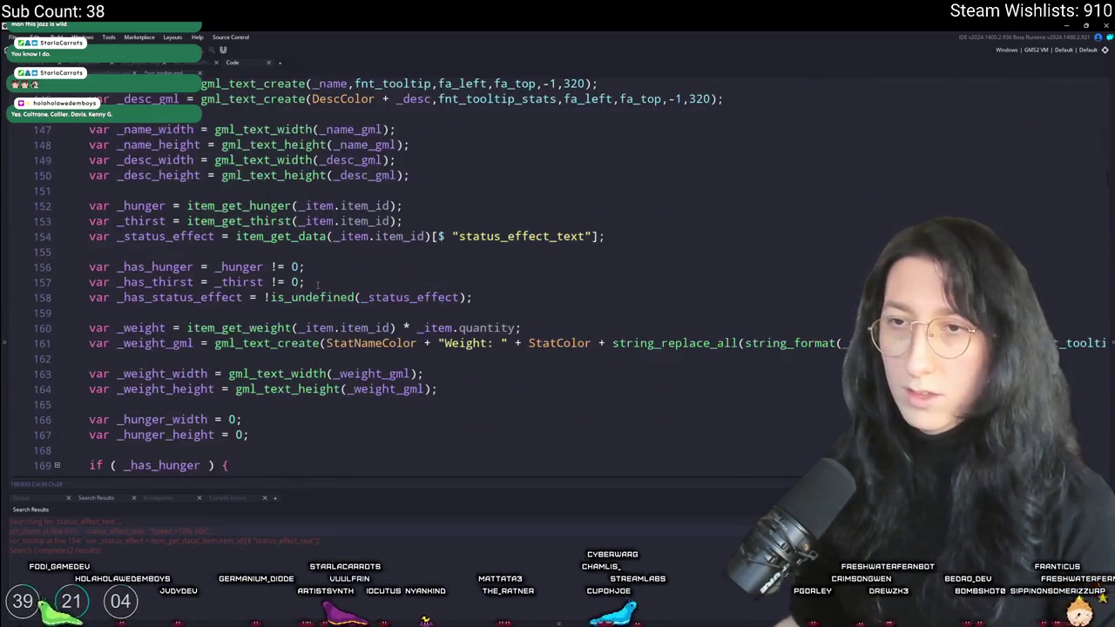
# Remove the var keyword from the status effect width and height lines
pyautogui.scroll(-4, 488, 288)
pyautogui.scroll(1, 488, 289)
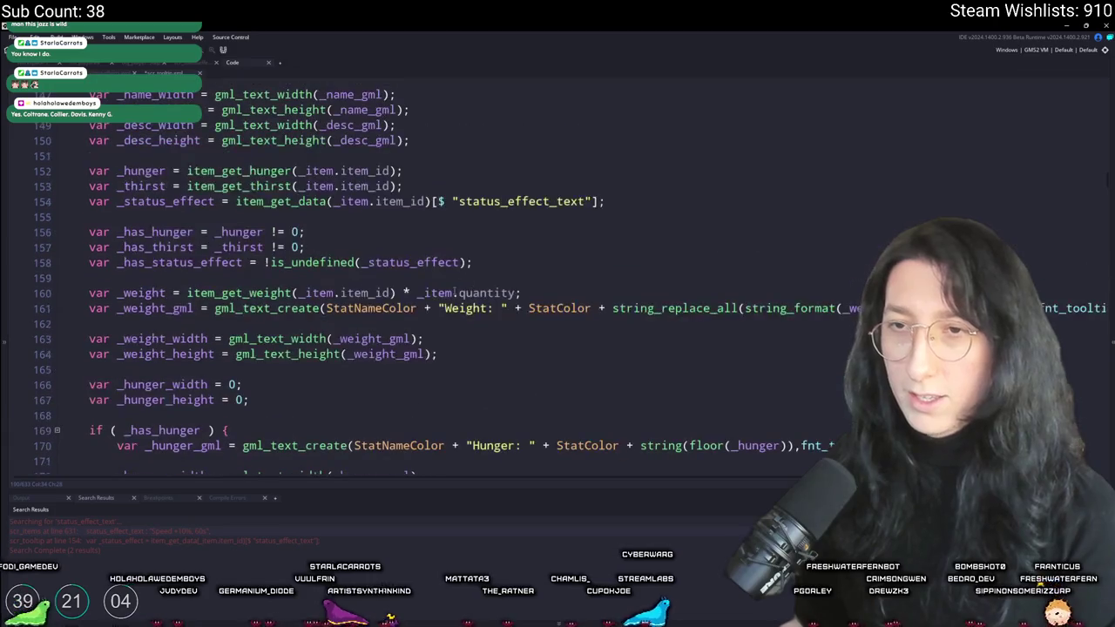
pyautogui.scroll(-9, 641, 392)
pyautogui.moveTo(564, 350)
pyautogui.mouseDown()
pyautogui.moveTo(122, 336)
pyautogui.moveTo(144, 349)
pyautogui.mouseUp()
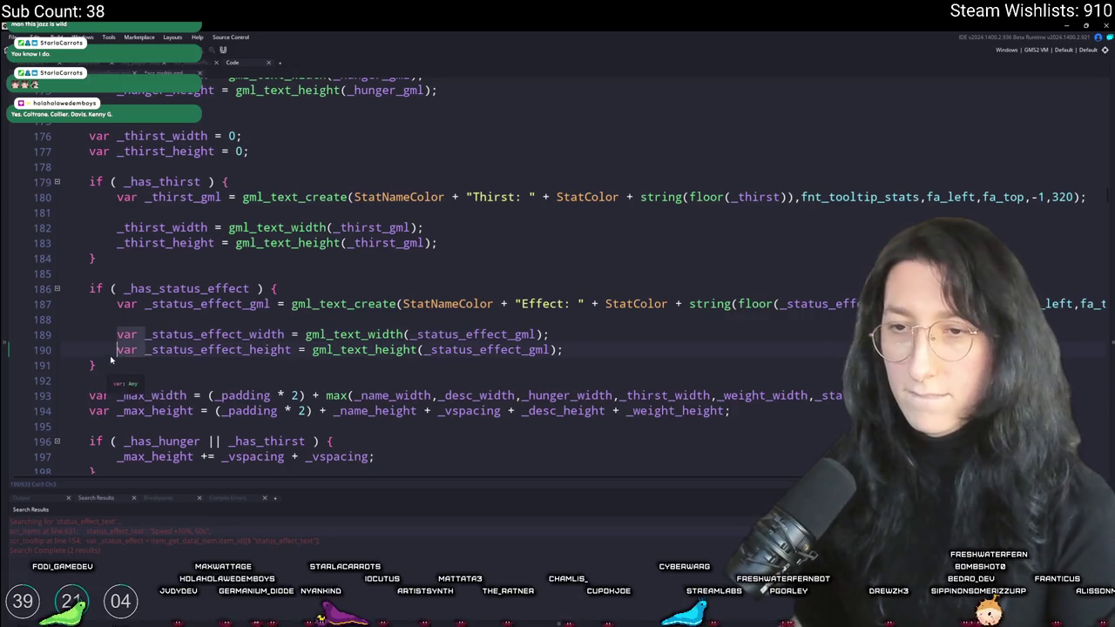
pyautogui.press('Delete')
# Declare _status_effect_width and _status_effect_height as 0 below the hunger defaults, near line 170
pyautogui.scroll(5, 279, 236)
pyautogui.scroll(3, 279, 236)
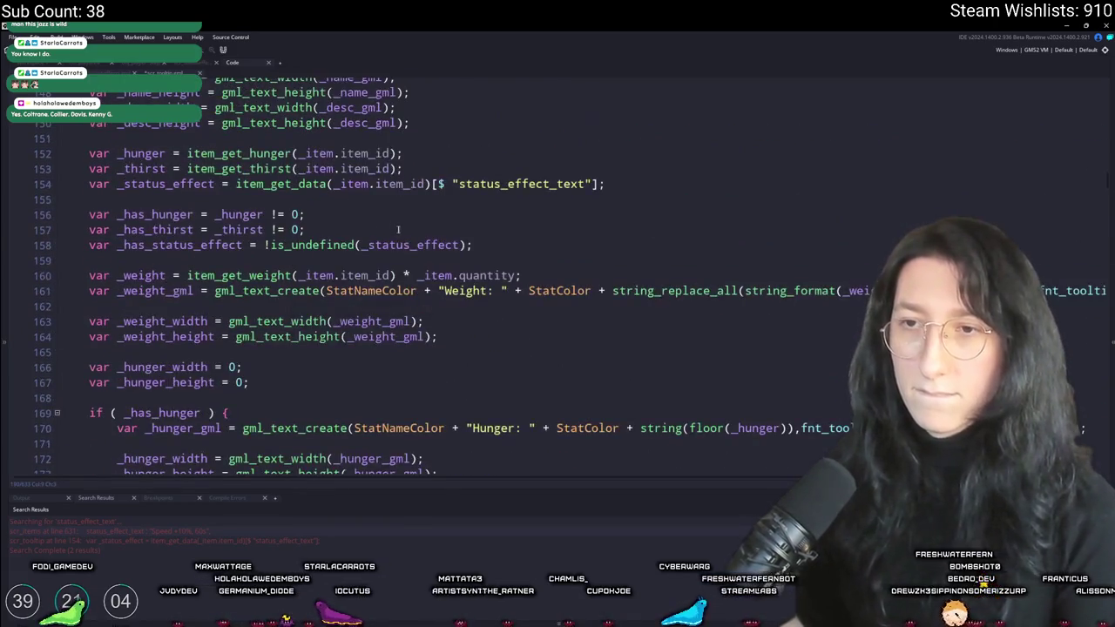
pyautogui.scroll(1, 608, 179)
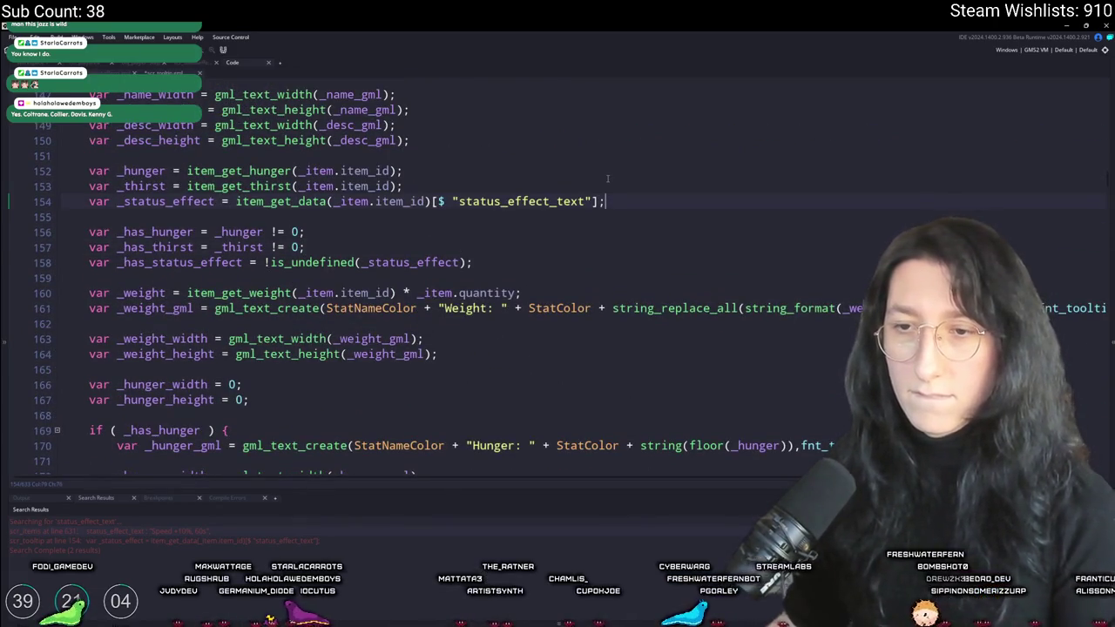
pyautogui.click(343, 390)
pyautogui.press('Return')
pyautogui.press('Return')
pyautogui.hotkey('ctrl', 'v')
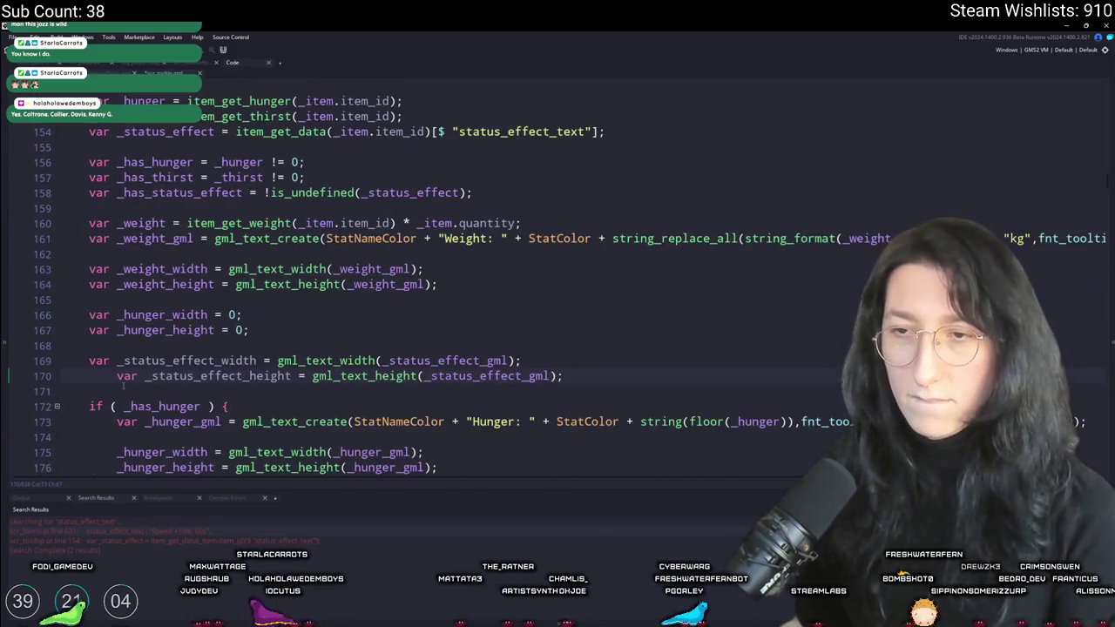
pyautogui.hotkey('shift', 'Tab')
pyautogui.hotkey('ctrl', 'shift', 'Right')
pyautogui.hotkey('ctrl', 'shift', 'Right')
pyautogui.hotkey('ctrl', 'shift', 'Right')
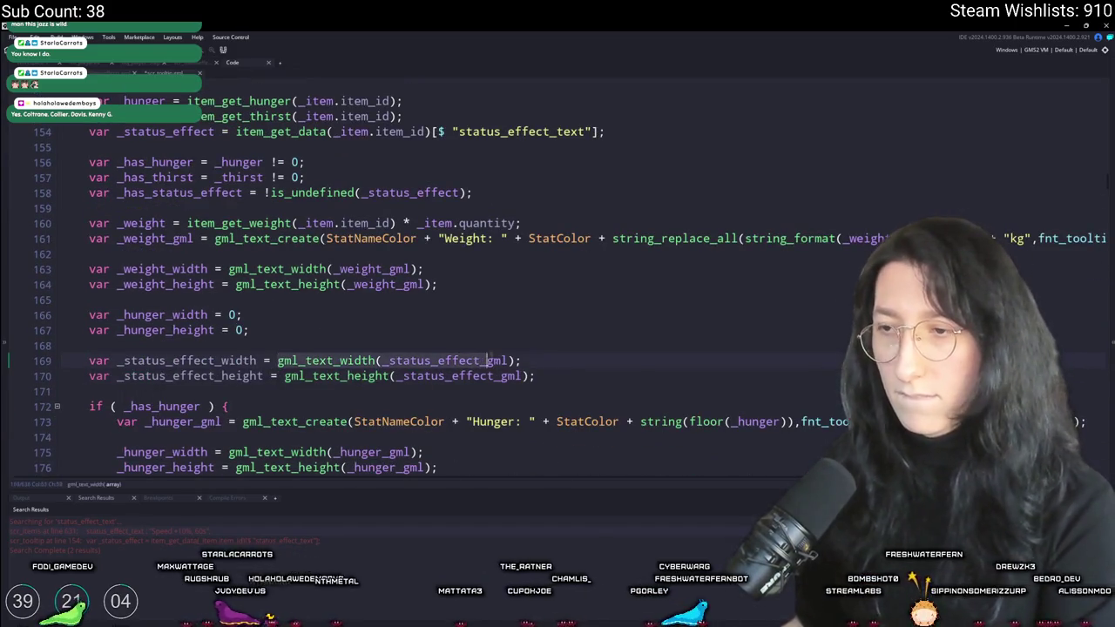
pyautogui.write('0;')
pyautogui.moveTo(534, 376); pyautogui.dragTo(314, 376)
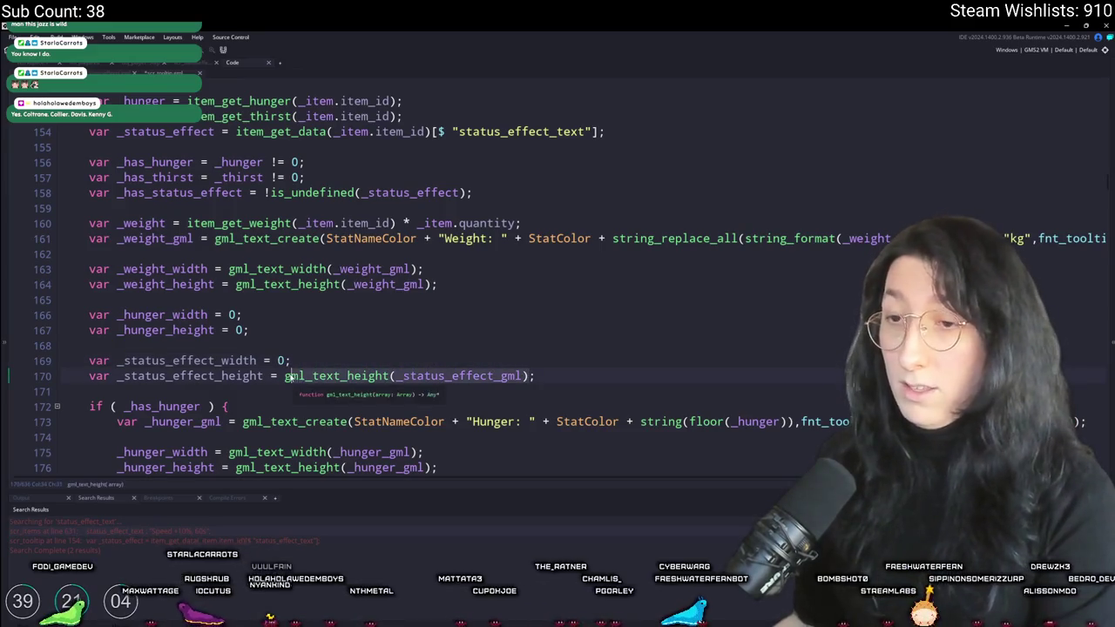
pyautogui.write('0')
# Review the _status_effect_gml lines around 190–193 and the _max_height sum
pyautogui.scroll(-5, 558, 276)
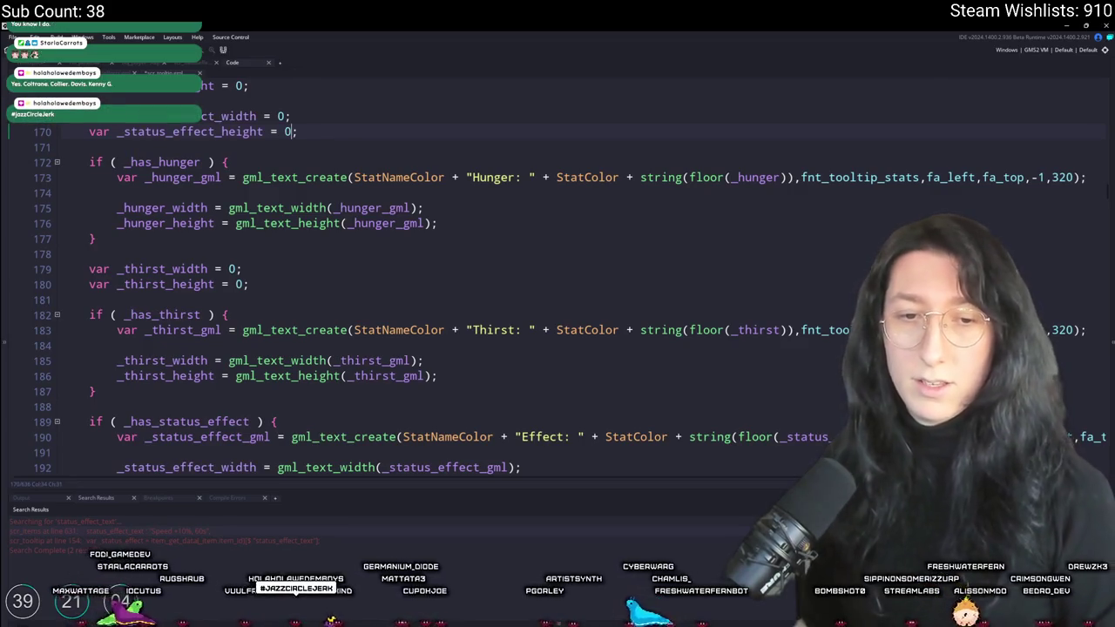
pyautogui.scroll(-2, 426, 266)
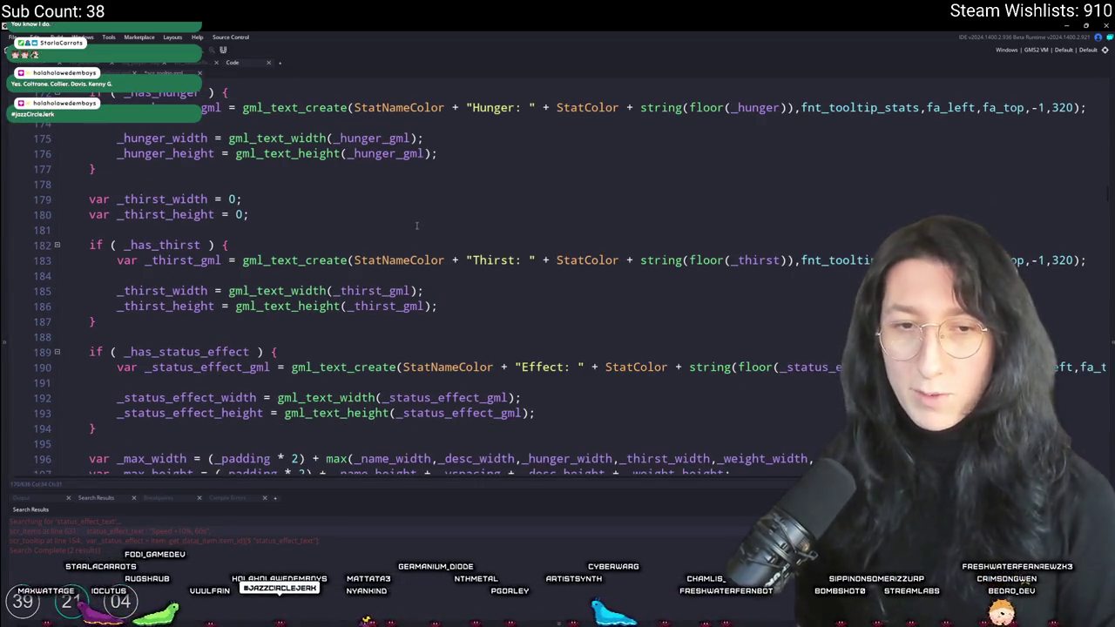
pyautogui.scroll(-2, 403, 159)
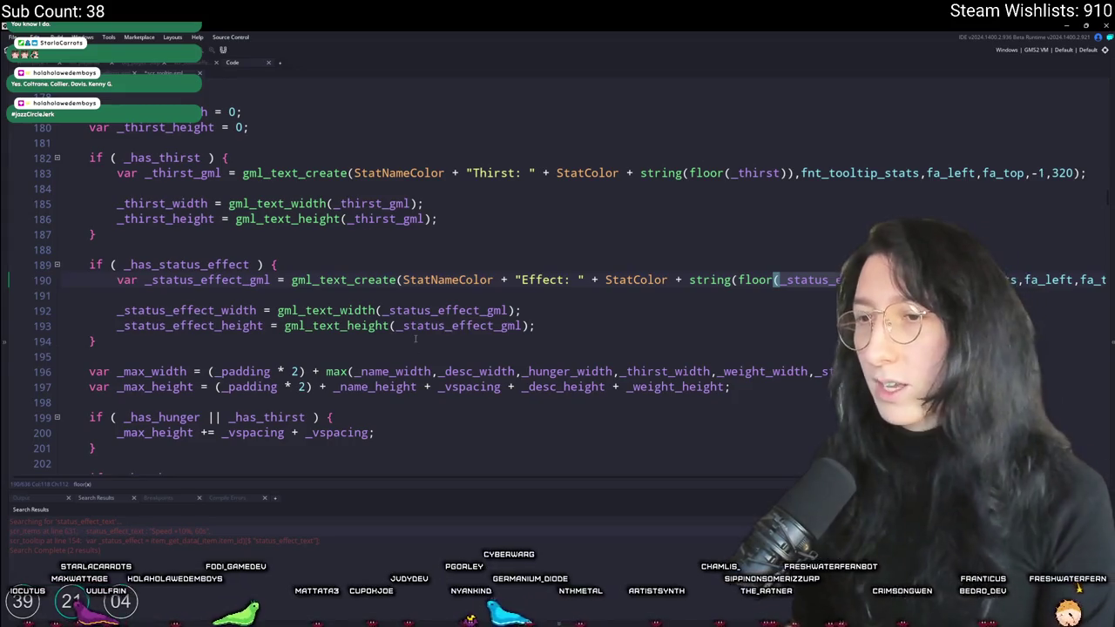
pyautogui.scroll(-1, 498, 337)
pyautogui.doubleClick(239, 227)
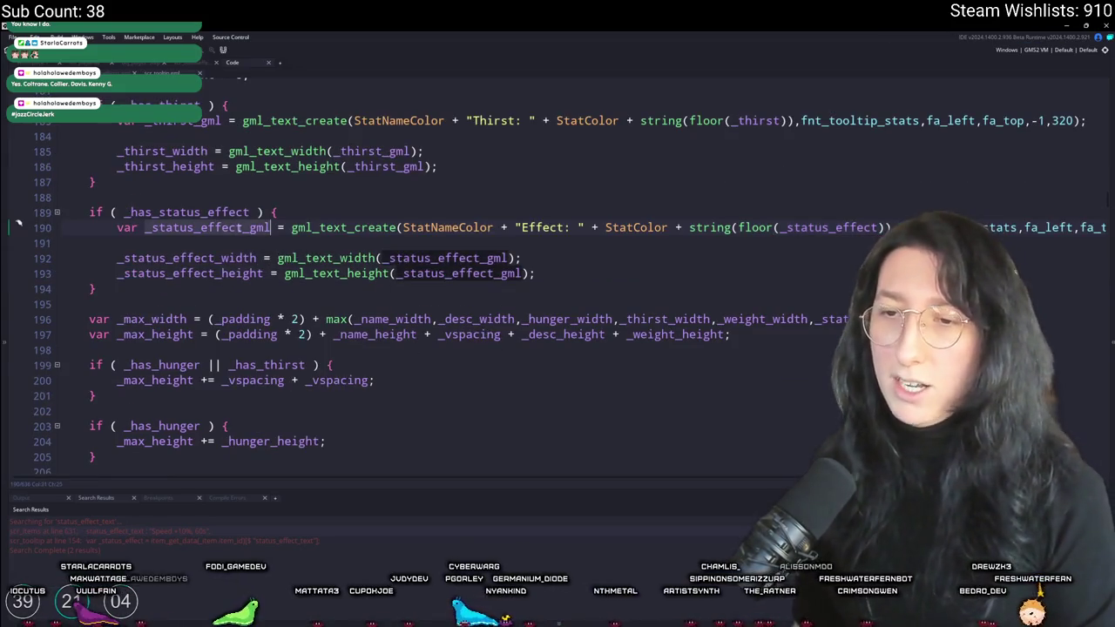
pyautogui.click(493, 273)
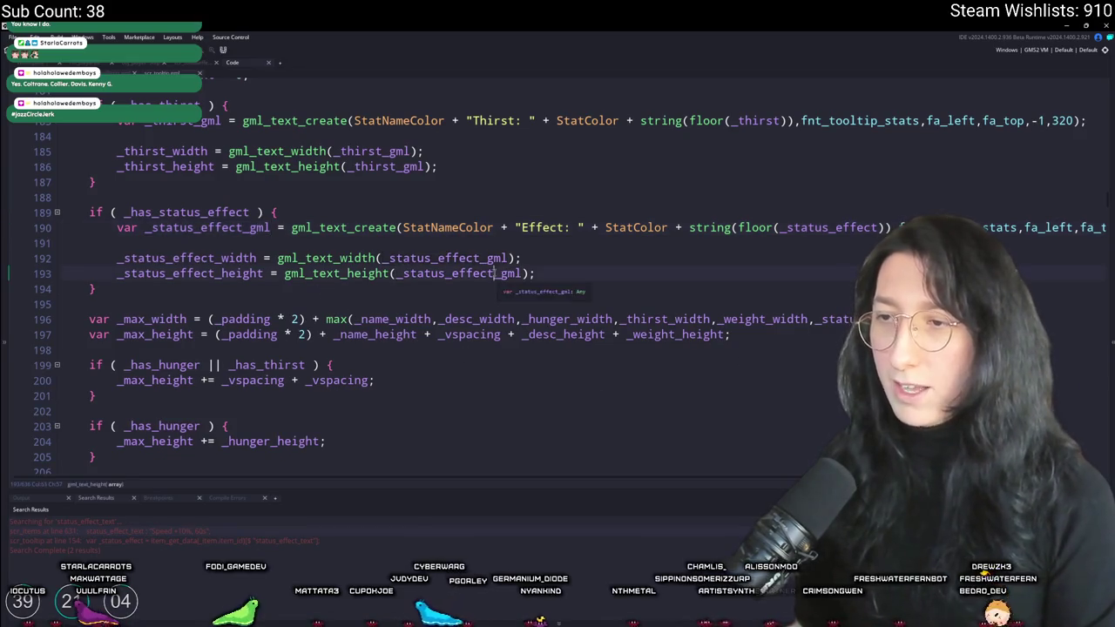
pyautogui.click(719, 335)
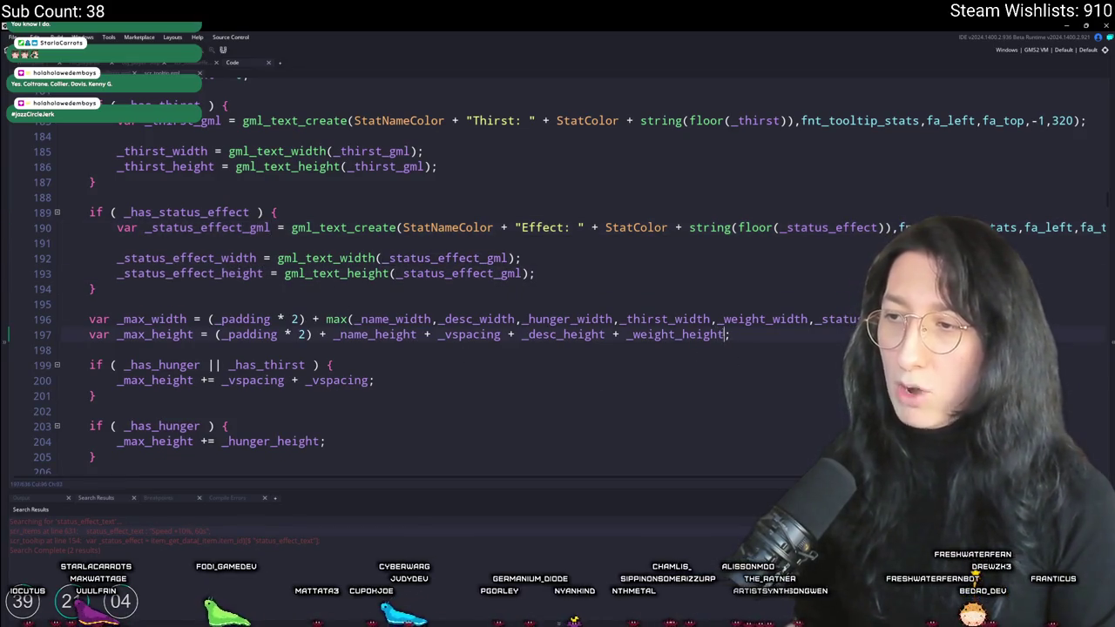
# Add _status_effect_height to _max_height and to a copied _has_status_effect height block
pyautogui.write('+_status_effect_height')
pyautogui.scroll(-4, 366, 330)
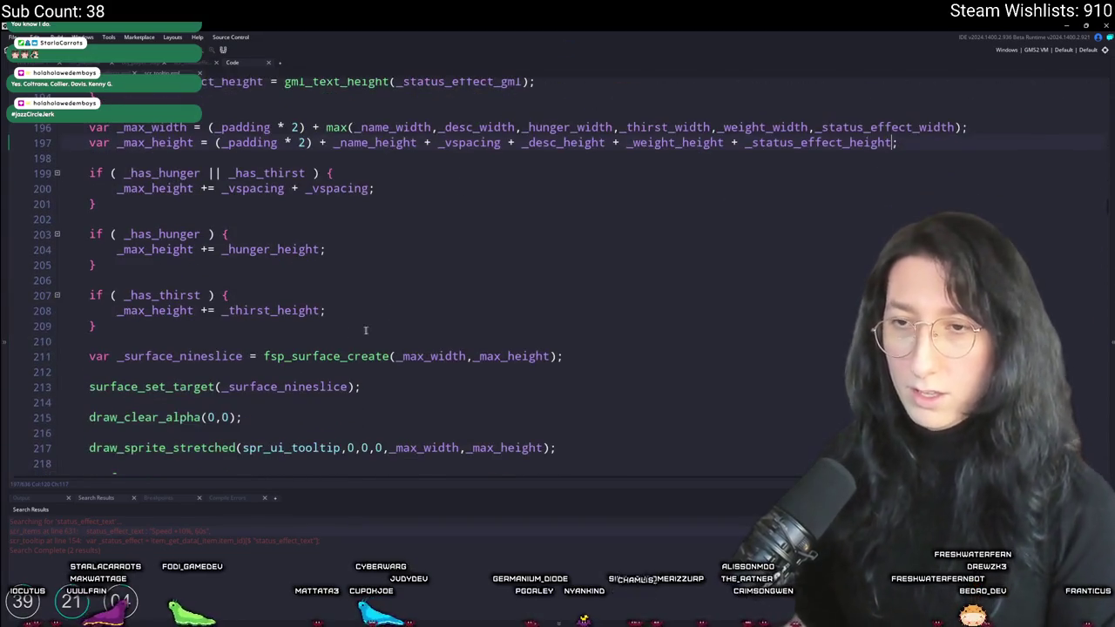
pyautogui.moveTo(150, 323); pyautogui.dragTo(61, 279)
pyautogui.hotkey('ctrl', 'd')
pyautogui.click(207, 356)
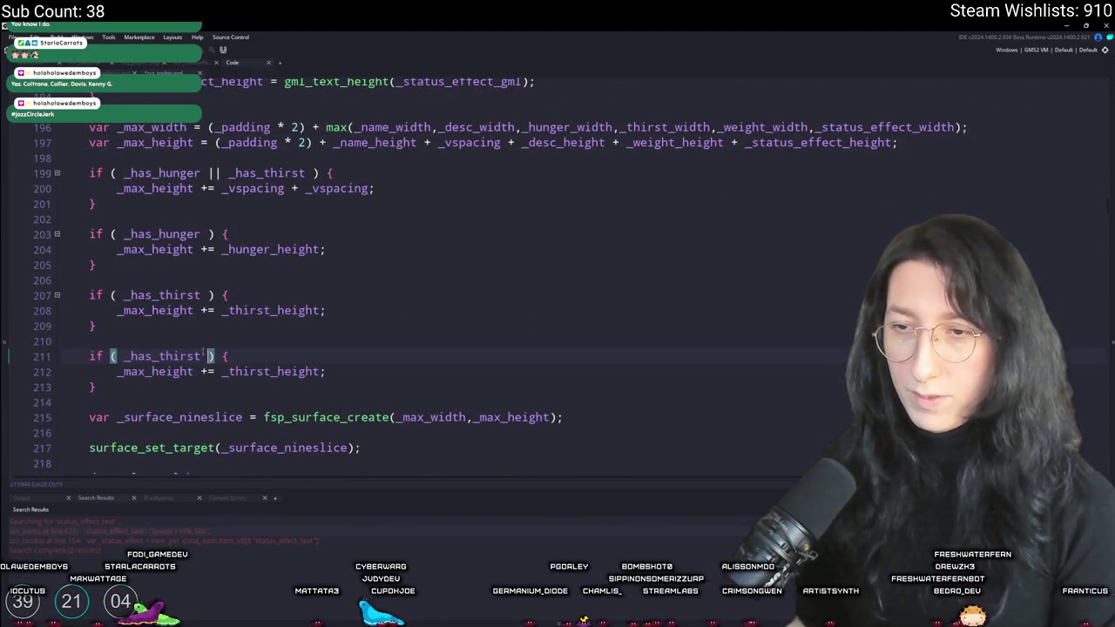
pyautogui.write('status_effect')
pyautogui.click(277, 371)
pyautogui.write('status_effect_height')
pyautogui.hotkey('ctrl', 'z')
pyautogui.doubleClick(270, 371)
pyautogui.write('_status_effect_height')
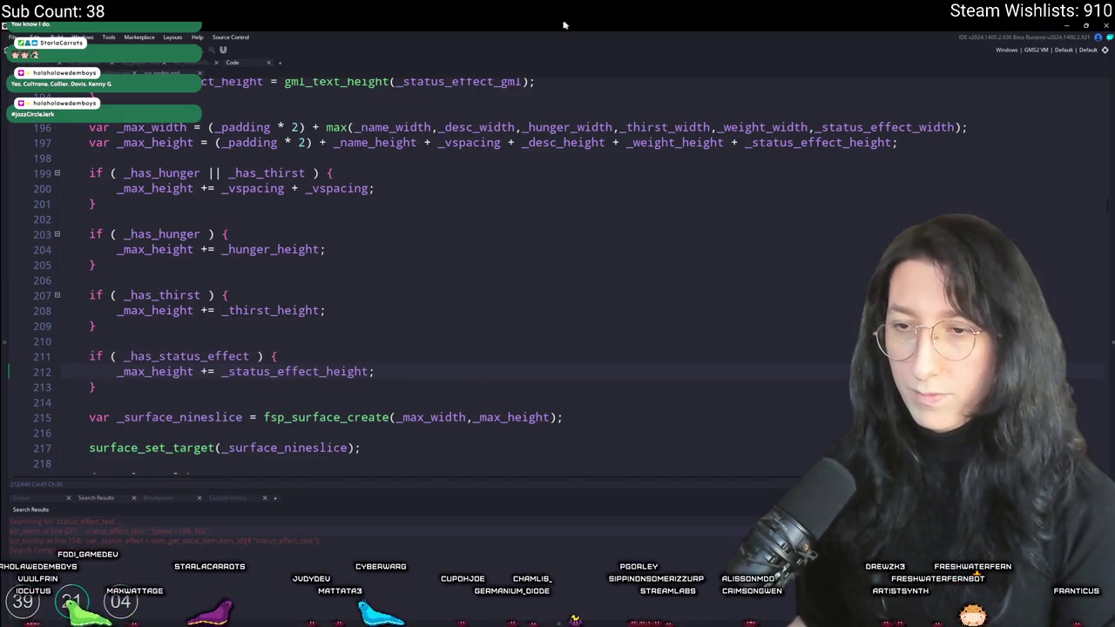
# Duplicate the thirst drawing block so it draws _status_effect_gml when _has_status_effect is true
pyautogui.scroll(-14, 154, 294)
pyautogui.moveTo(154, 294)
pyautogui.mouseDown()
pyautogui.moveTo(96, 228)
pyautogui.moveTo(62, 226)
pyautogui.mouseUp()
pyautogui.hotkey('ctrl', 'd')
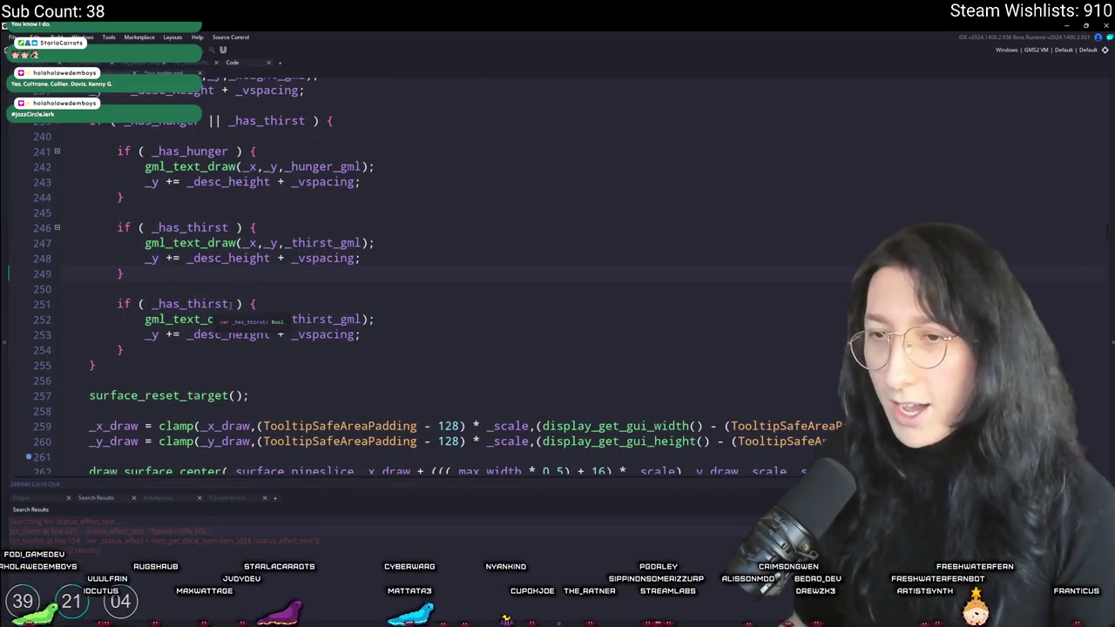
pyautogui.doubleClick(230, 304)
pyautogui.write('_has_st')
pyautogui.press('Return')
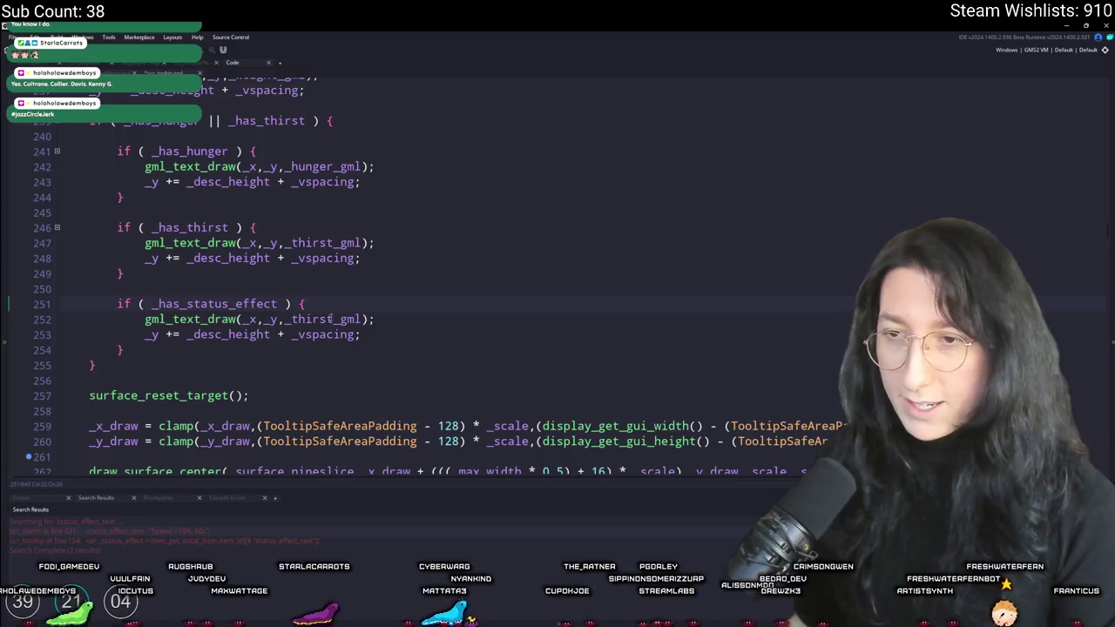
pyautogui.doubleClick(330, 318)
pyautogui.write('_status_effect_height')
pyautogui.press('BackSpace')
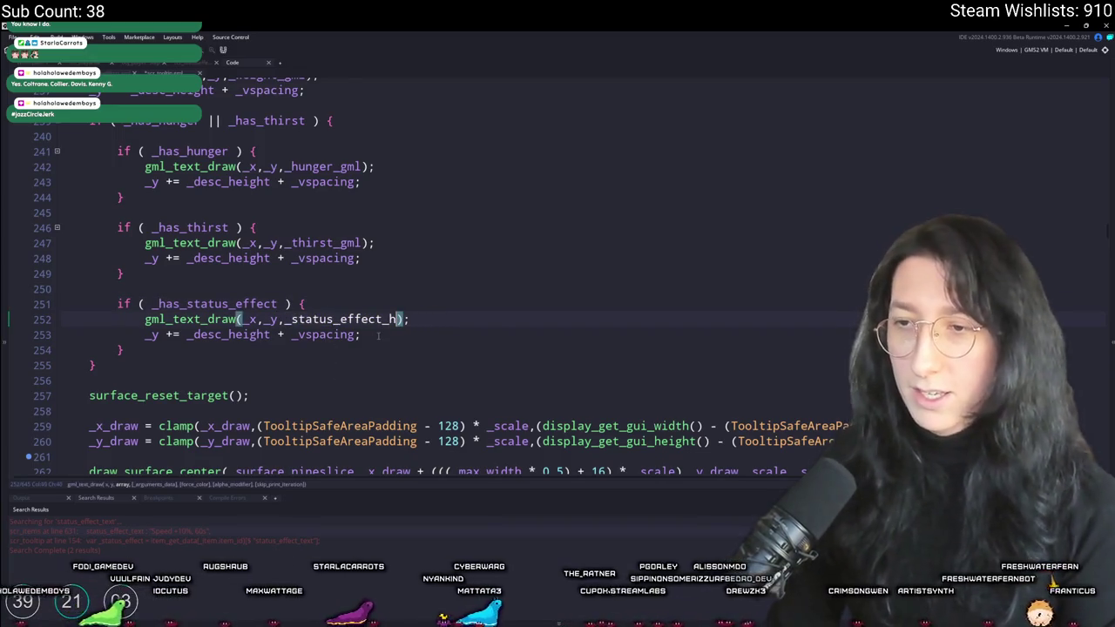
pyautogui.press('BackSpace')
pyautogui.write('gml')
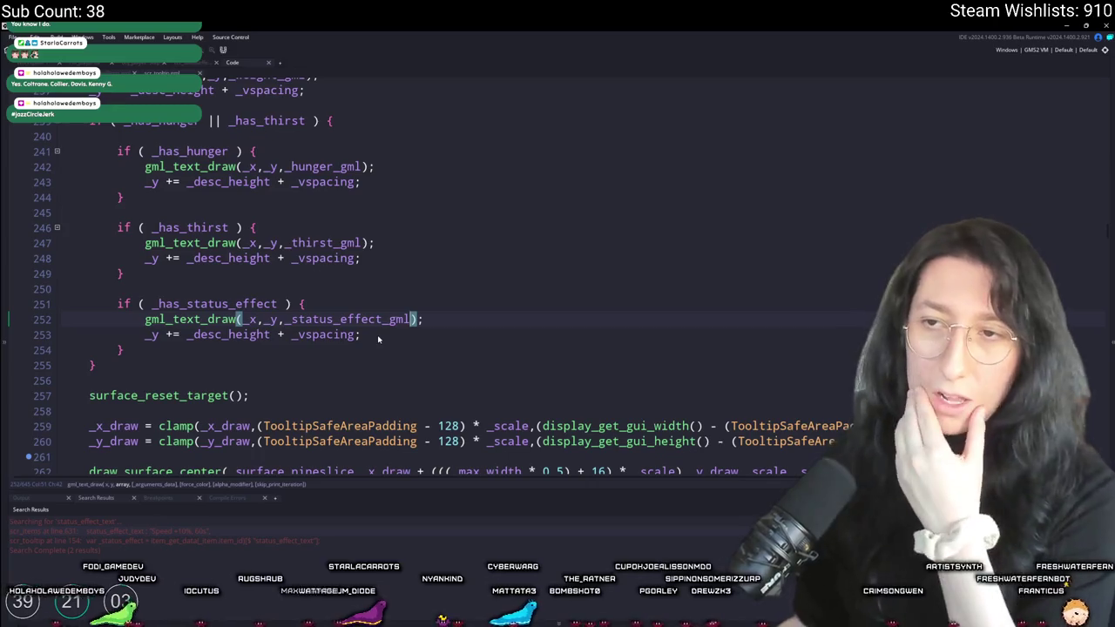
pyautogui.scroll(-3, 378, 340)
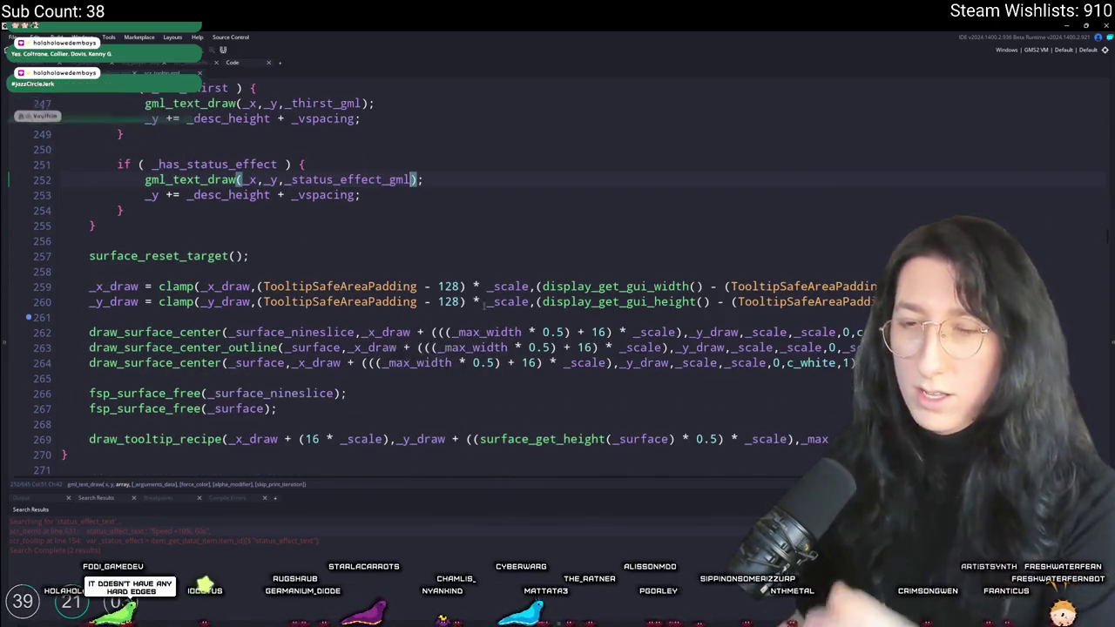
pyautogui.scroll(-5, 142, 339)
pyautogui.scroll(7, 142, 340)
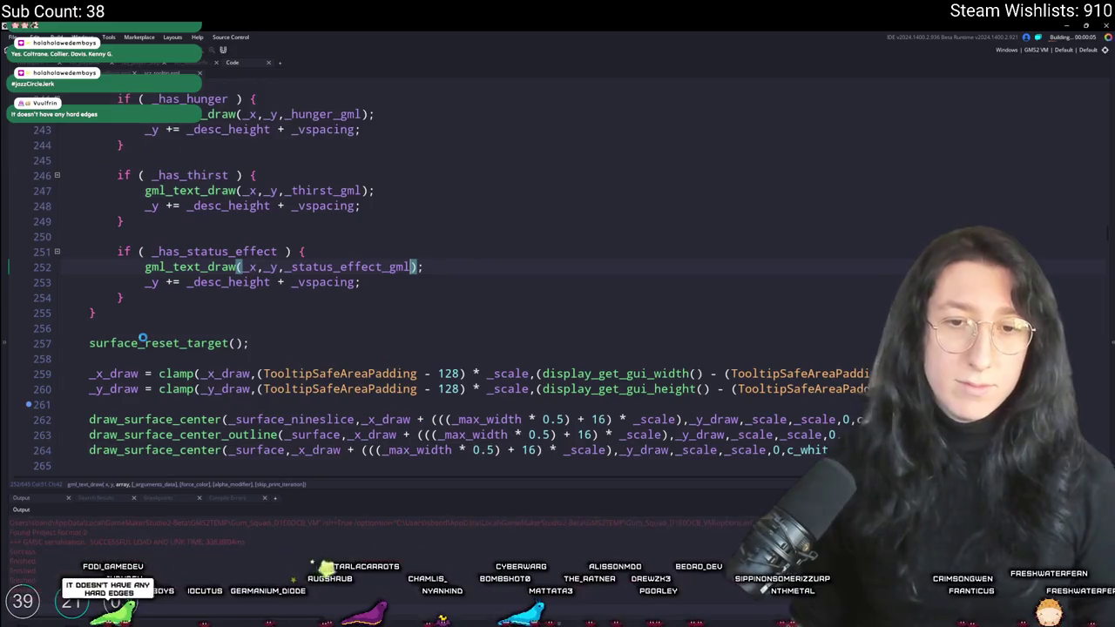
# Start a new world, create the lobby, open the inventory, and abort at the code error
pyautogui.scroll(12, 142, 339)
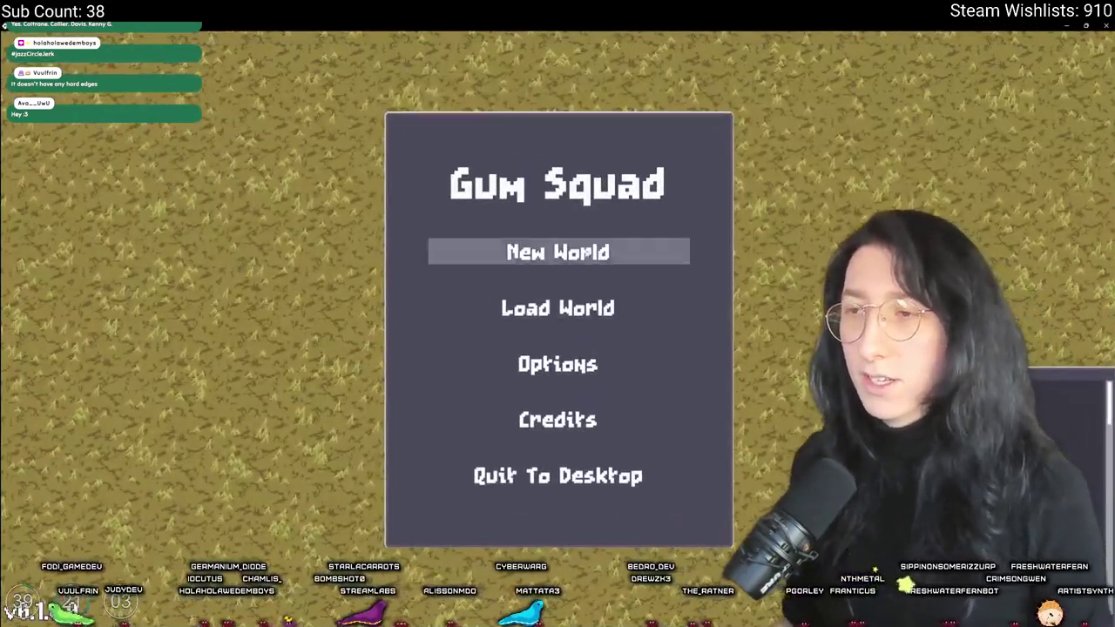
pyautogui.click(549, 249)
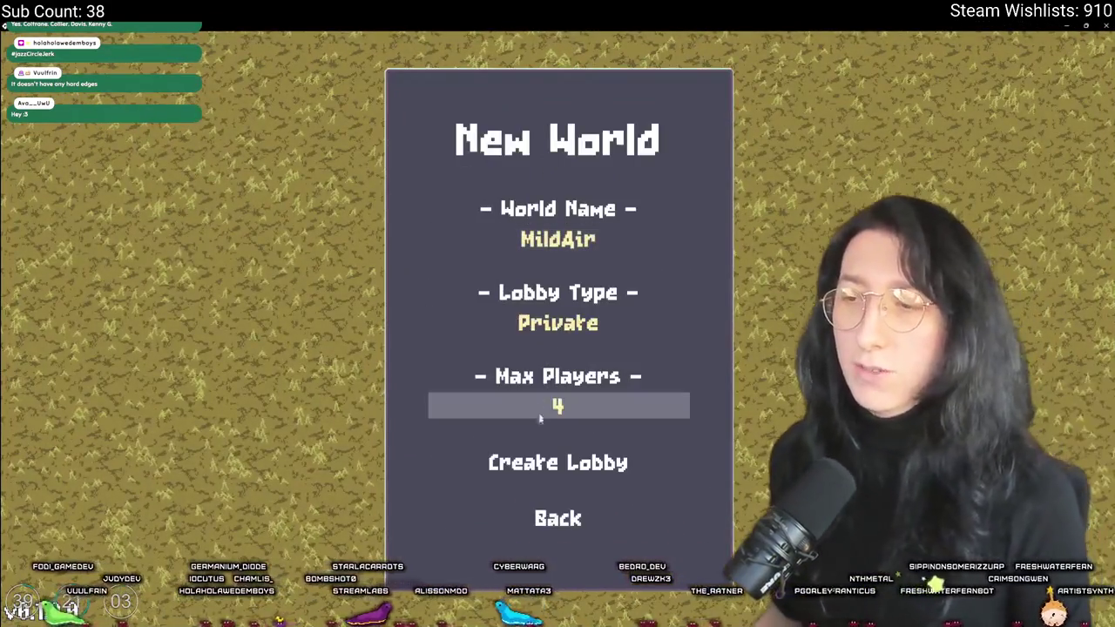
pyautogui.click(549, 458)
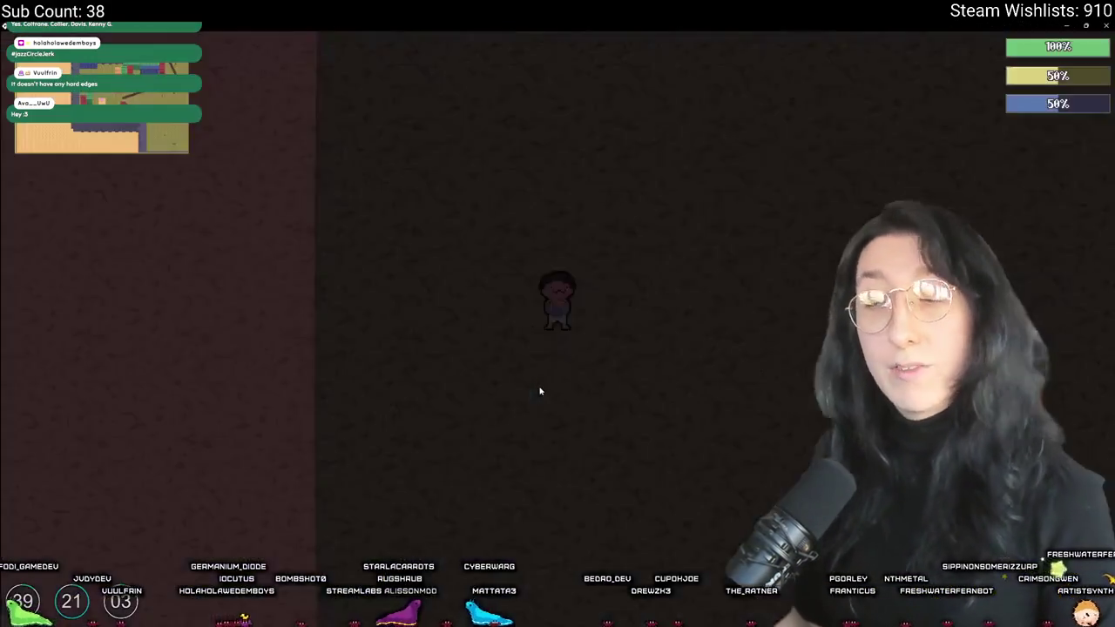
pyautogui.press('Tab')
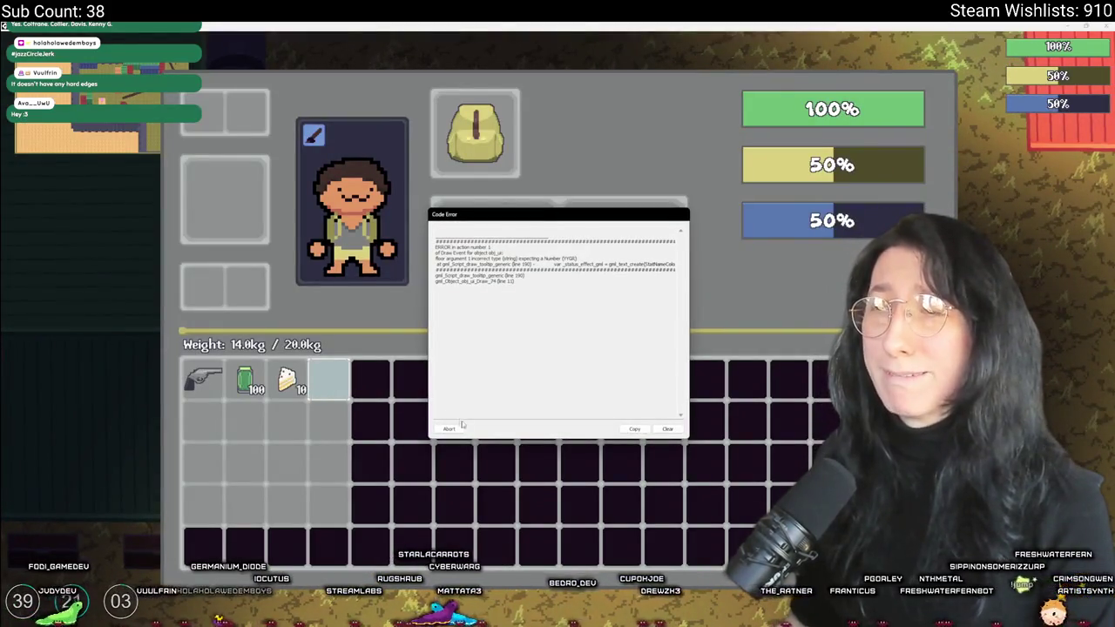
pyautogui.click(450, 428)
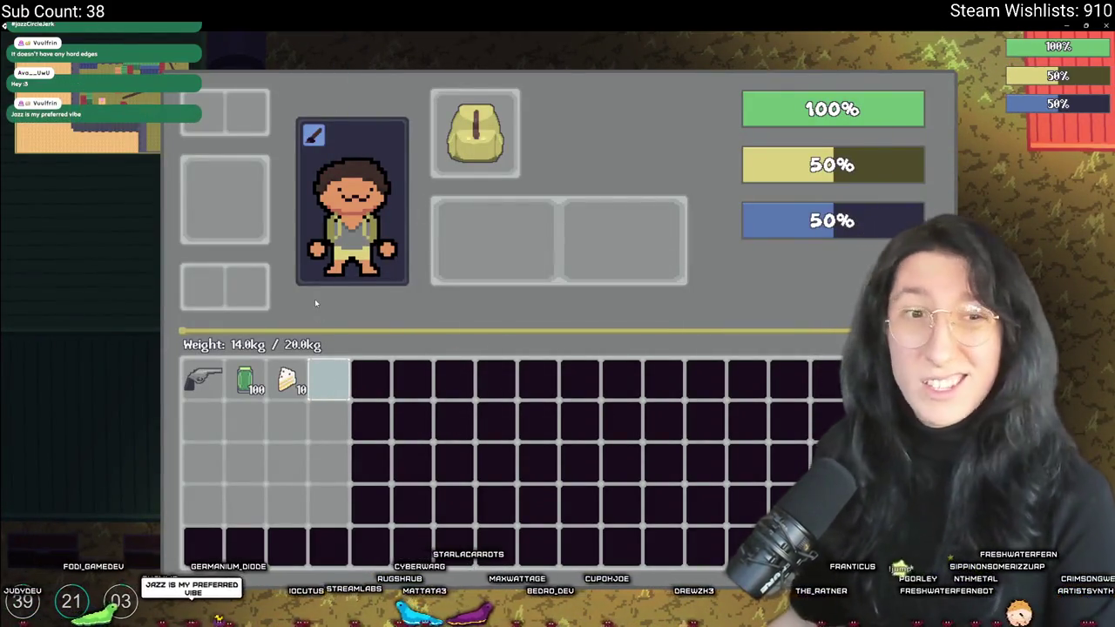
# Jump to line 190 of the tooltip code
pyautogui.hotkey('ctrl', 'g')
pyautogui.write('190')
pyautogui.press('Return')
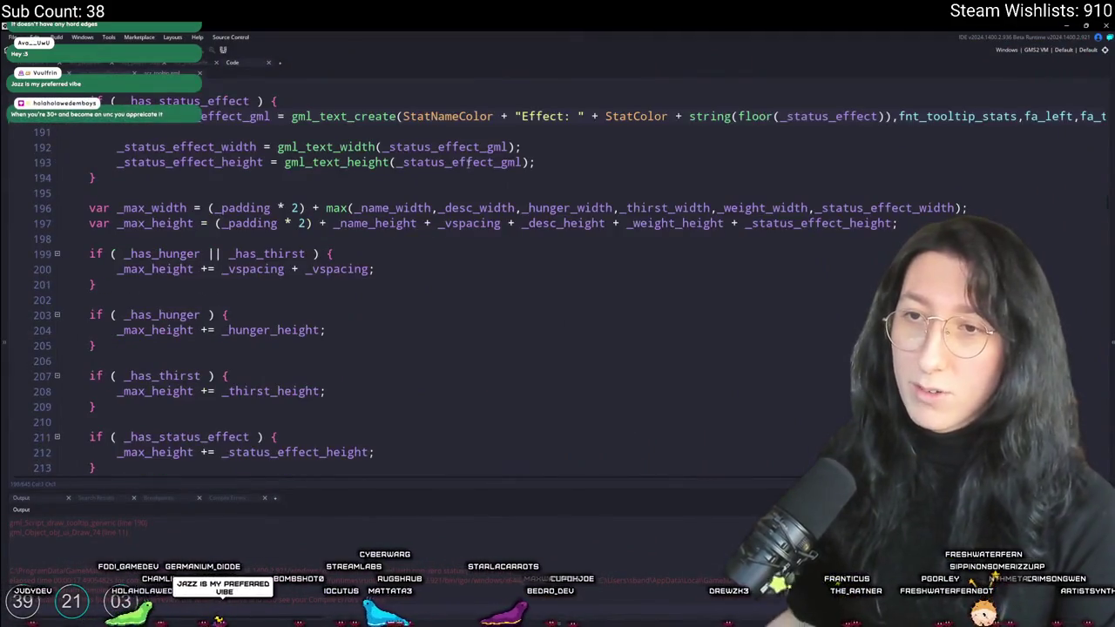
# Remove the string(floor()) wrapper around _status_effect on line 190 and relaunch the game with F5
pyautogui.scroll(2, 772, 189)
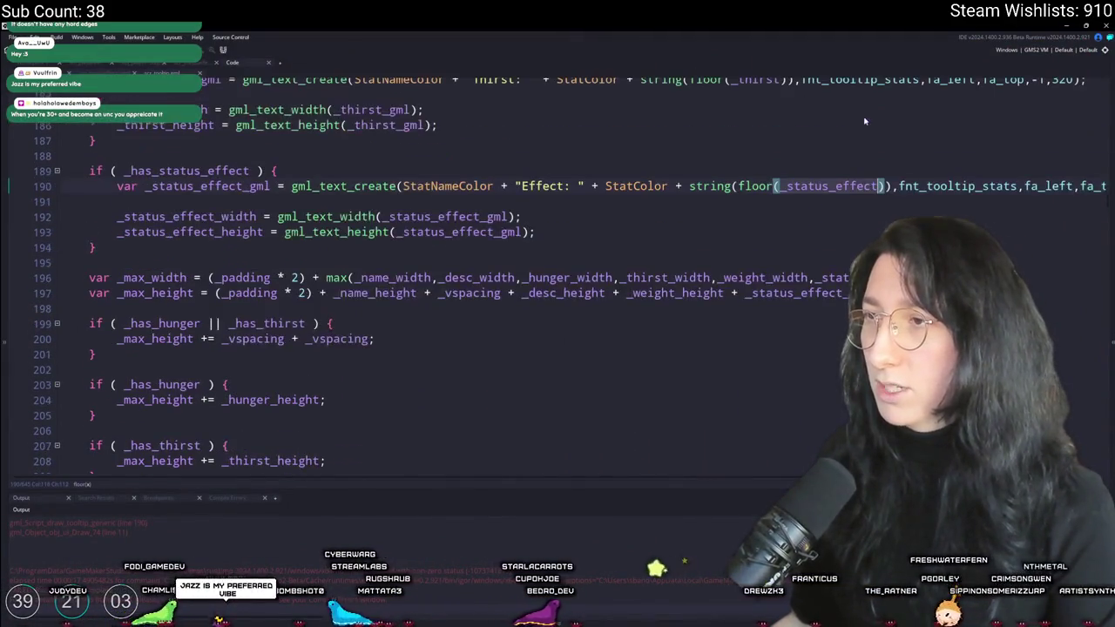
pyautogui.press('BackSpace')
pyautogui.press('BackSpace')
pyautogui.press('BackSpace')
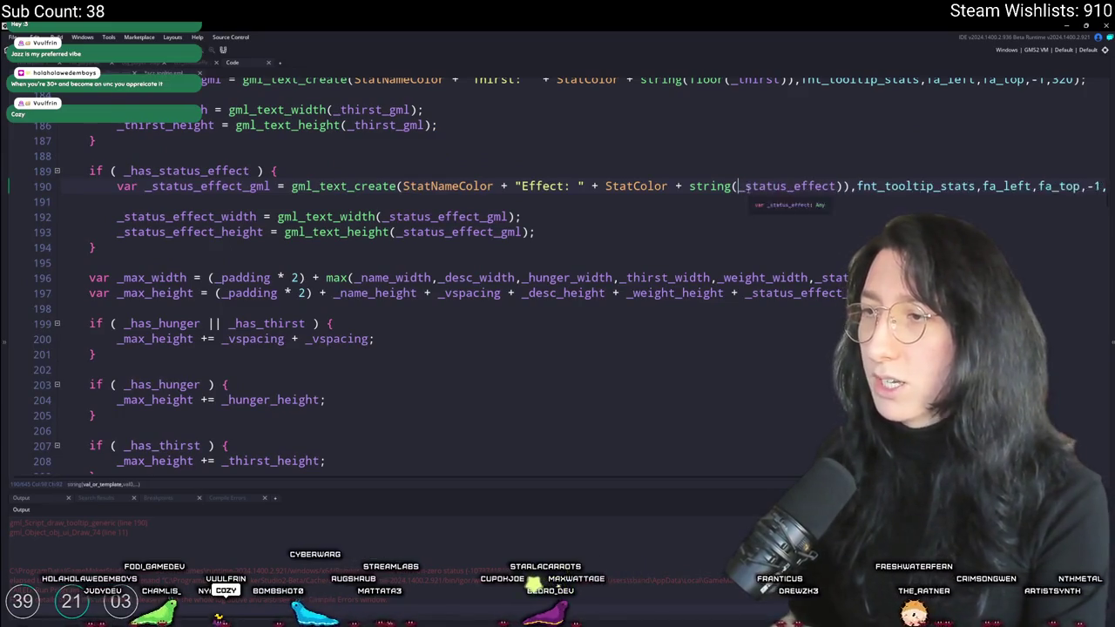
pyautogui.hotkey('ctrl', 'Right')
pyautogui.press('Delete')
pyautogui.press('Delete')
pyautogui.press('F5')
pyautogui.click(632, 214)
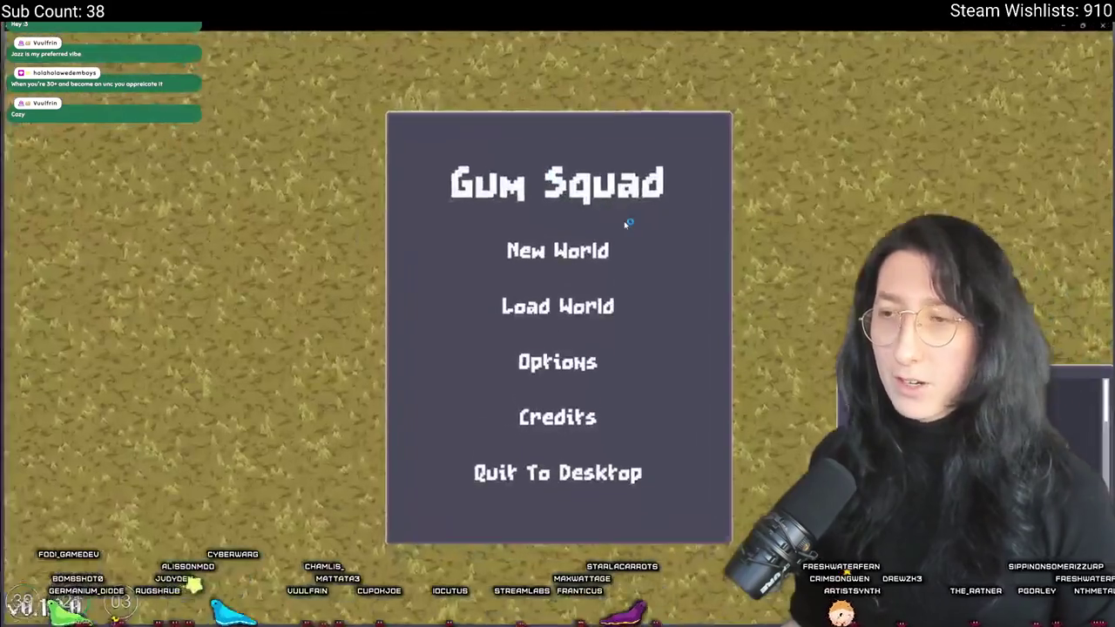
# Start a new world, open the inventory, and screen-capture the Cake tooltip
pyautogui.click(566, 250)
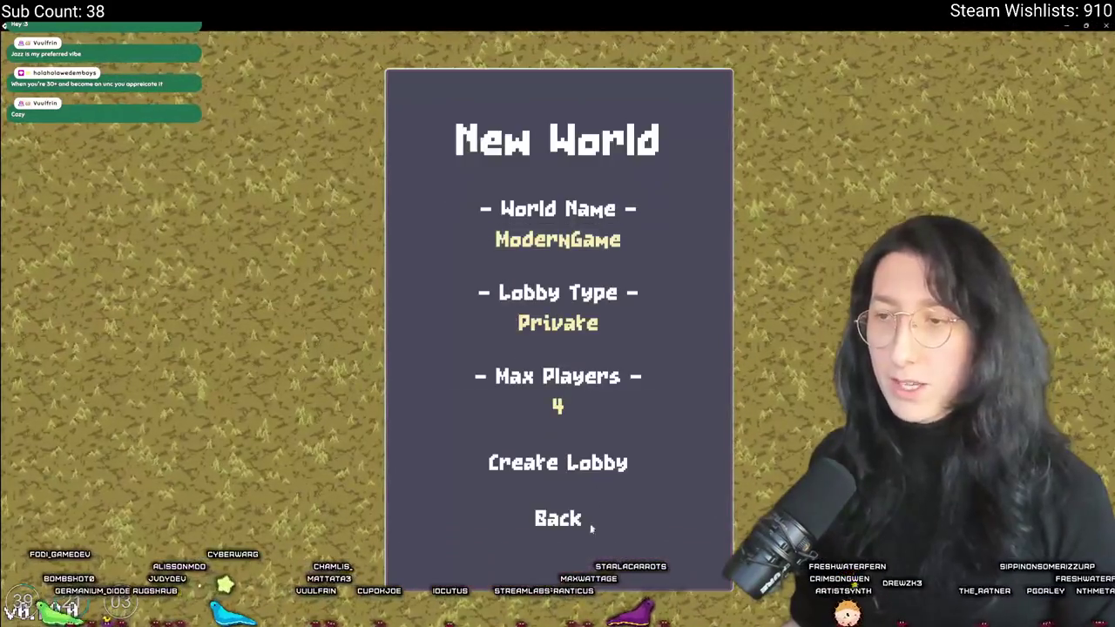
pyautogui.click(567, 462)
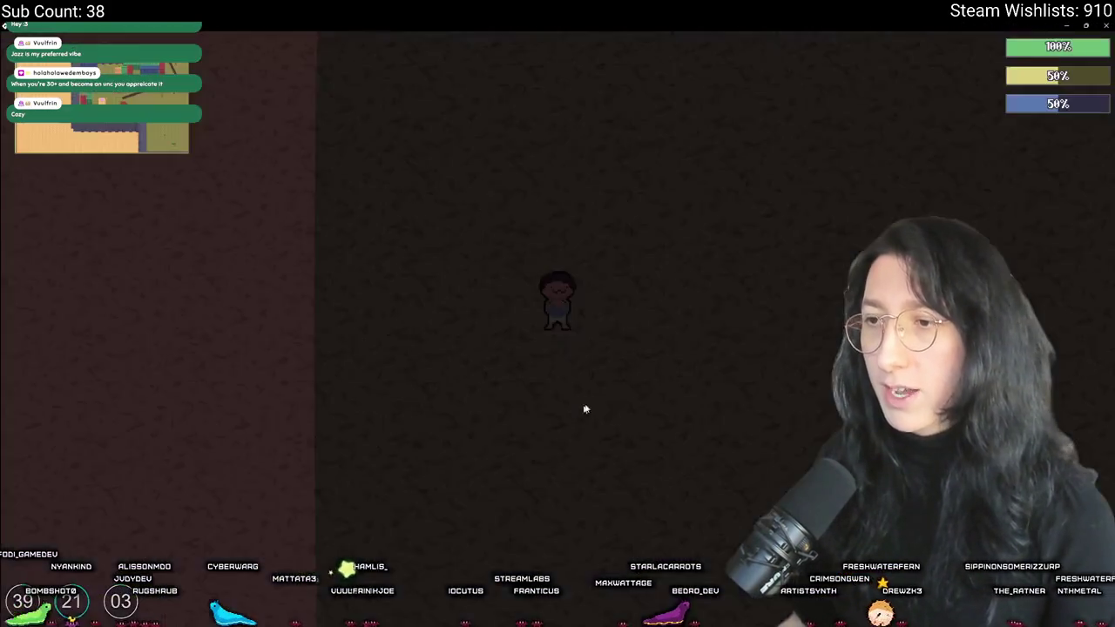
pyautogui.press('Tab')
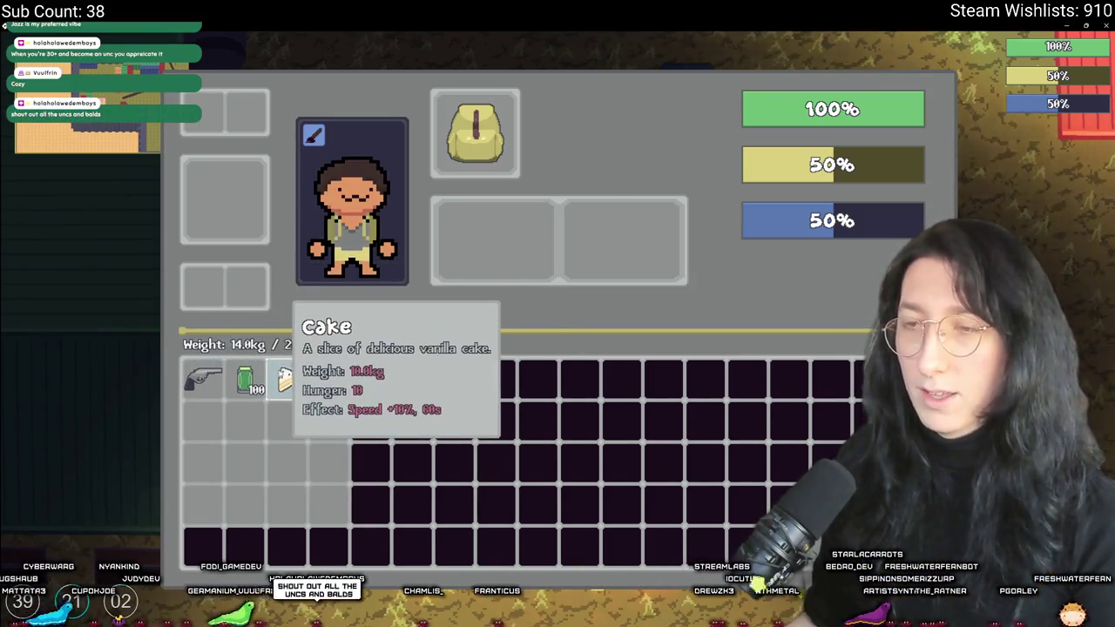
pyautogui.press('super+shift+s')
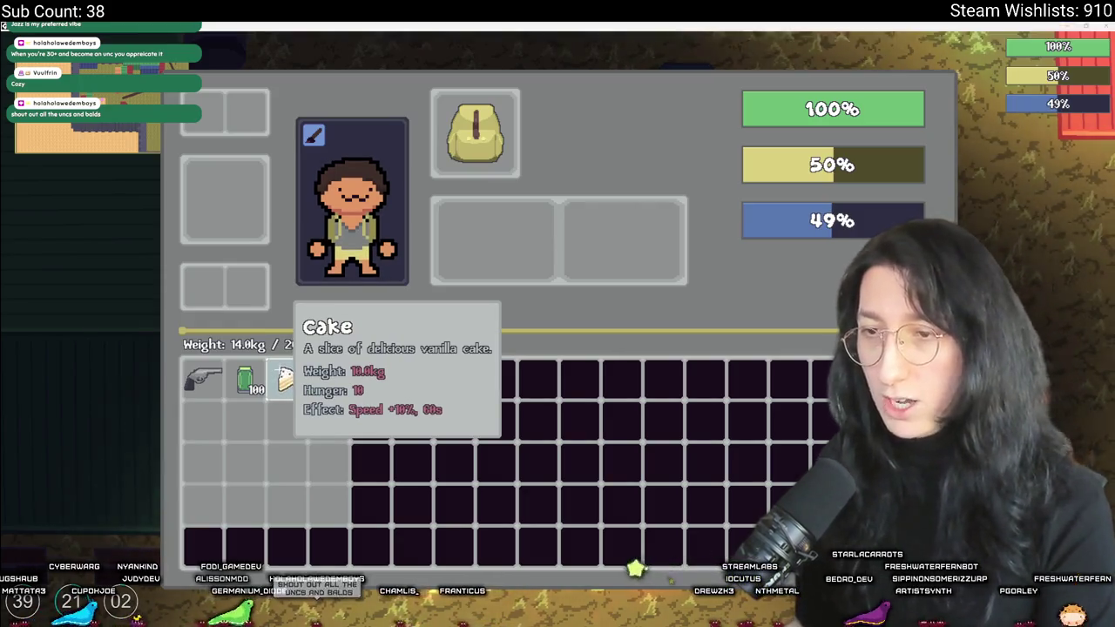
pyautogui.moveTo(281, 275)
pyautogui.mouseDown()
pyautogui.moveTo(420, 508)
pyautogui.moveTo(527, 488)
pyautogui.mouseUp()
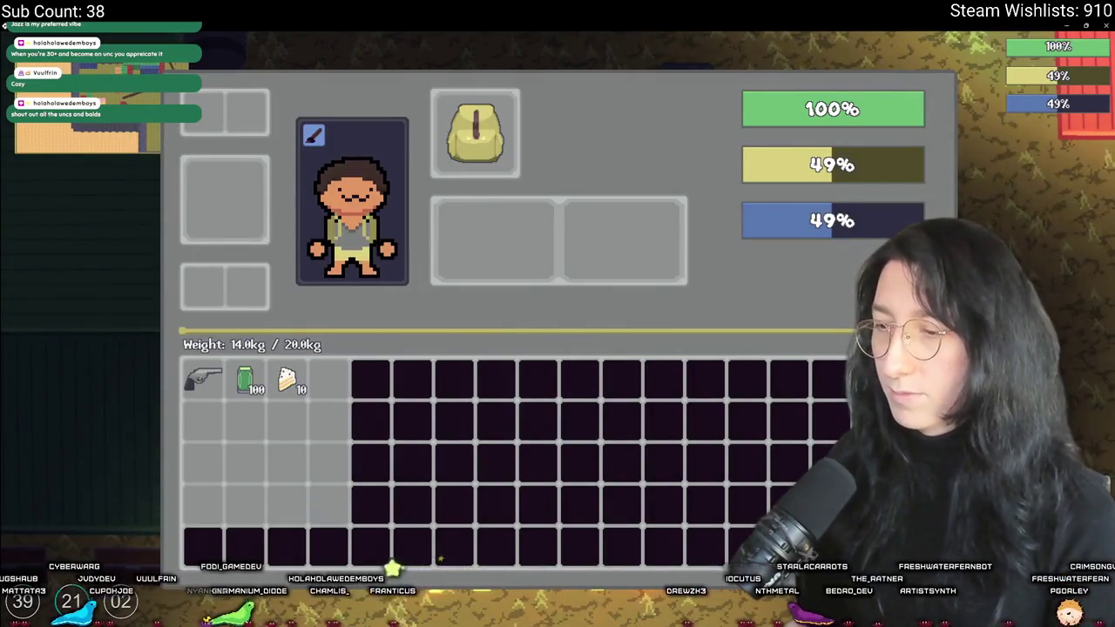
# Paste the captured tooltip into a new Aseprite sprite
pyautogui.hotkey('alt', 'Tab')
pyautogui.hotkey('ctrl', 'n')
pyautogui.press('Return')
pyautogui.hotkey('ctrl', 'v')
# Recolour the mock-up's 'Speed +10%, 60s' effect text to pale yellow fceba8
pyautogui.scroll(3, 381, 300)
pyautogui.scroll(-3, 380, 301)
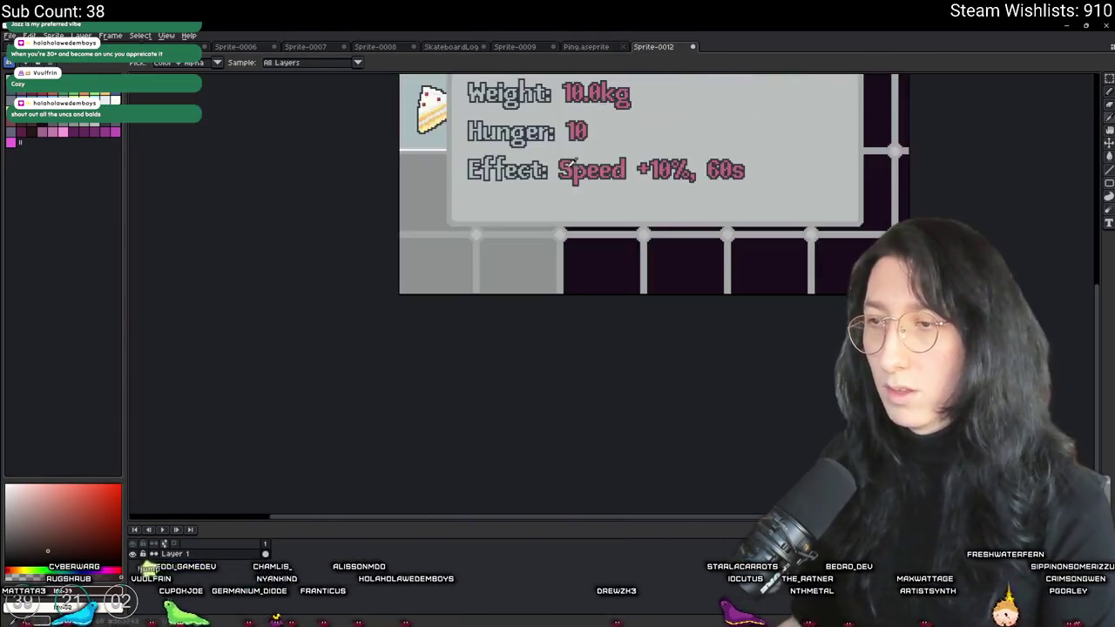
pyautogui.scroll(3, 622, 137)
pyautogui.press('m')
pyautogui.moveTo(323, 213); pyautogui.dragTo(1055, 330)
pyautogui.scroll(-2, 291, 173)
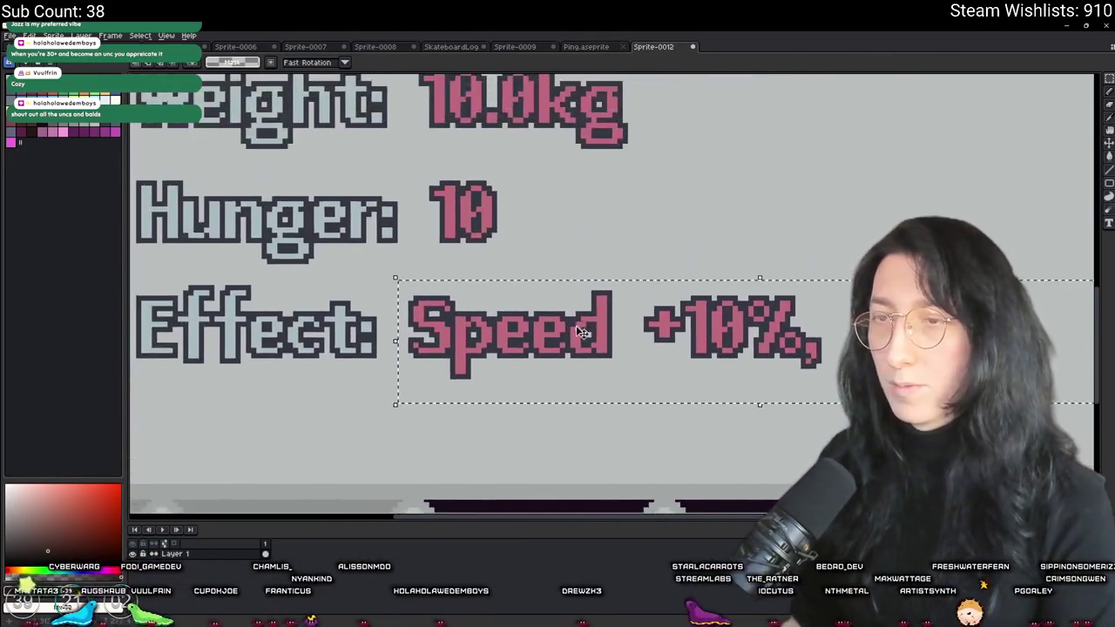
pyautogui.scroll(3, 291, 172)
pyautogui.press('i')
pyautogui.hotkey('ctrl', 'z')
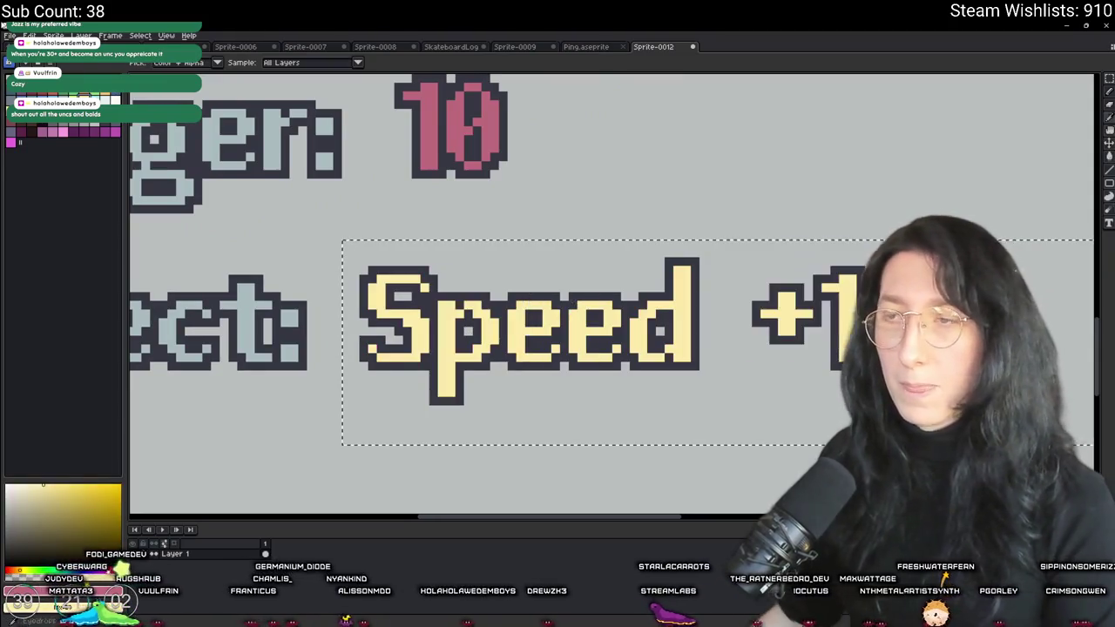
pyautogui.scroll(-4, 569, 266)
pyautogui.scroll(2, 570, 265)
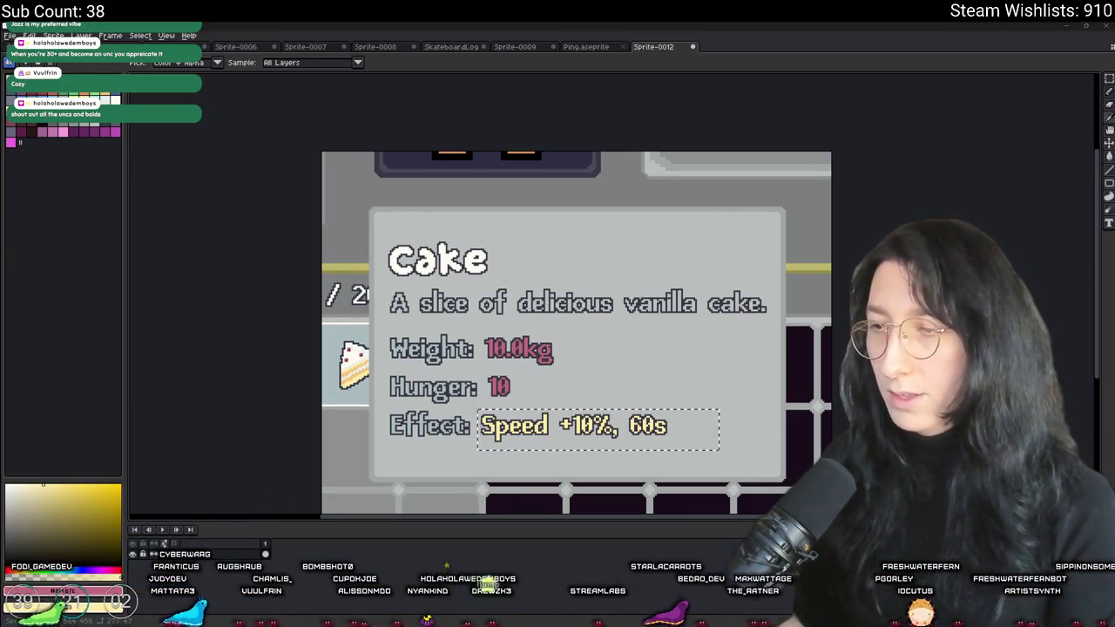
pyautogui.hotkey('alt', 'Tab')
pyautogui.click(431, 255)
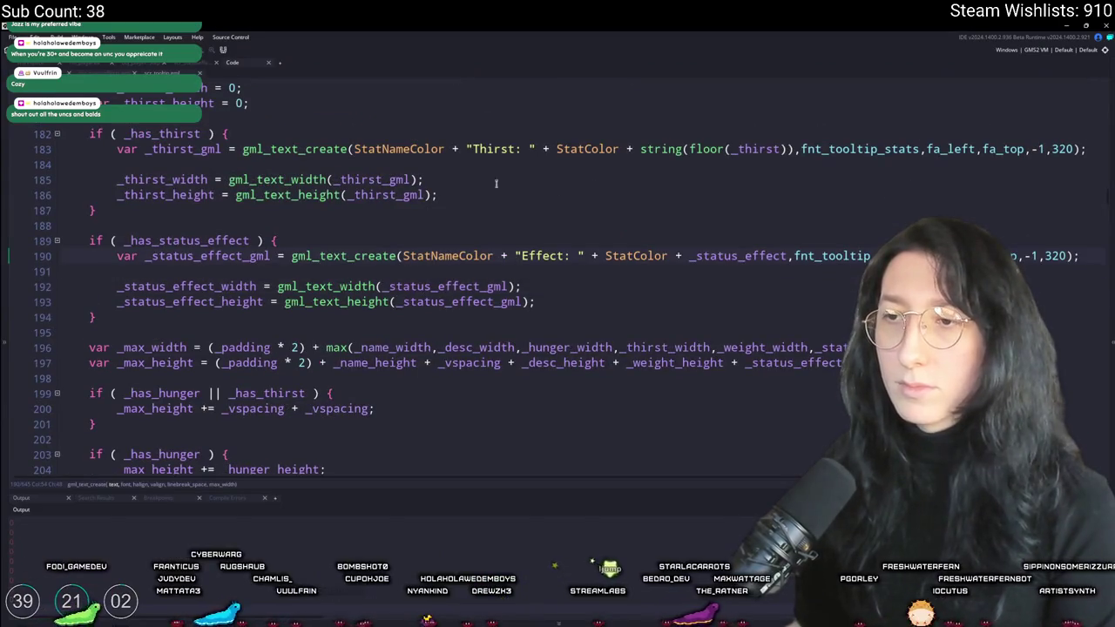
# Duplicate the BaseText macro as EffectColor with {color=252;235;168;}, matching the Aseprite yellow
pyautogui.press('F12')
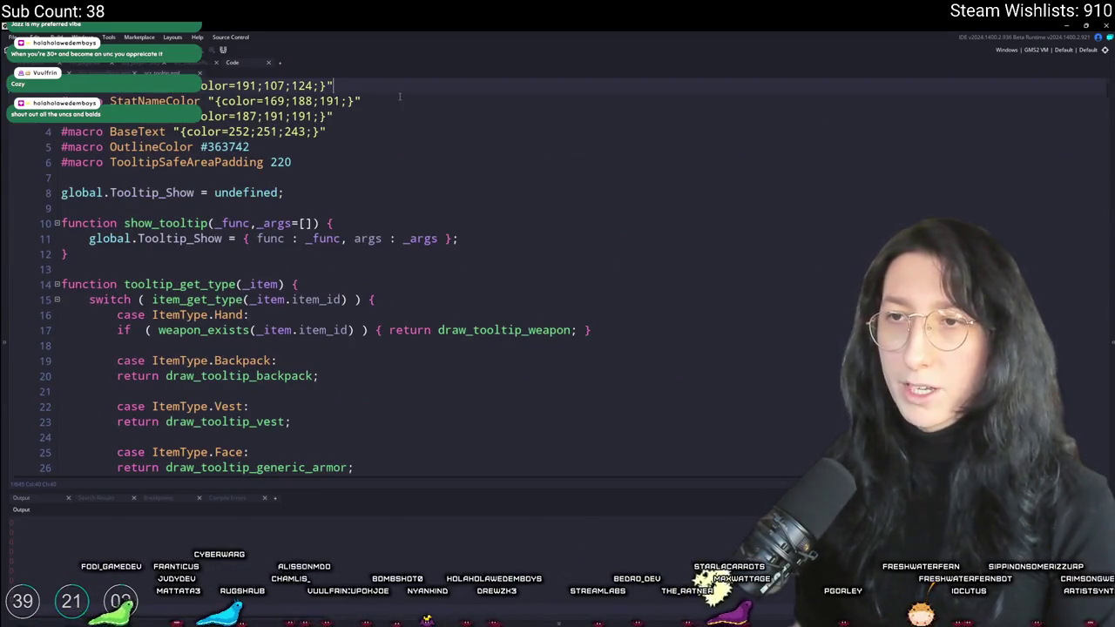
pyautogui.click(331, 132)
pyautogui.hotkey('ctrl', 'd')
pyautogui.doubleClick(137, 146)
pyautogui.write('EffectColor')
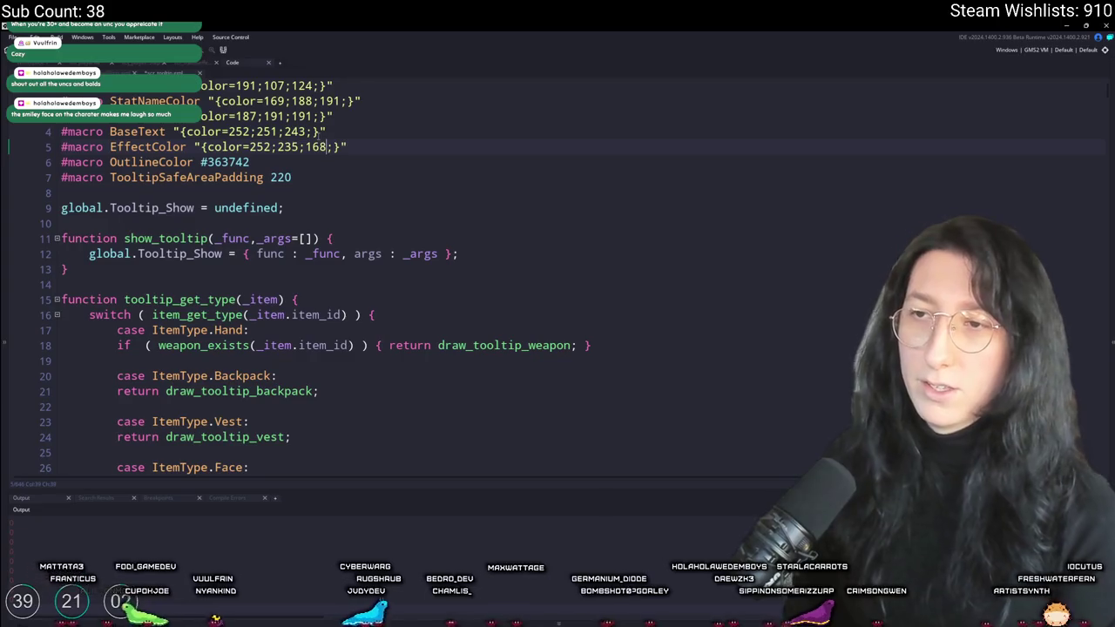
pyautogui.hotkey('alt', 'Tab')
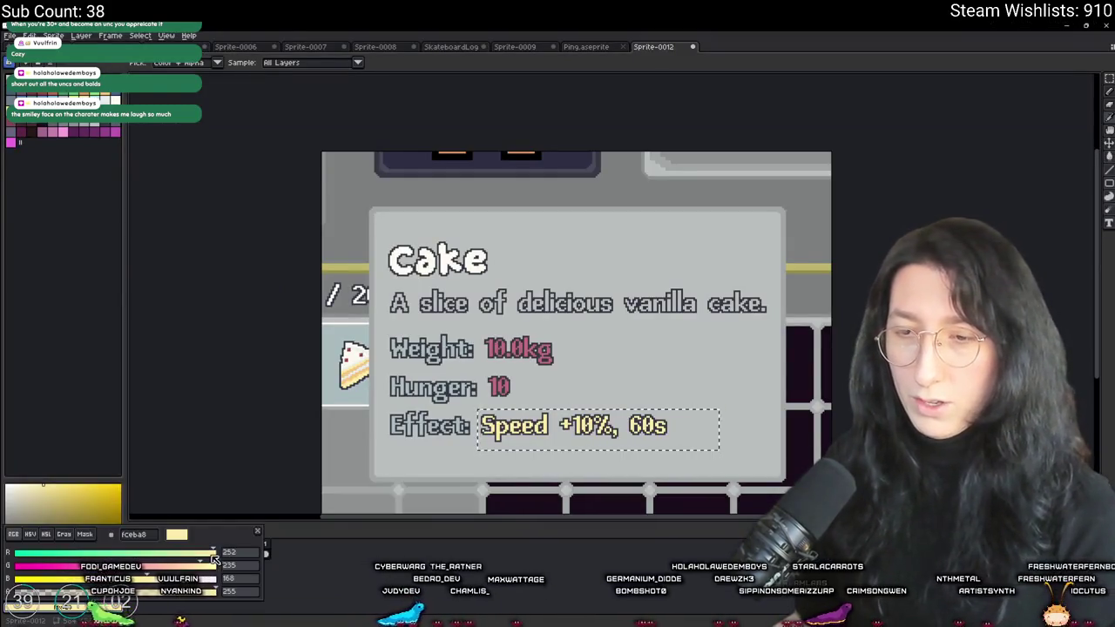
pyautogui.hotkey('alt', 'Tab')
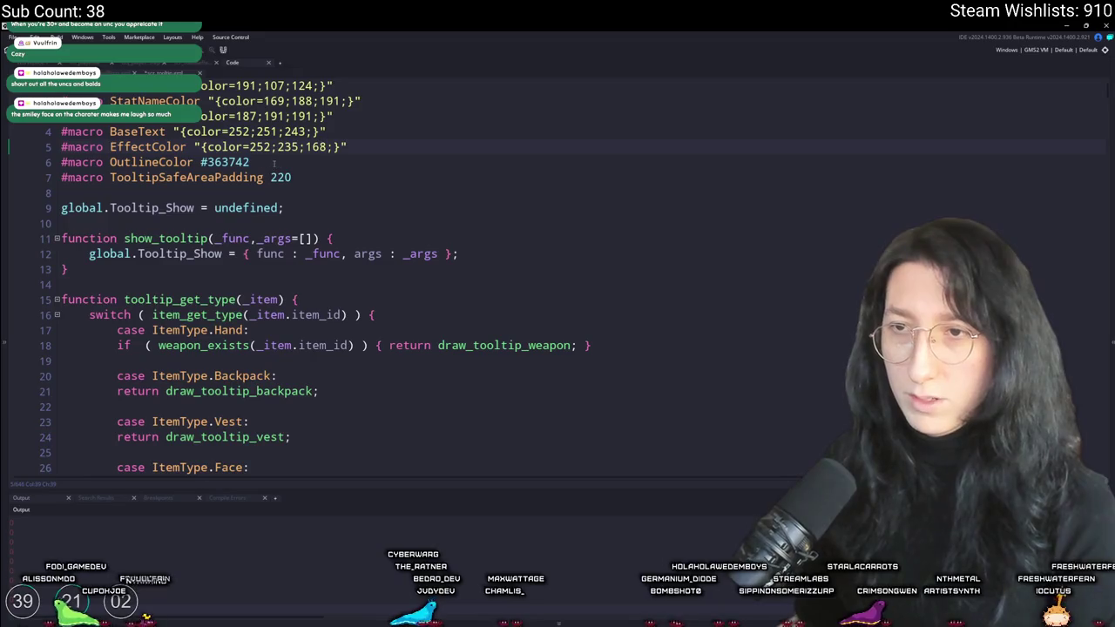
pyautogui.hotkey('alt', 'Tab')
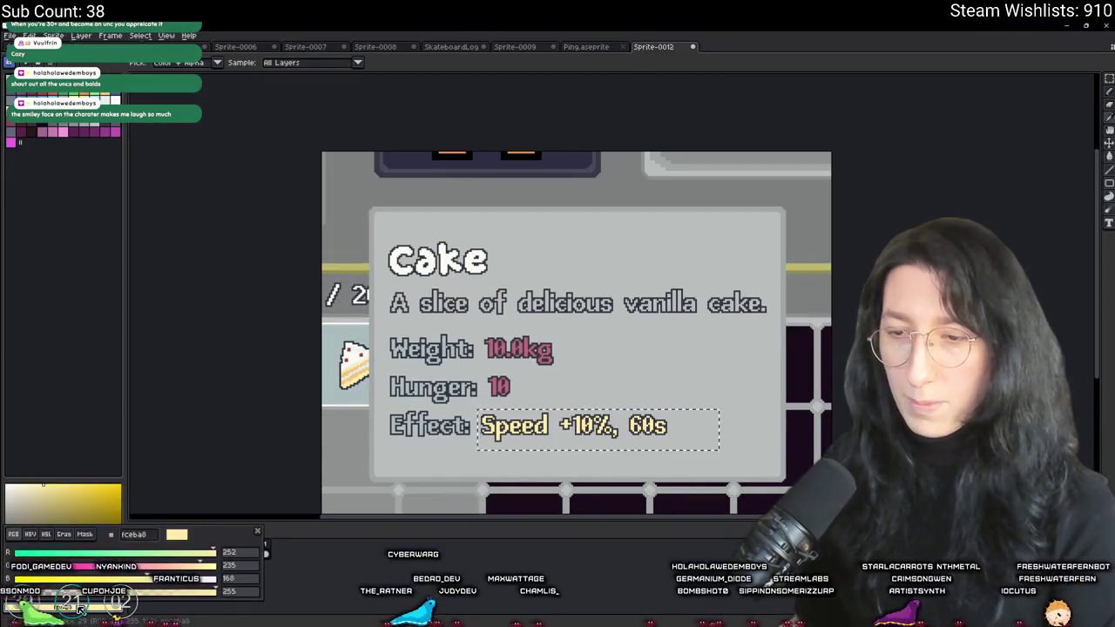
pyautogui.hotkey('alt', 'Tab')
pyautogui.hotkey('ctrl', 'Tab')
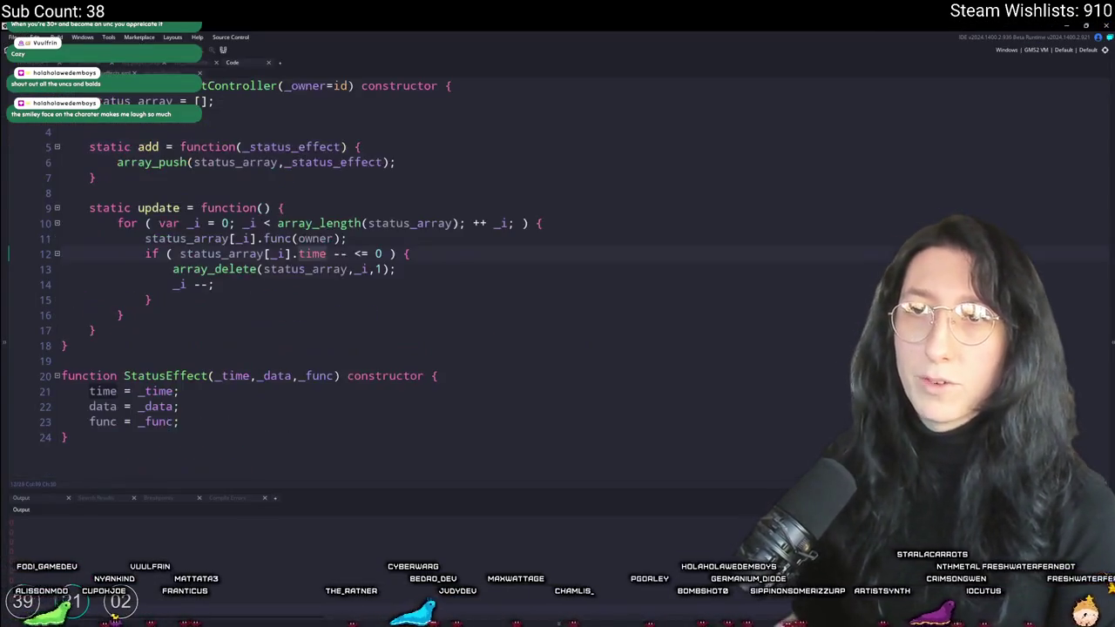
# Cycle through the open scripts to bring up the tooltip macros script
pyautogui.hotkey('ctrl', 'Tab')
pyautogui.click(195, 67)
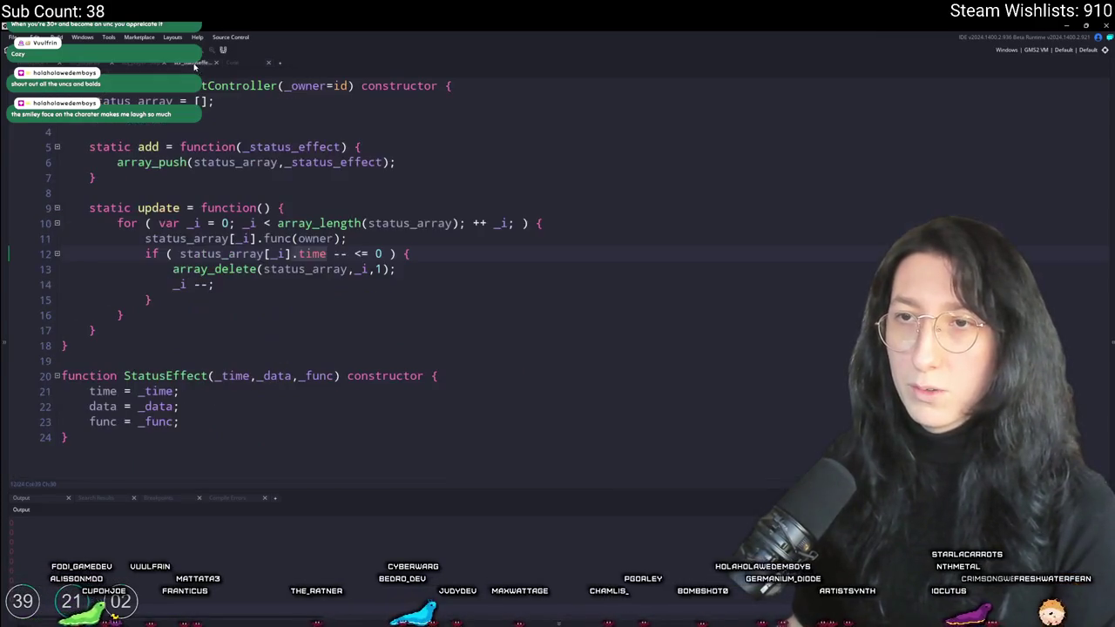
pyautogui.click(144, 64)
pyautogui.click(30, 63)
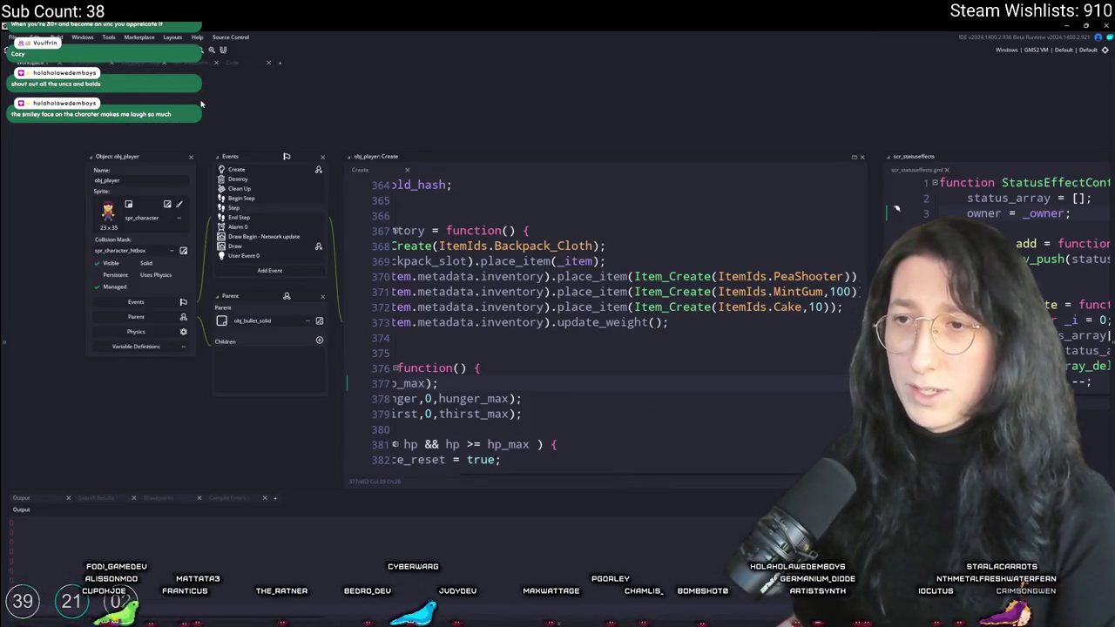
pyautogui.hotkey('ctrl', 't')
pyautogui.write('s')
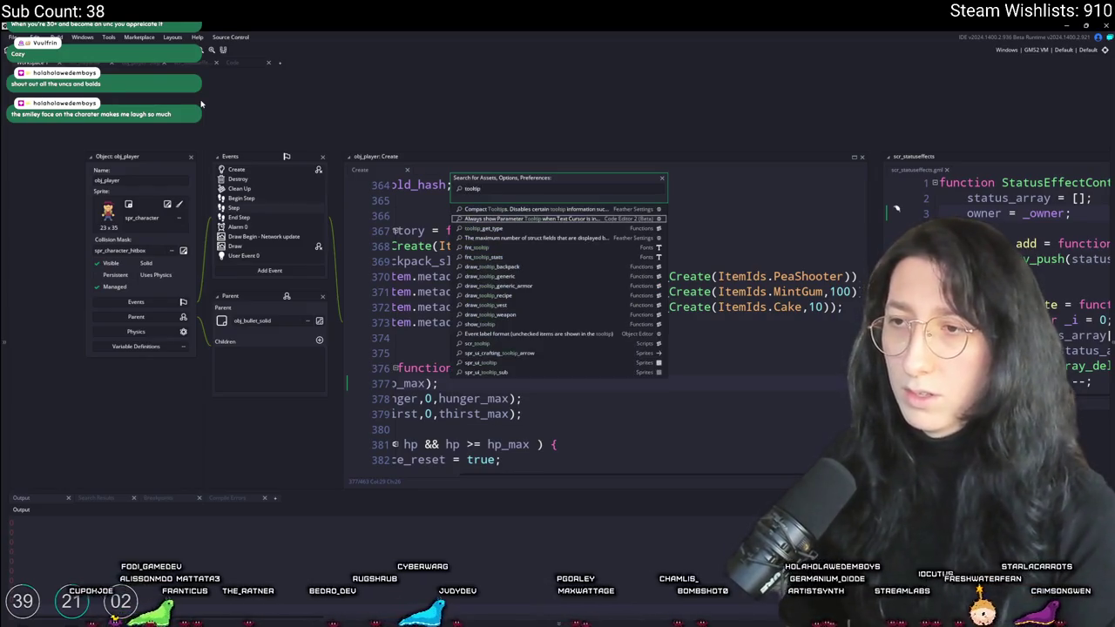
pyautogui.press('Return')
pyautogui.hotkey('ctrl', 'Tab')
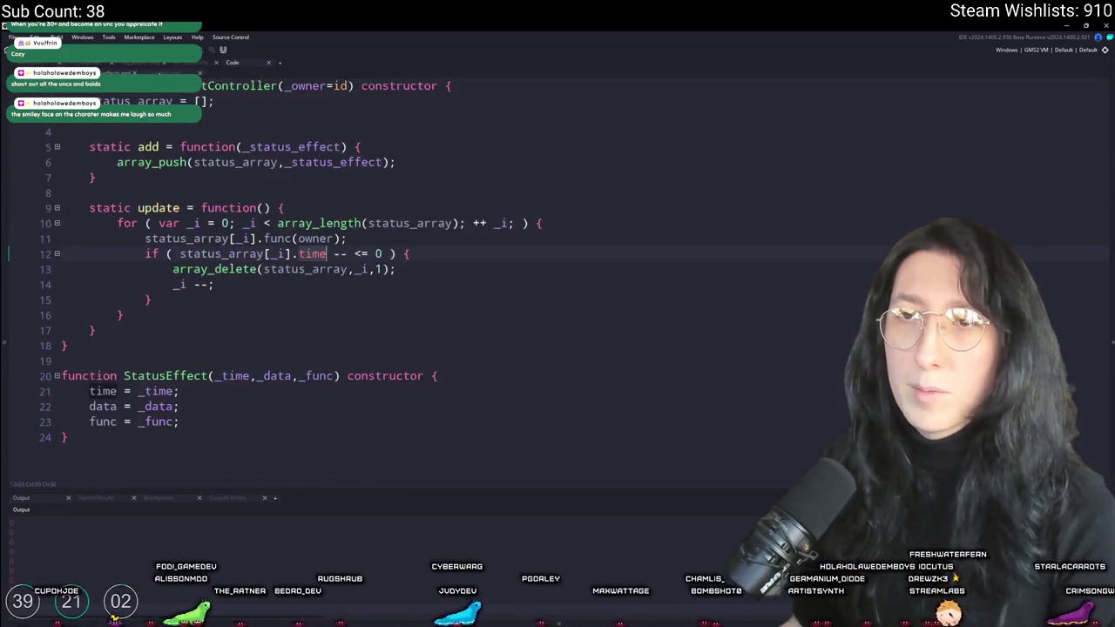
pyautogui.hotkey('ctrl', 'Tab')
# Find status_effect and swap StatColor for EffectColor on the Effect line, leaving the weight line unchanged
pyautogui.hotkey('ctrl', 'f')
pyautogui.write('status')
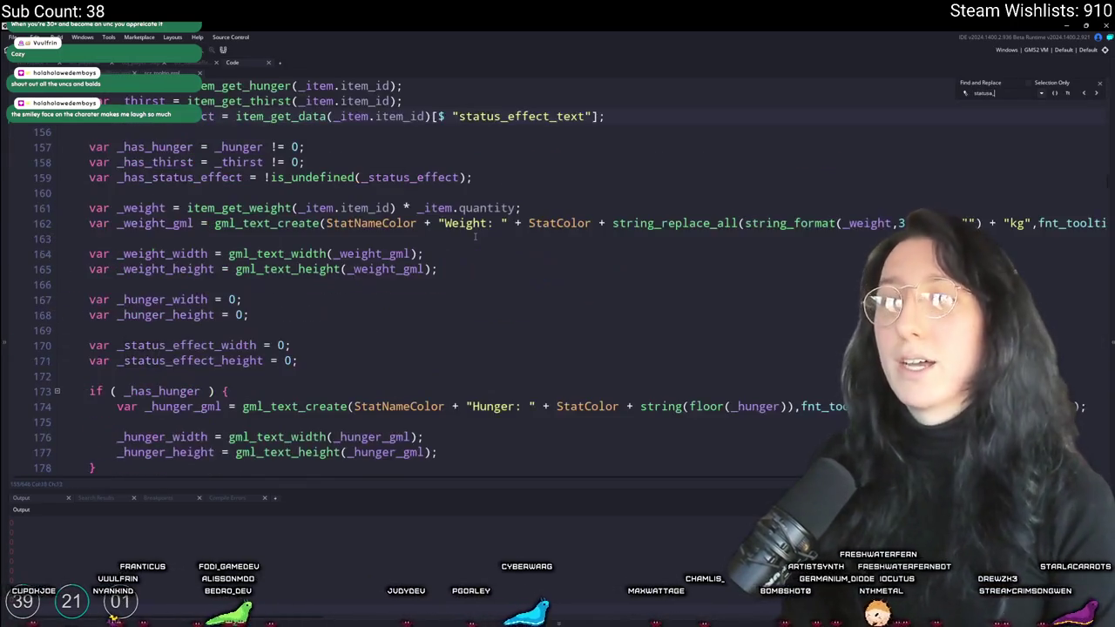
pyautogui.write('_effect')
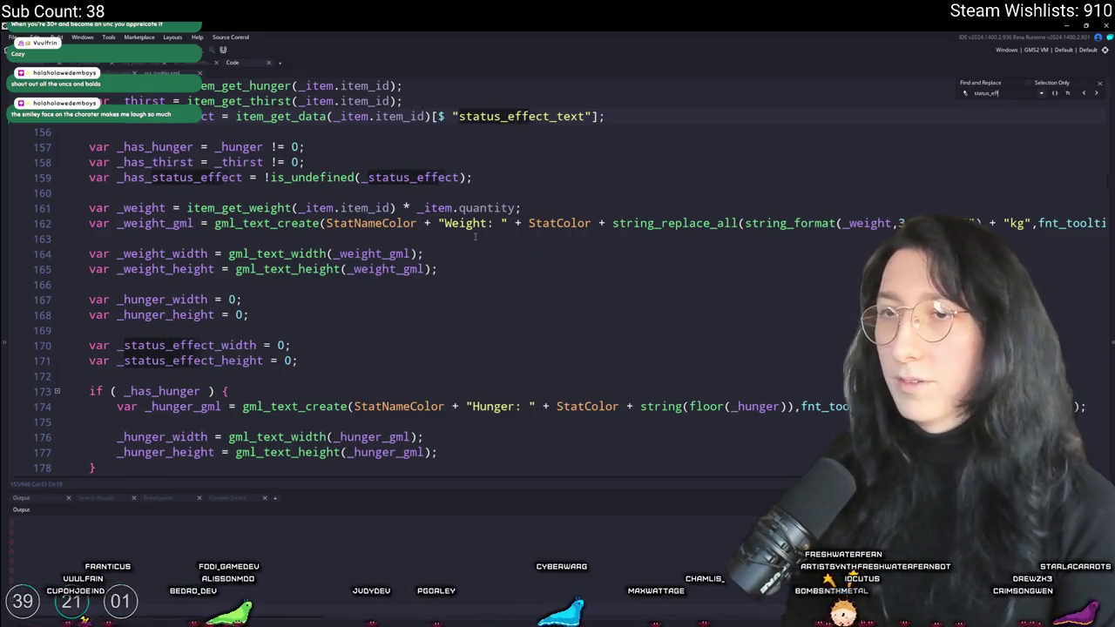
pyautogui.doubleClick(559, 223)
pyautogui.write('EffectColor')
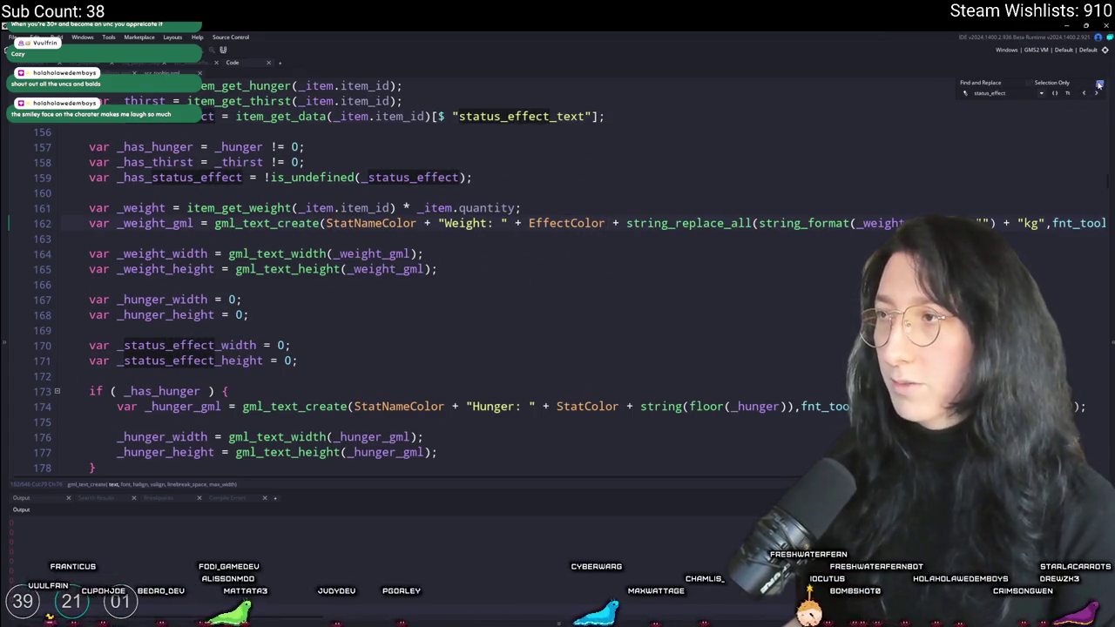
pyautogui.press('Escape')
pyautogui.click(723, 261)
pyautogui.hotkey('ctrl', 'z')
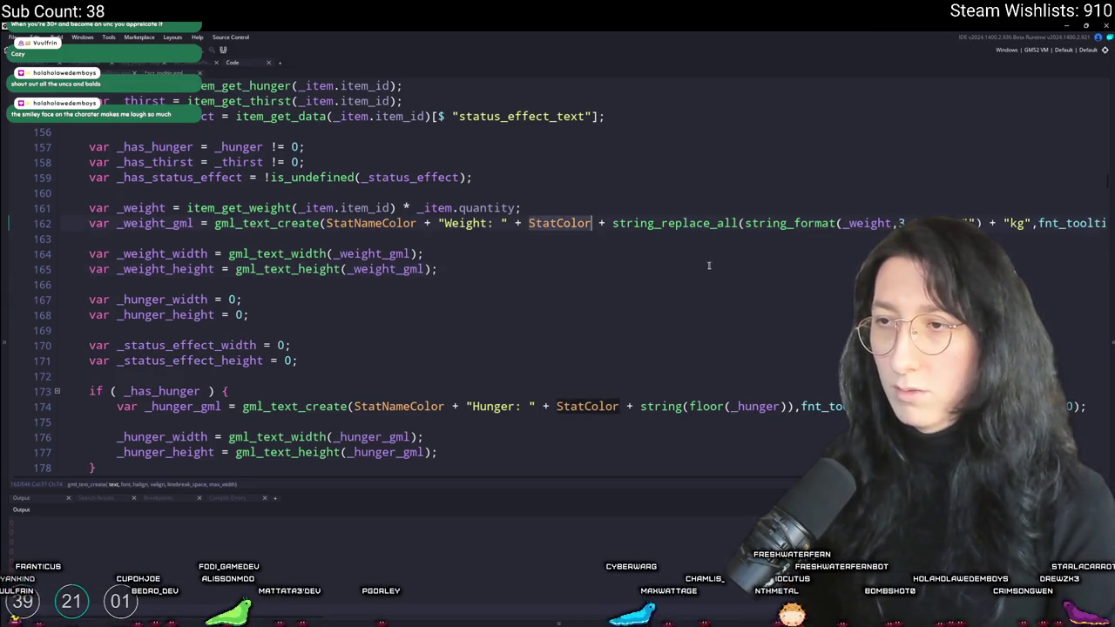
pyautogui.scroll(-6, 723, 261)
pyautogui.hotkey('ctrl', 'y')
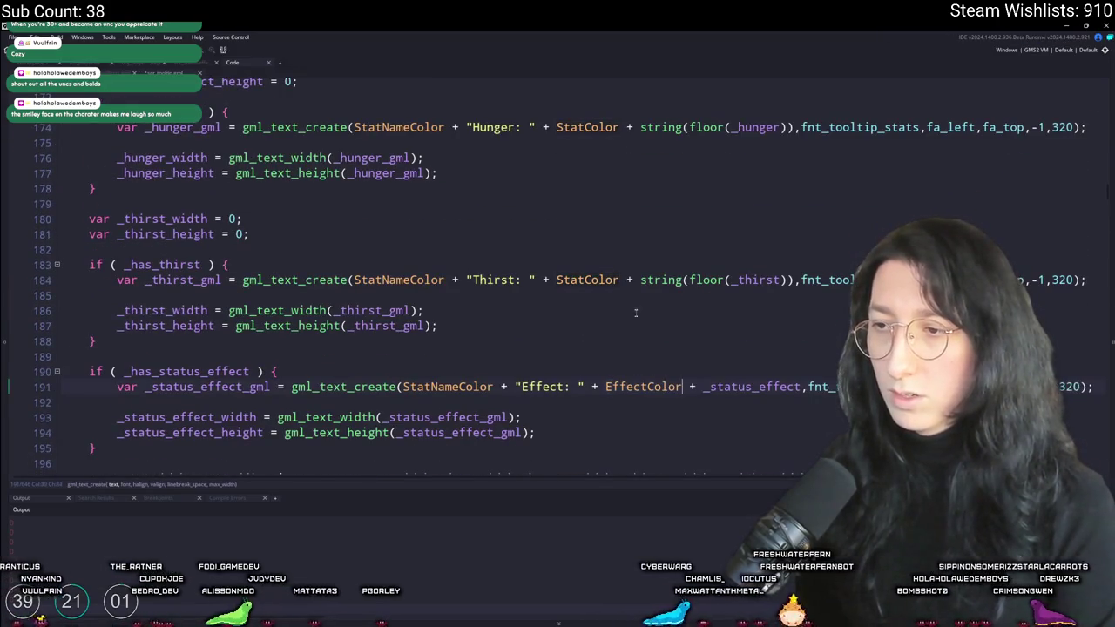
pyautogui.scroll(3, 614, 271)
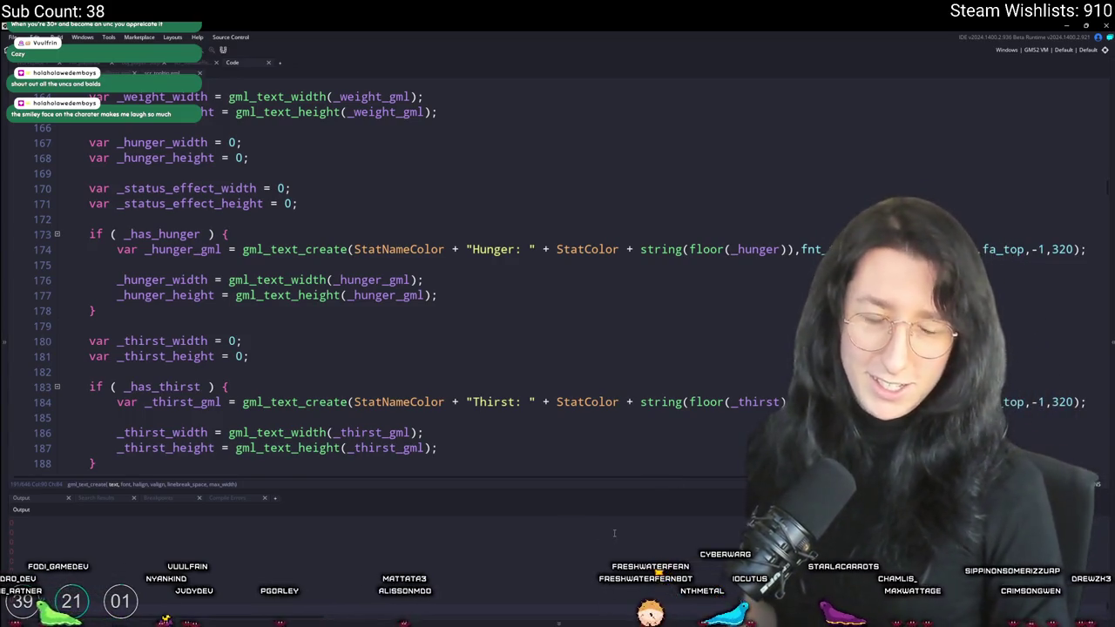
pyautogui.hotkey('alt', 'Tab')
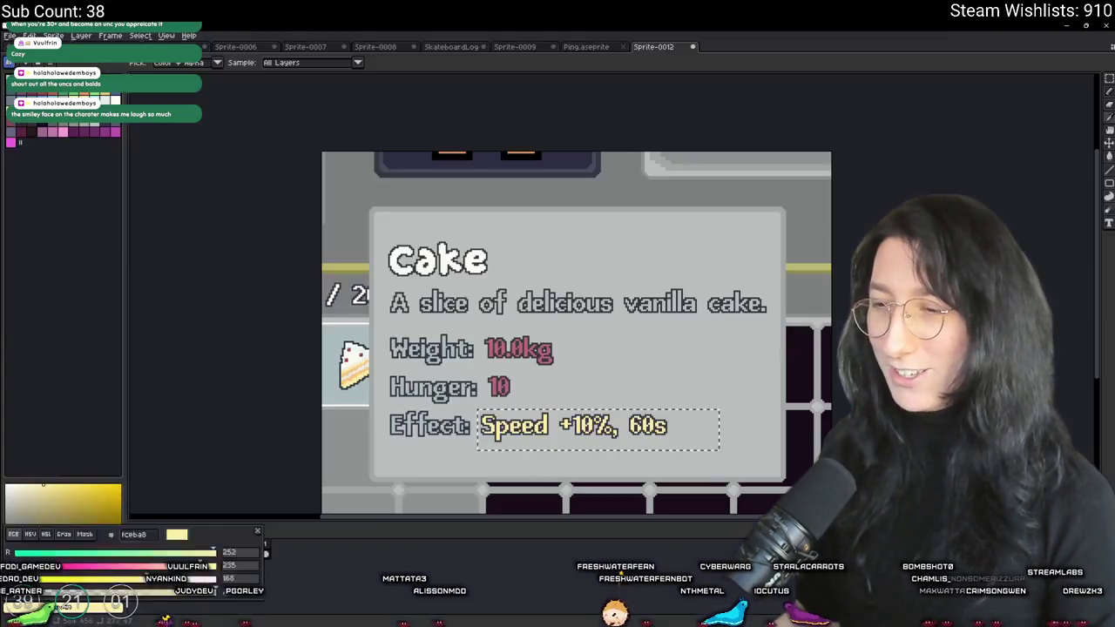
# Frame the whole tooltip and try a cyan colour on the weight value
pyautogui.scroll(2, 458, 303)
pyautogui.moveTo(474, 351)
pyautogui.mouseDown()
pyautogui.moveTo(458, 303)
pyautogui.moveTo(620, 370)
pyautogui.mouseUp()
pyautogui.scroll(-1, 458, 303)
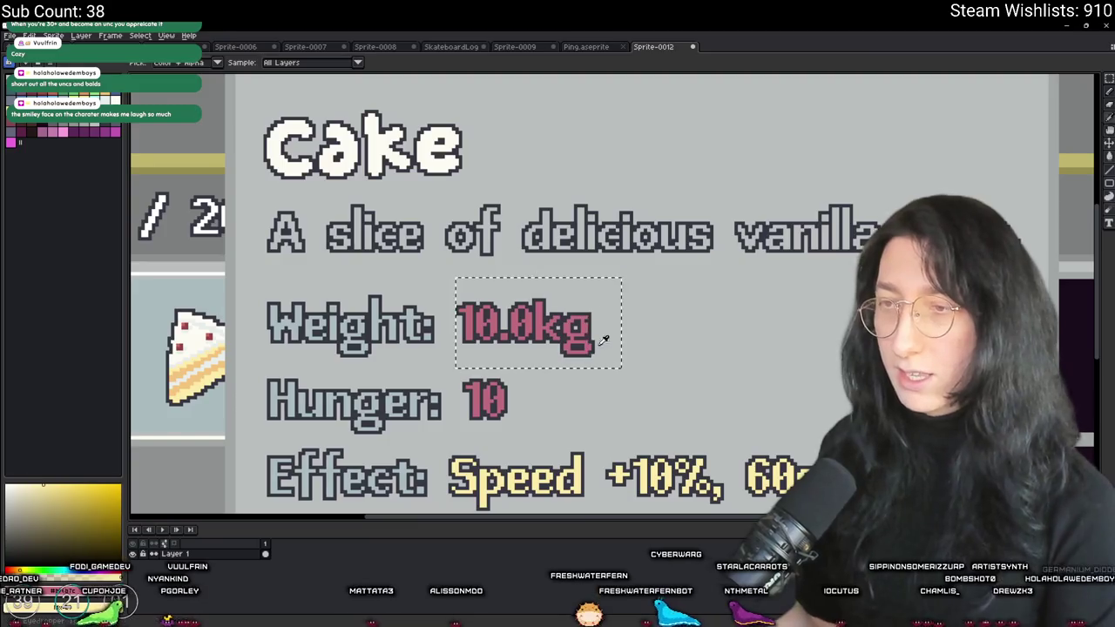
pyautogui.scroll(2, 584, 332)
pyautogui.scroll(-2, 579, 331)
pyautogui.moveTo(579, 331); pyautogui.dragTo(651, 338)
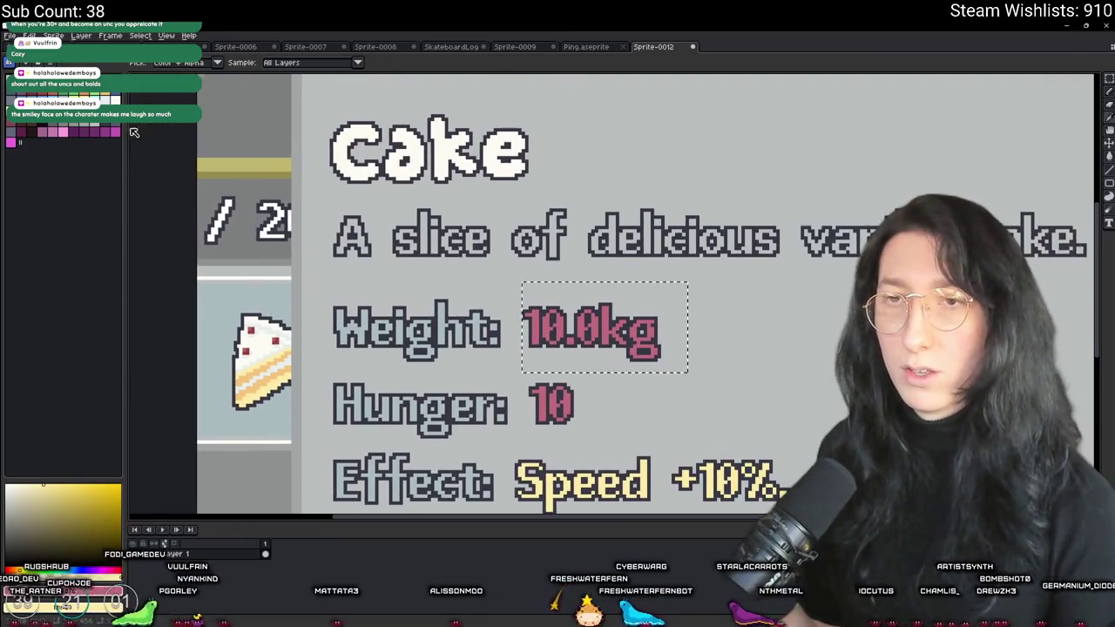
pyautogui.rightClick(723, 244)
pyautogui.click(758, 259)
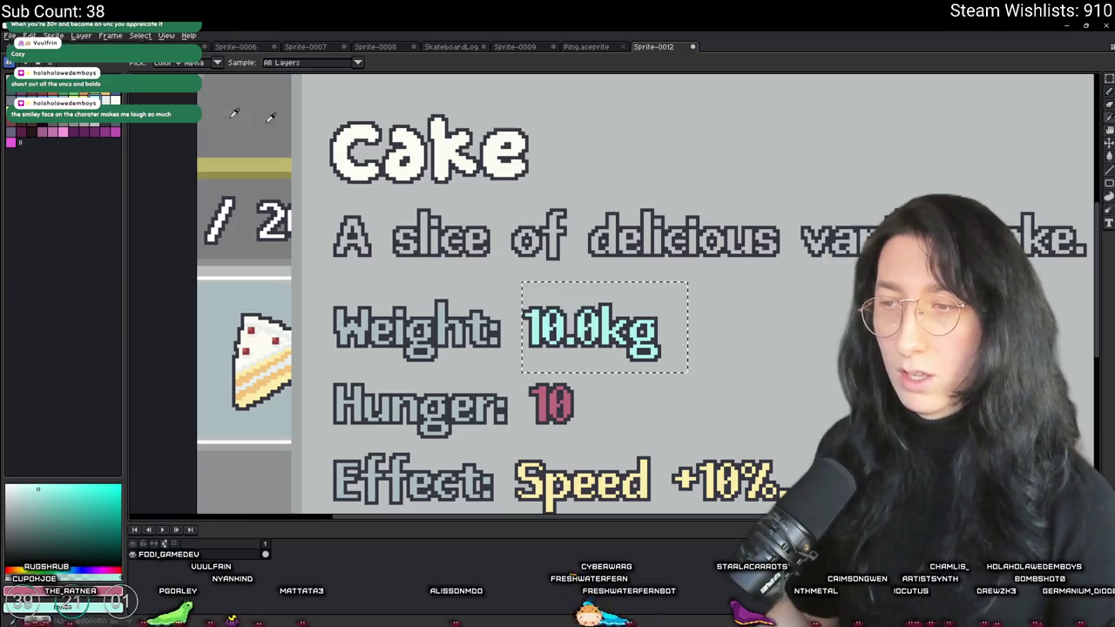
pyautogui.scroll(-4, 406, 146)
pyautogui.scroll(4, 413, 178)
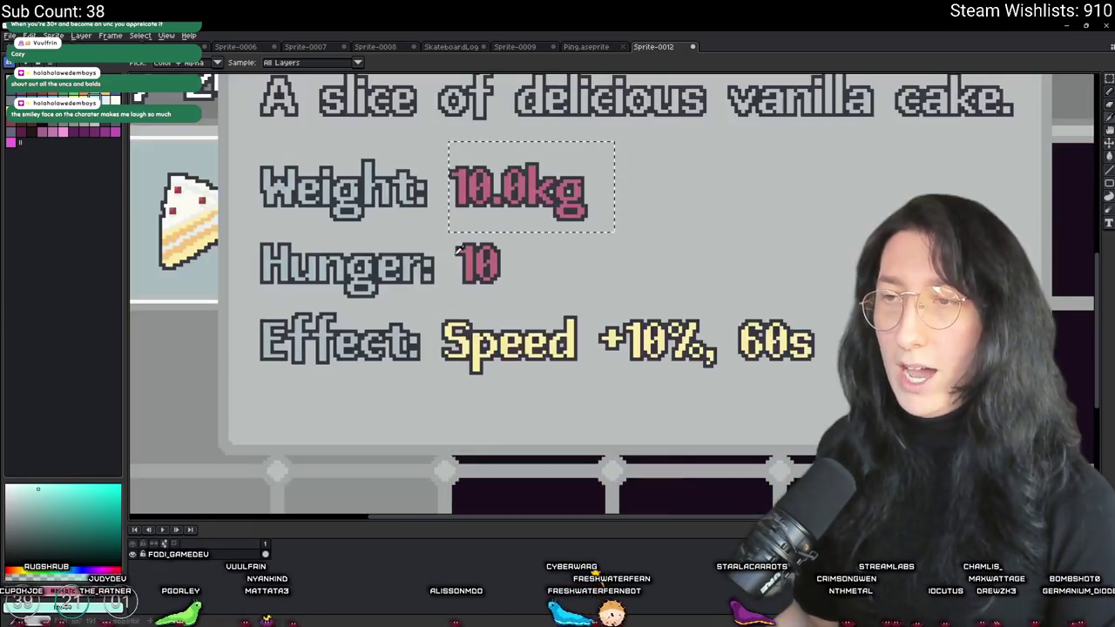
# Recolour the Hunger 10 teal as a test, then revert it to pink
pyautogui.moveTo(450, 237); pyautogui.dragTo(525, 280)
pyautogui.hotkey('shift', 'r')
pyautogui.press('Return')
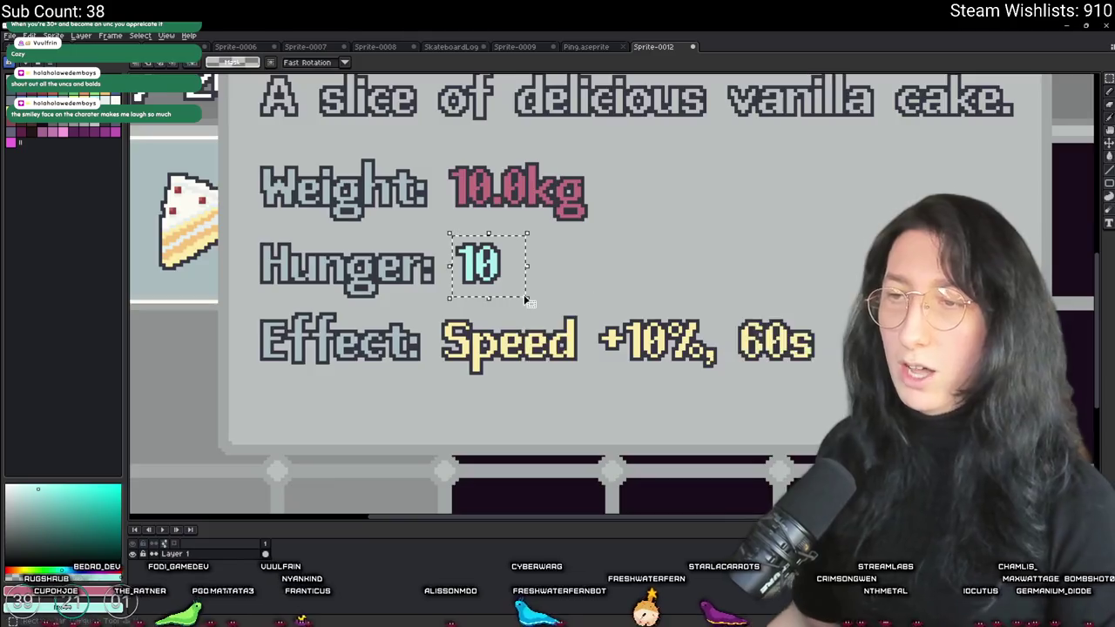
pyautogui.scroll(-4, 523, 294)
pyautogui.scroll(5, 521, 294)
pyautogui.scroll(-3, 504, 305)
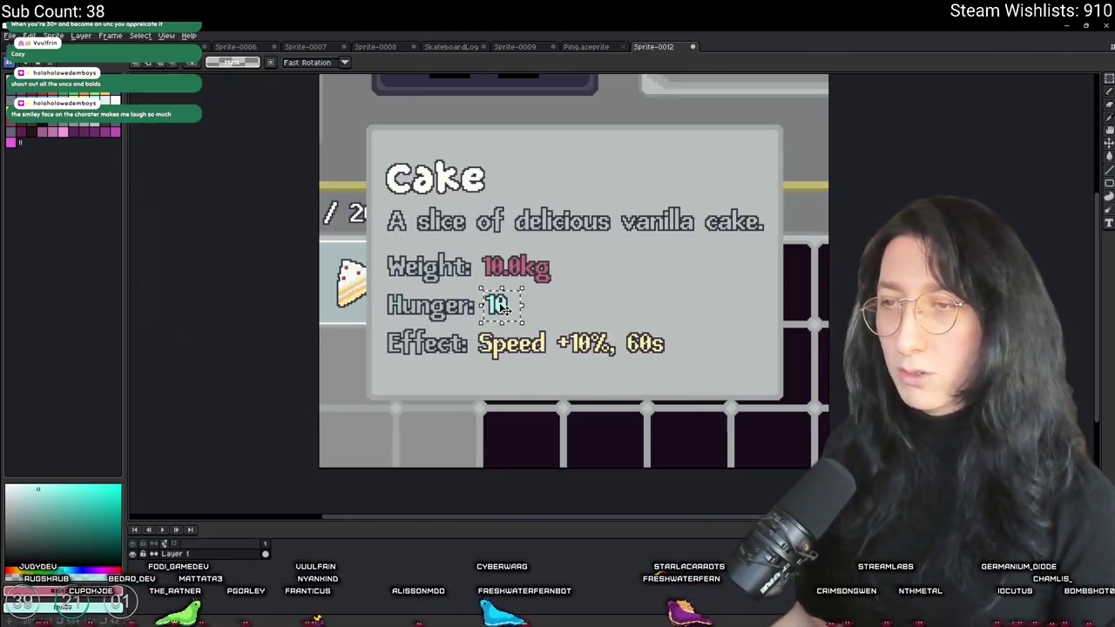
pyautogui.scroll(-2, 503, 304)
pyautogui.scroll(2, 493, 288)
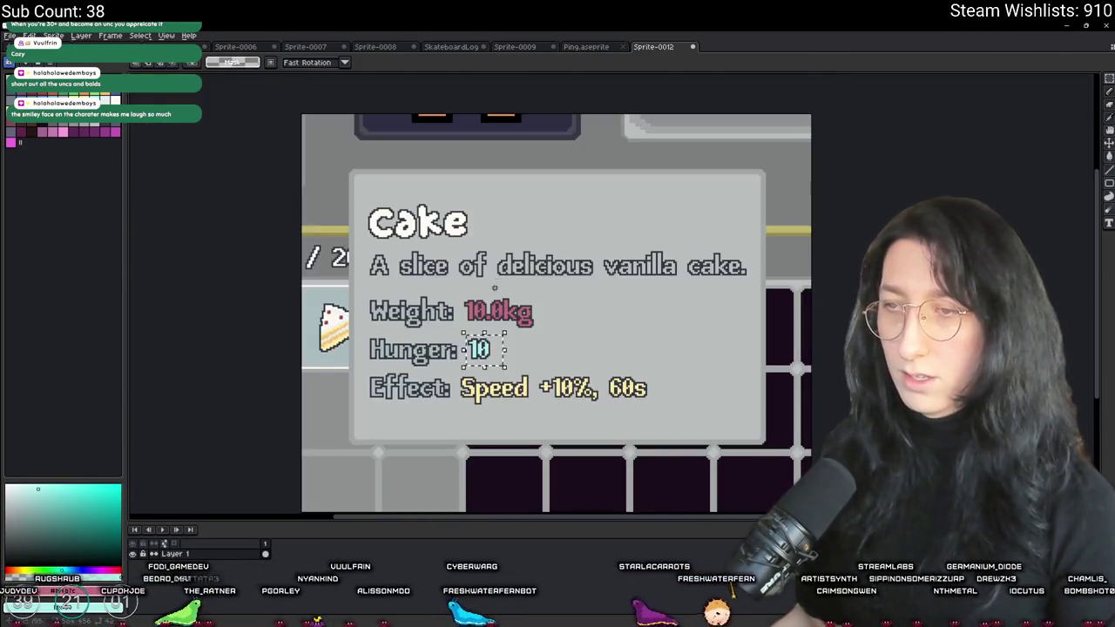
pyautogui.scroll(-2, 476, 304)
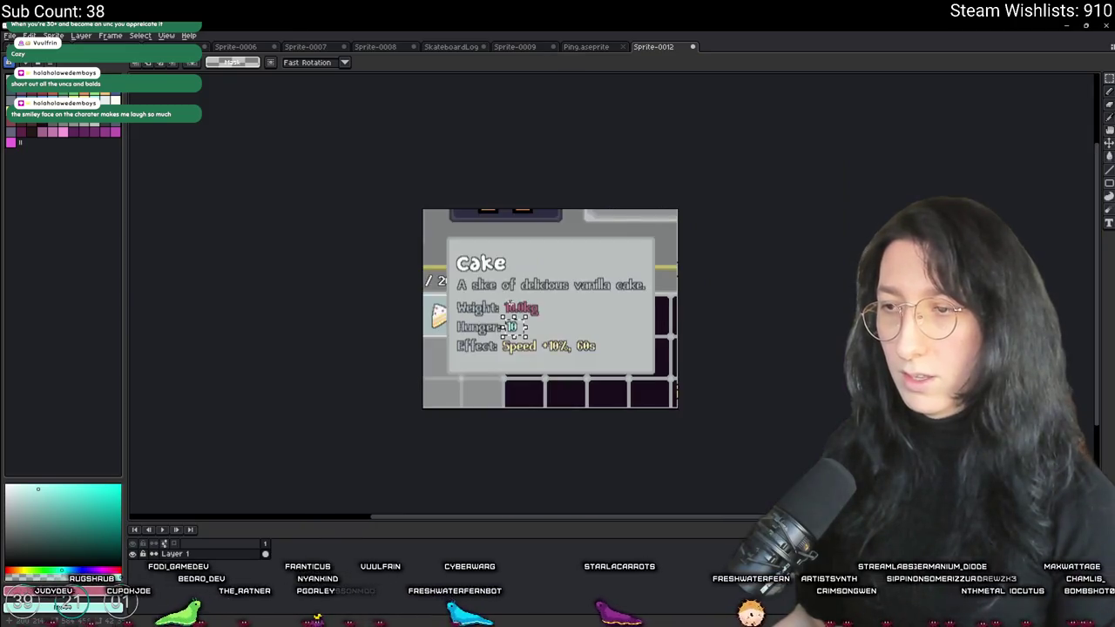
pyautogui.scroll(5, 496, 366)
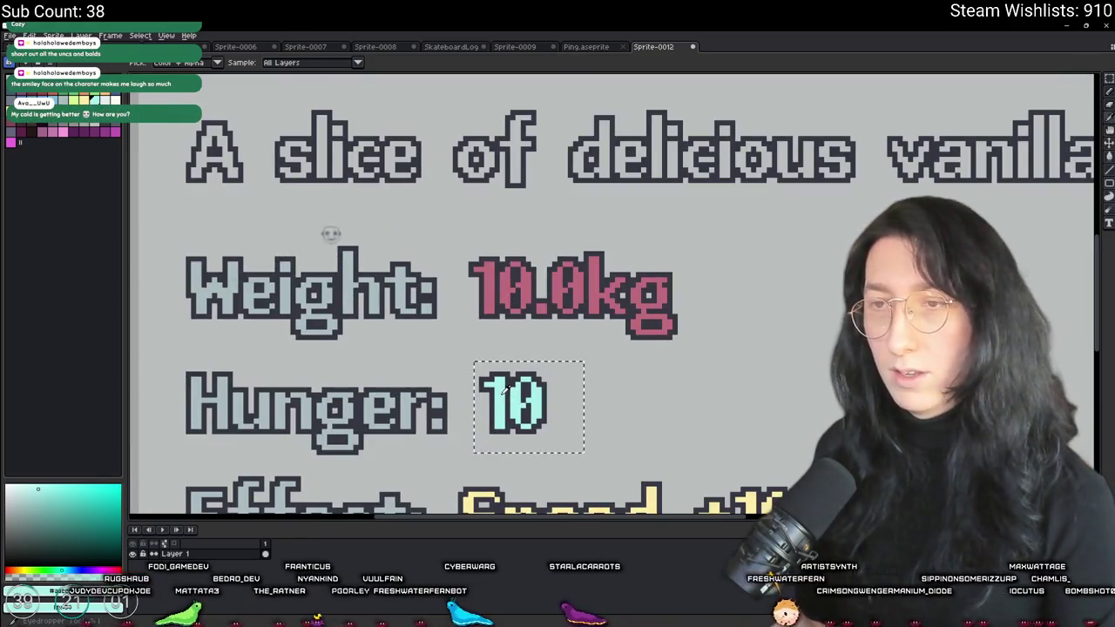
pyautogui.hotkey('ctrl', 'z')
pyautogui.press('Return')
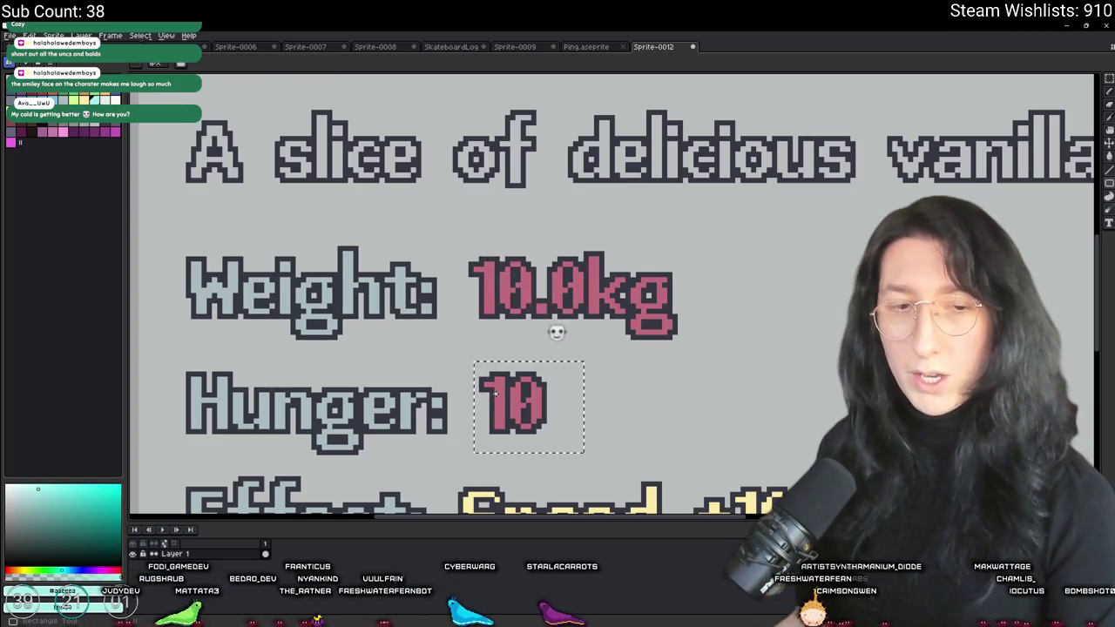
# Sample the pink of the Hunger 10 and recolour it green
pyautogui.press('i')
pyautogui.click(501, 387)
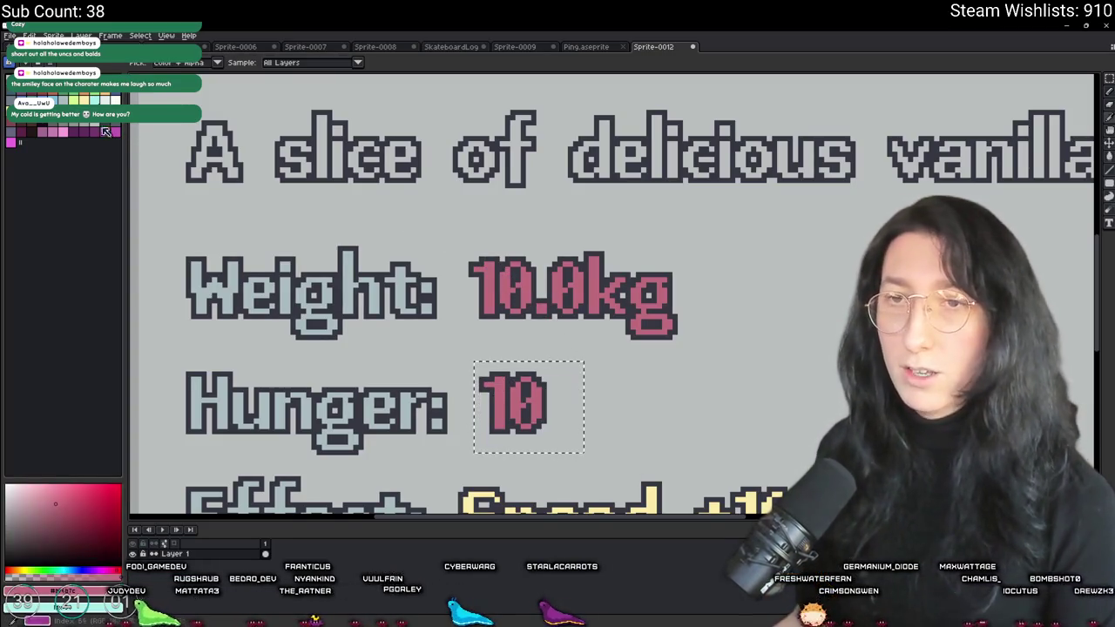
pyautogui.click(77, 95)
pyautogui.press('g')
pyautogui.click(505, 403)
pyautogui.scroll(-4, 510, 383)
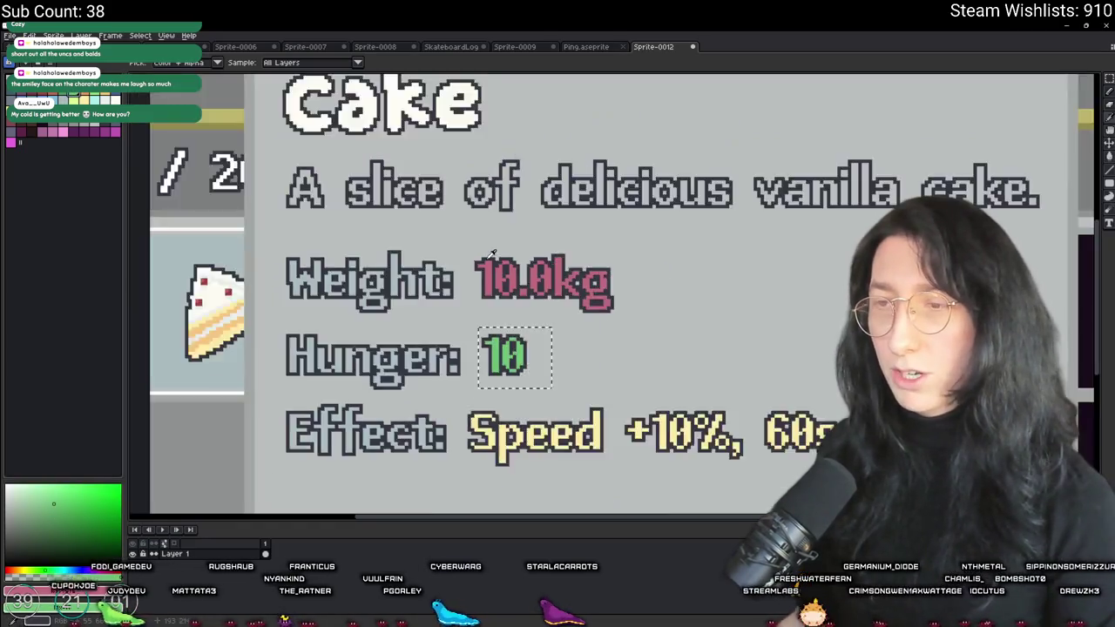
pyautogui.scroll(2, 516, 288)
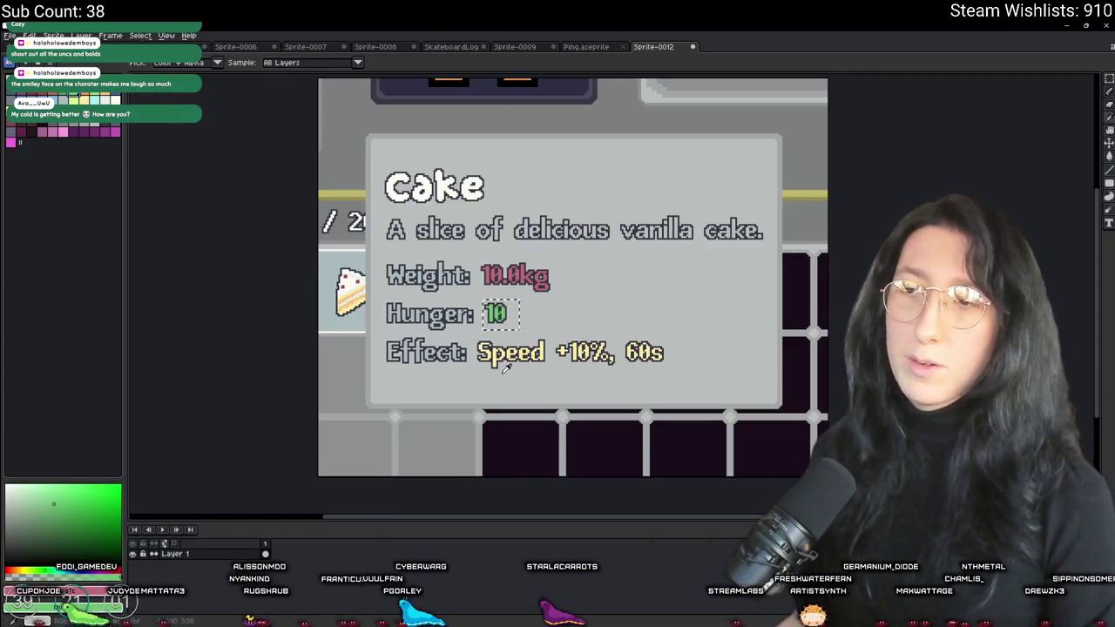
pyautogui.scroll(-1, 505, 368)
pyautogui.scroll(2, 505, 352)
pyautogui.scroll(-2, 505, 339)
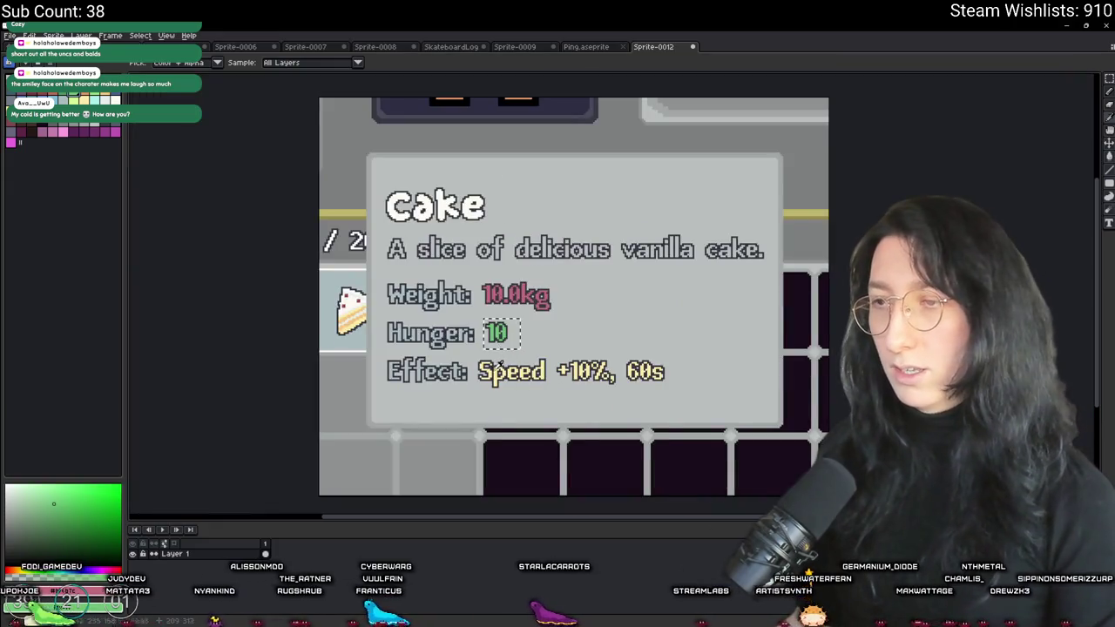
pyautogui.scroll(1, 493, 370)
# Compare the mock-up with the tooltip code in GameMaker
pyautogui.hotkey('alt', 'Tab')
pyautogui.scroll(1, 434, 300)
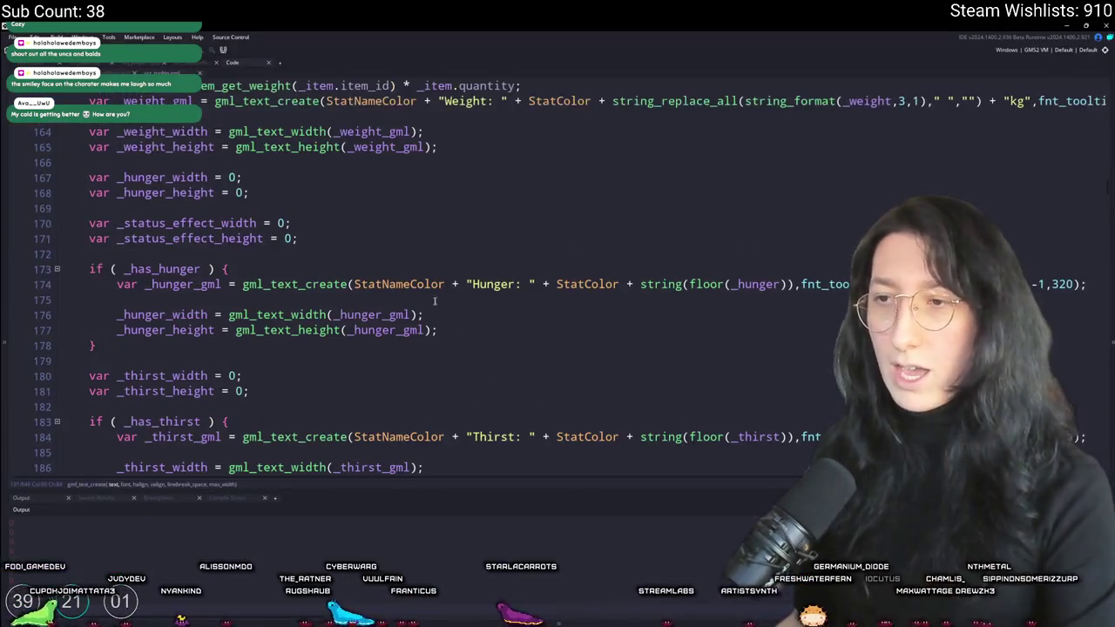
pyautogui.hotkey('alt', 'Tab')
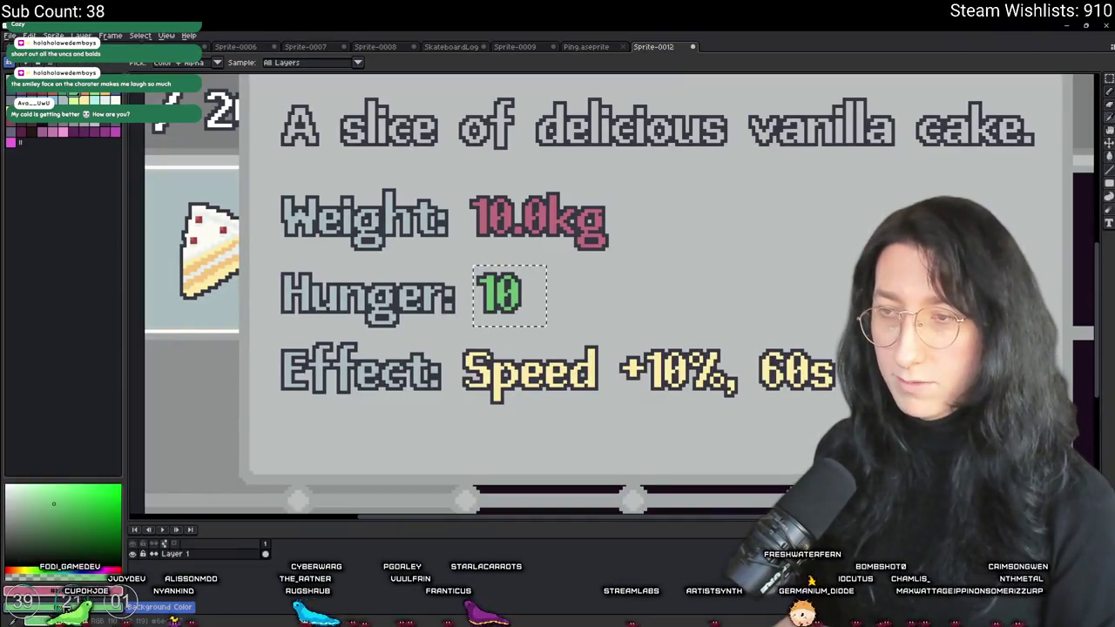
pyautogui.hotkey('alt', 'Tab')
pyautogui.hotkey('alt', 'Tab')
pyautogui.scroll(-5, 610, 271)
pyautogui.scroll(1, 609, 270)
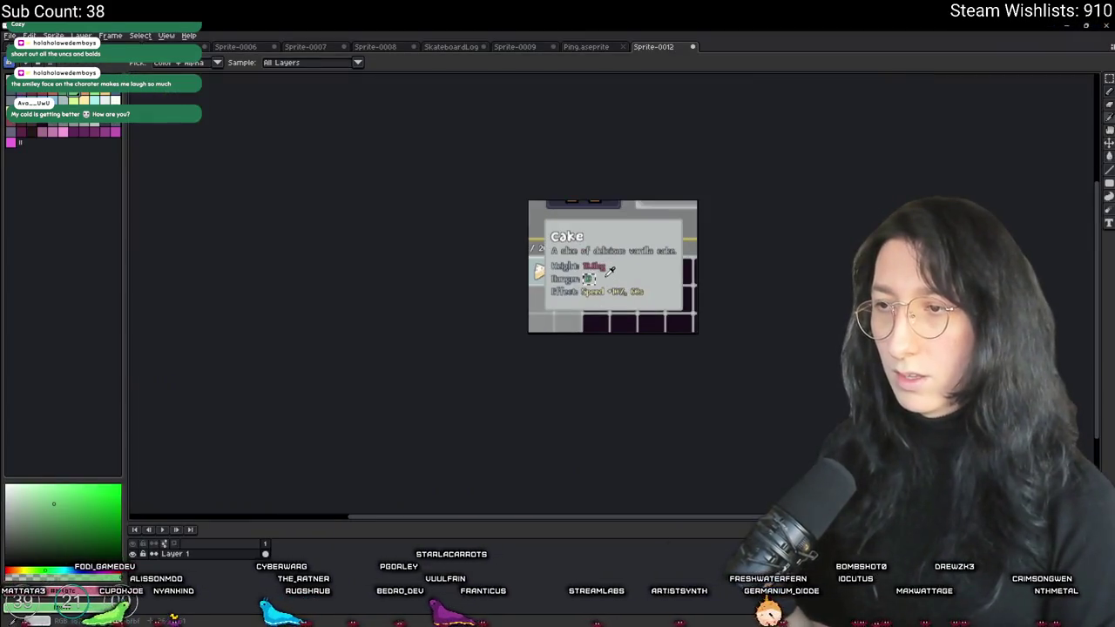
pyautogui.scroll(1, 617, 226)
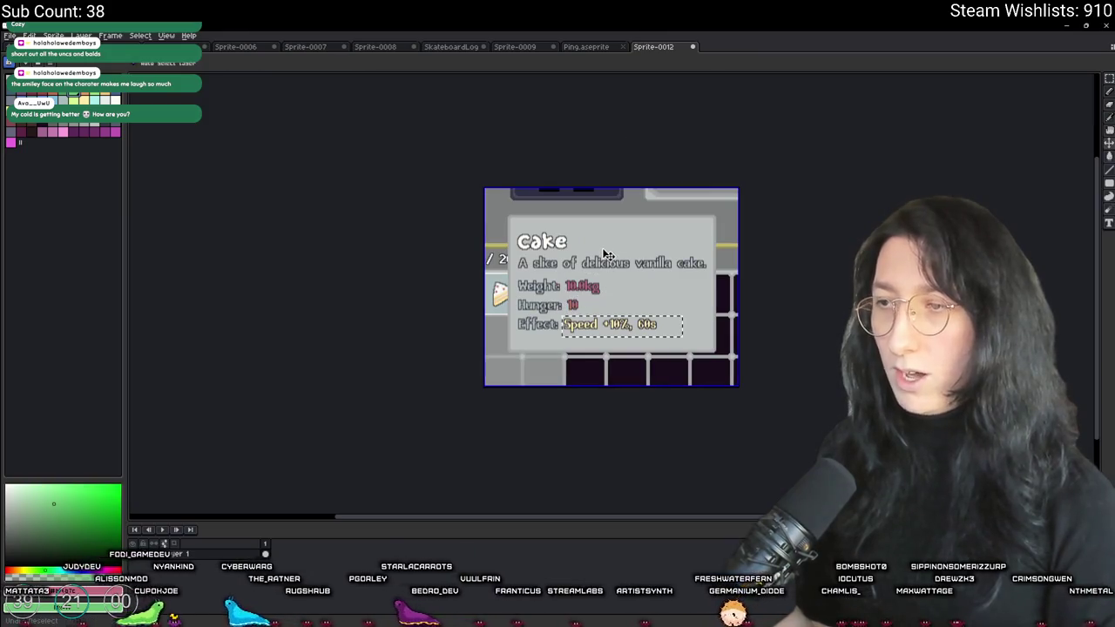
pyautogui.scroll(3, 607, 253)
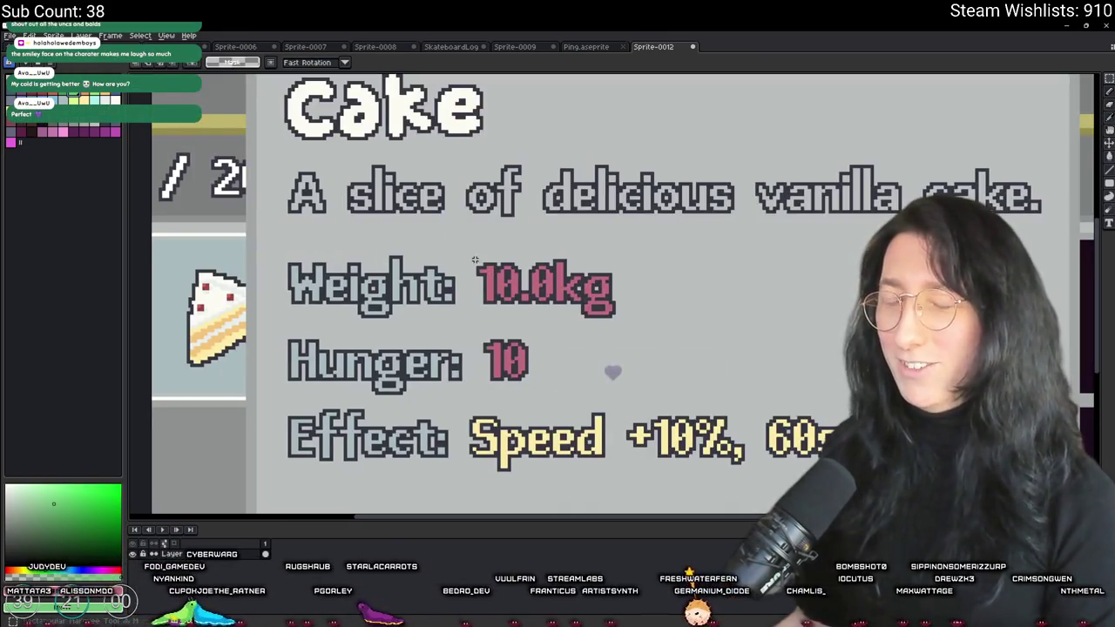
# Try blue, orange and green on the Hunger 10, then undo the change
pyautogui.moveTo(475, 325); pyautogui.dragTo(582, 398)
pyautogui.scroll(1, 497, 364)
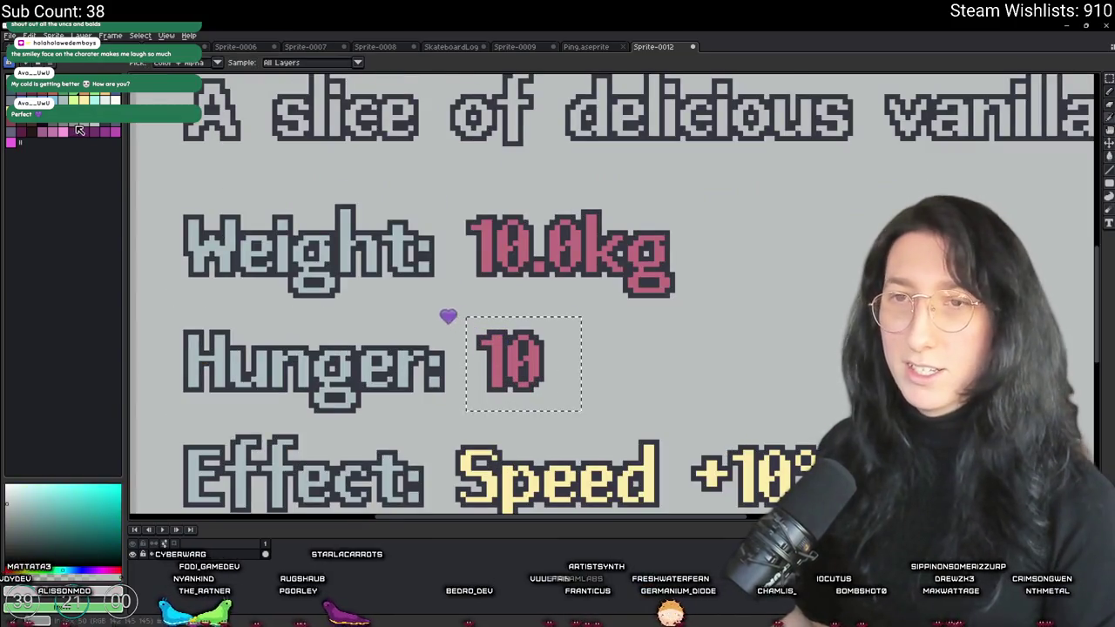
pyautogui.hotkey('shift', 'r')
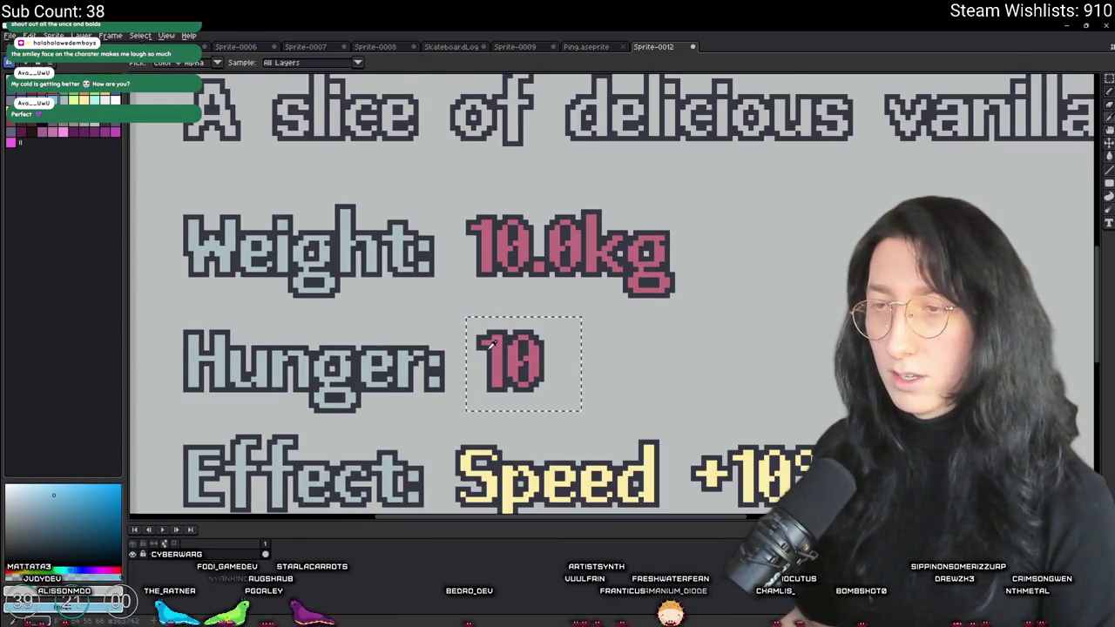
pyautogui.press('Return')
pyautogui.scroll(-3, 496, 348)
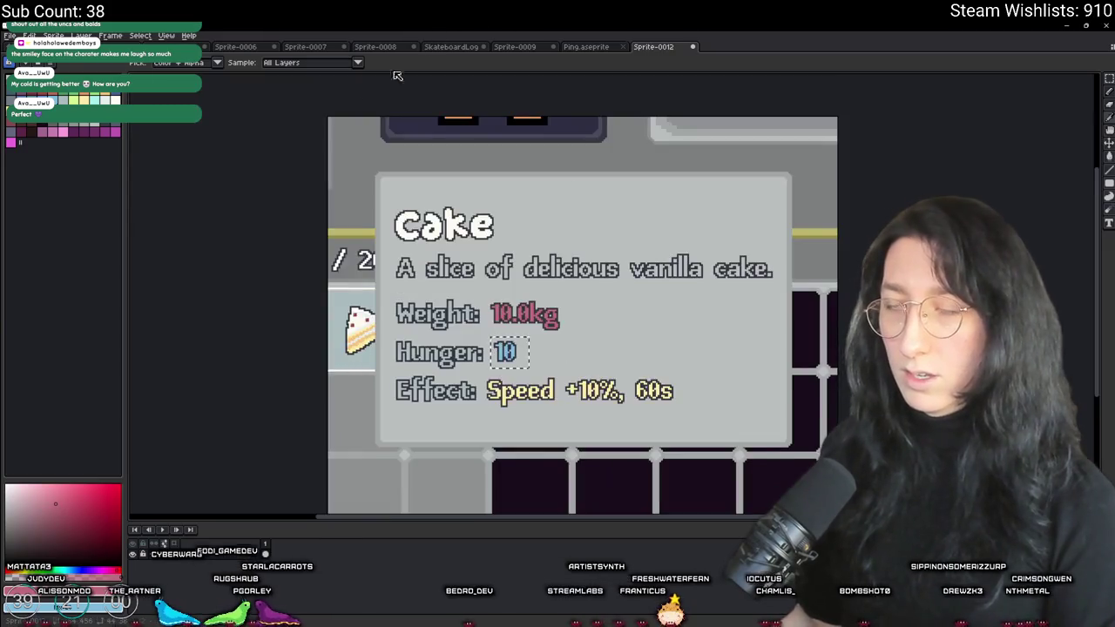
pyautogui.click(104, 98)
pyautogui.hotkey('shift', 'r')
pyautogui.press('Escape')
pyautogui.click(65, 97)
pyautogui.hotkey('shift', 'r')
pyautogui.press('Return')
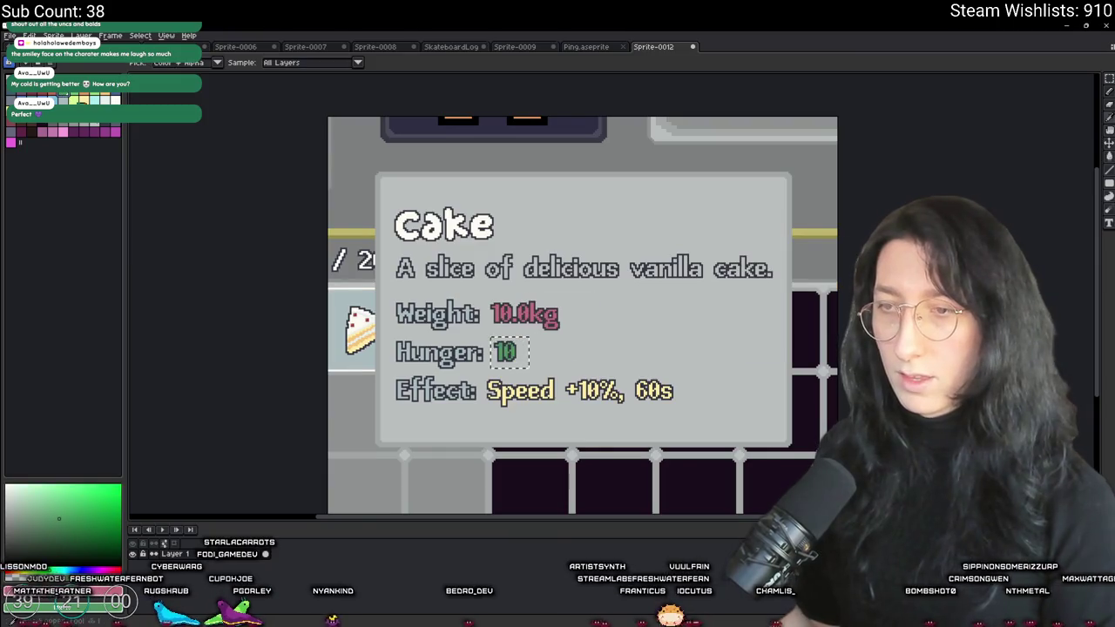
pyautogui.hotkey('shift', 'r')
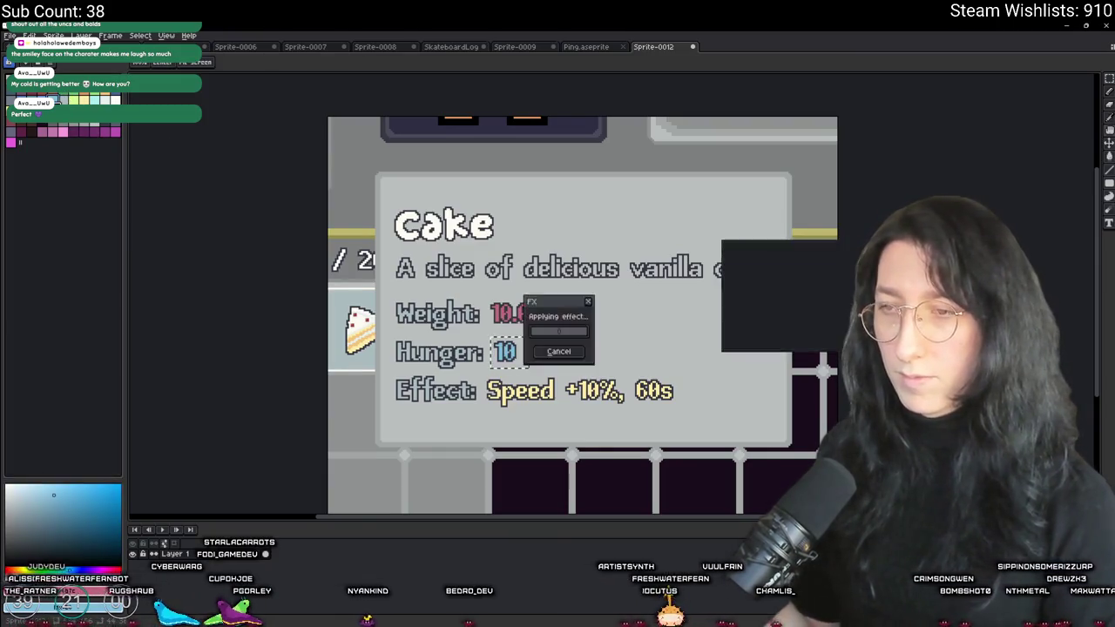
pyautogui.press('Return')
pyautogui.hotkey('ctrl', 'z')
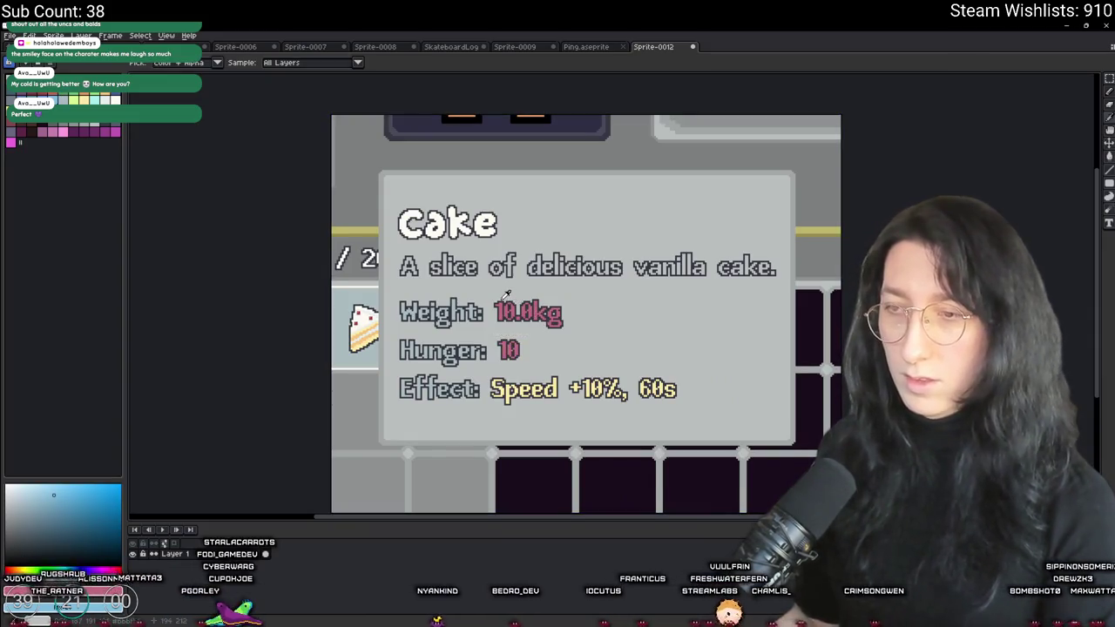
# Select 10.0kg, test blue and red replacements on it, and undo them
pyautogui.scroll(2, 487, 287)
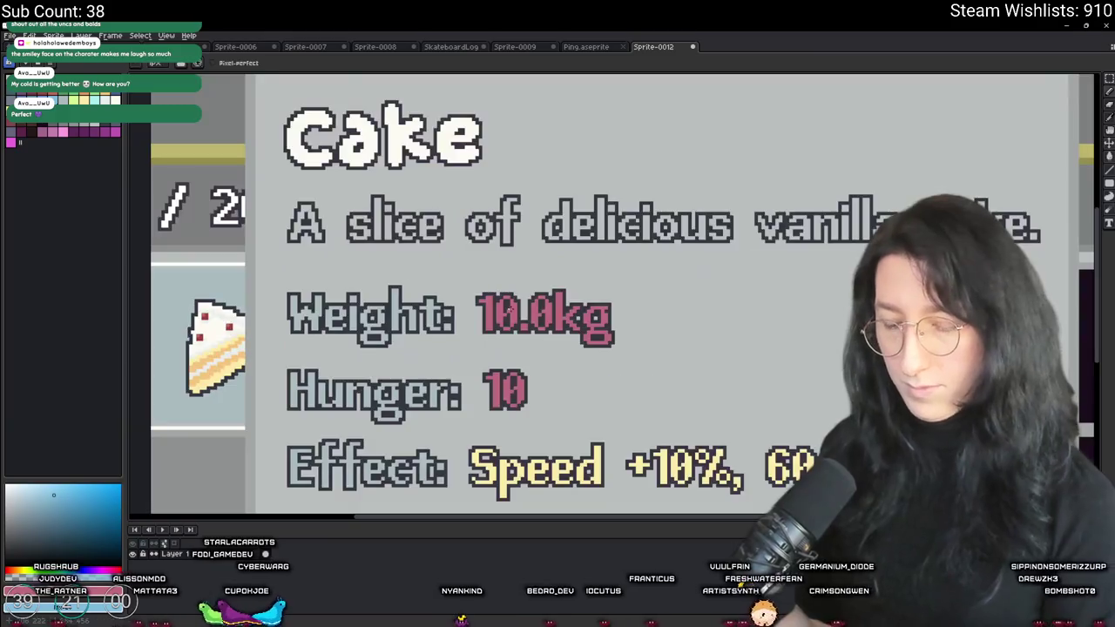
pyautogui.moveTo(469, 284); pyautogui.dragTo(641, 346)
pyautogui.hotkey('shift', 'r')
pyautogui.press('Return')
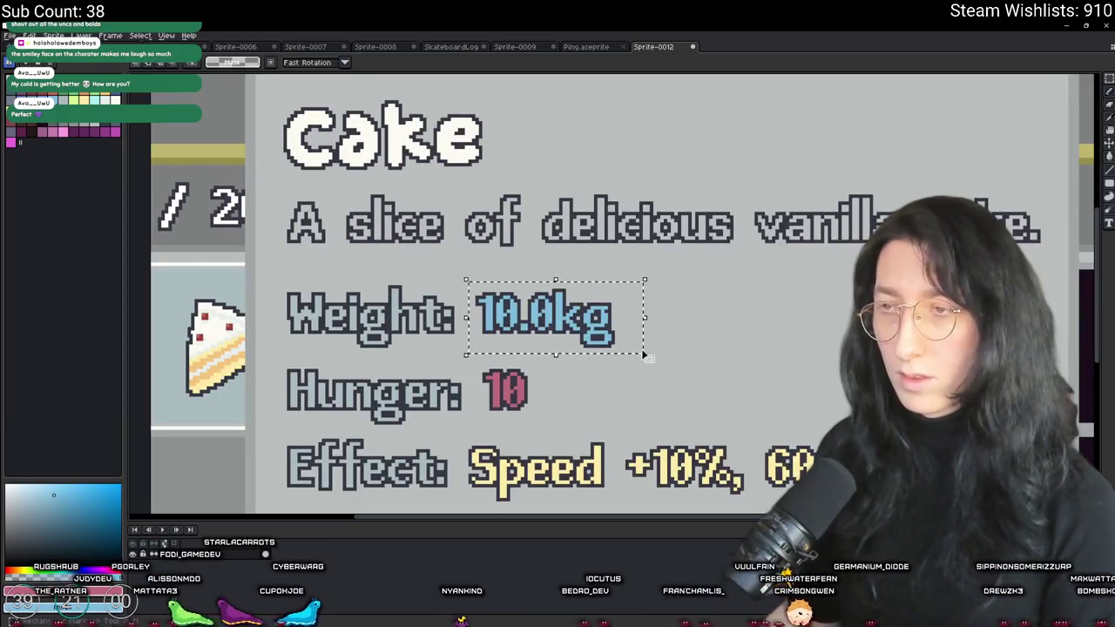
pyautogui.scroll(-3, 669, 375)
pyautogui.scroll(2, 668, 374)
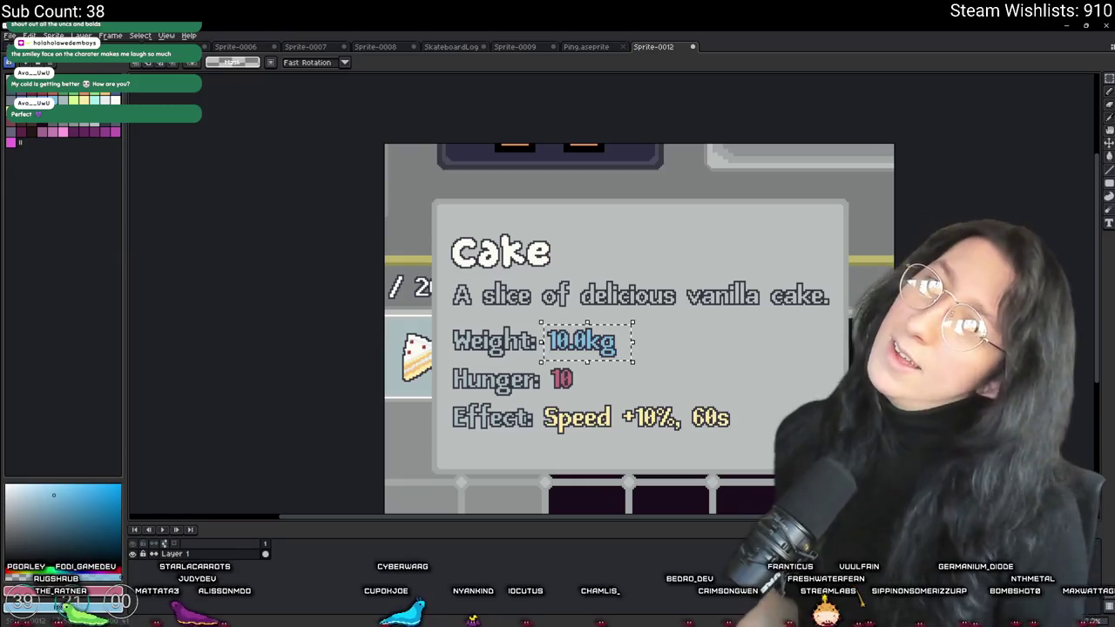
pyautogui.hotkey('ctrl', 'z')
pyautogui.press('i')
pyautogui.scroll(-1, 565, 327)
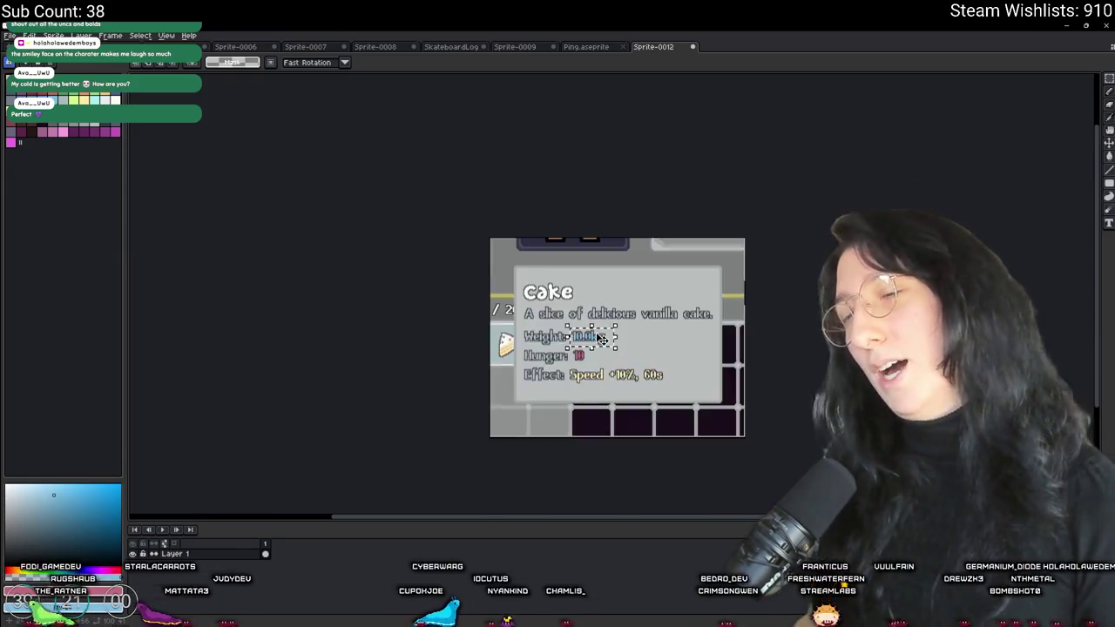
pyautogui.scroll(3, 565, 327)
pyautogui.click(564, 327)
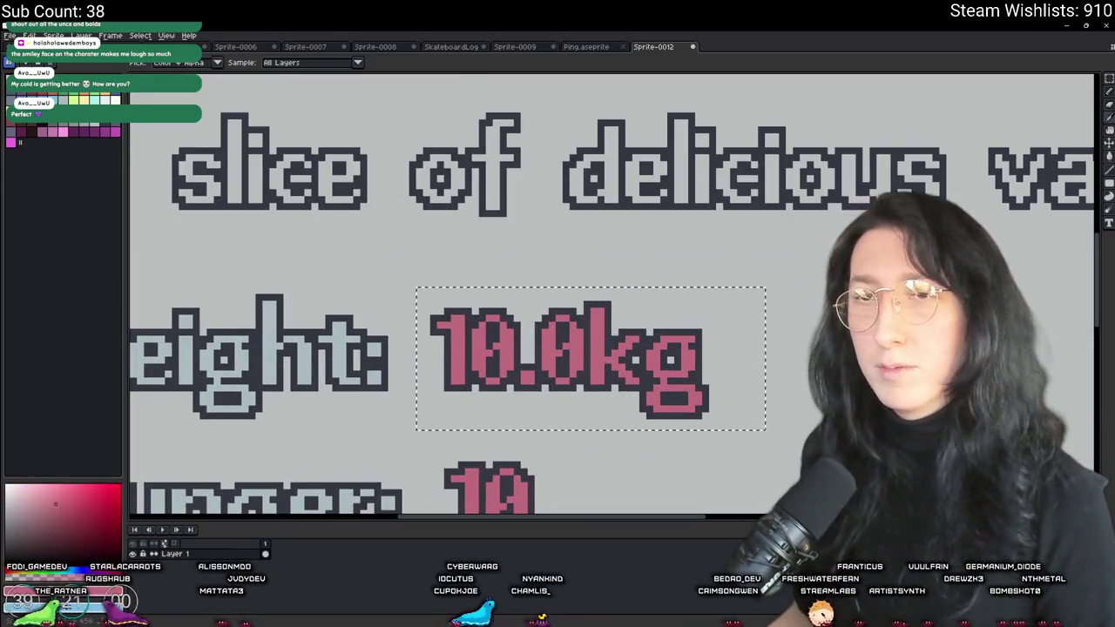
pyautogui.hotkey('shift', 'r')
pyautogui.press('Escape')
pyautogui.scroll(-2, 610, 296)
pyautogui.scroll(1, 610, 296)
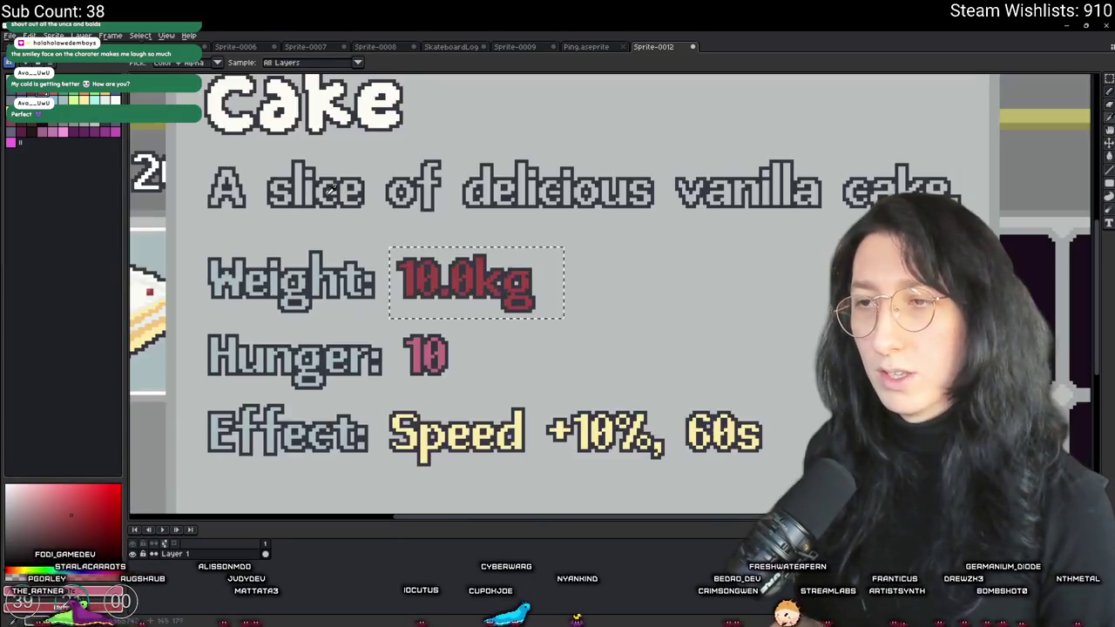
# Test yellow, blue, magenta and lighter pink on 10.0kg, discarding each
pyautogui.hotkey('shift', 'r')
pyautogui.press('Return')
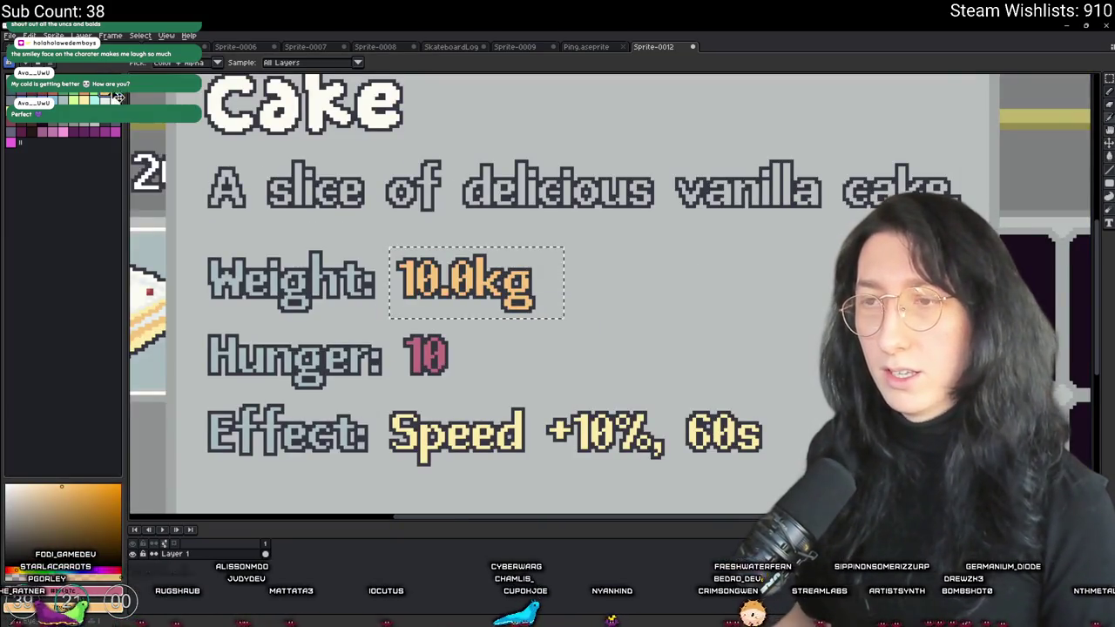
pyautogui.hotkey('ctrl', 'z')
pyautogui.click(122, 99)
pyautogui.hotkey('shift', 'r')
pyautogui.press('Return')
pyautogui.hotkey('ctrl', 'z')
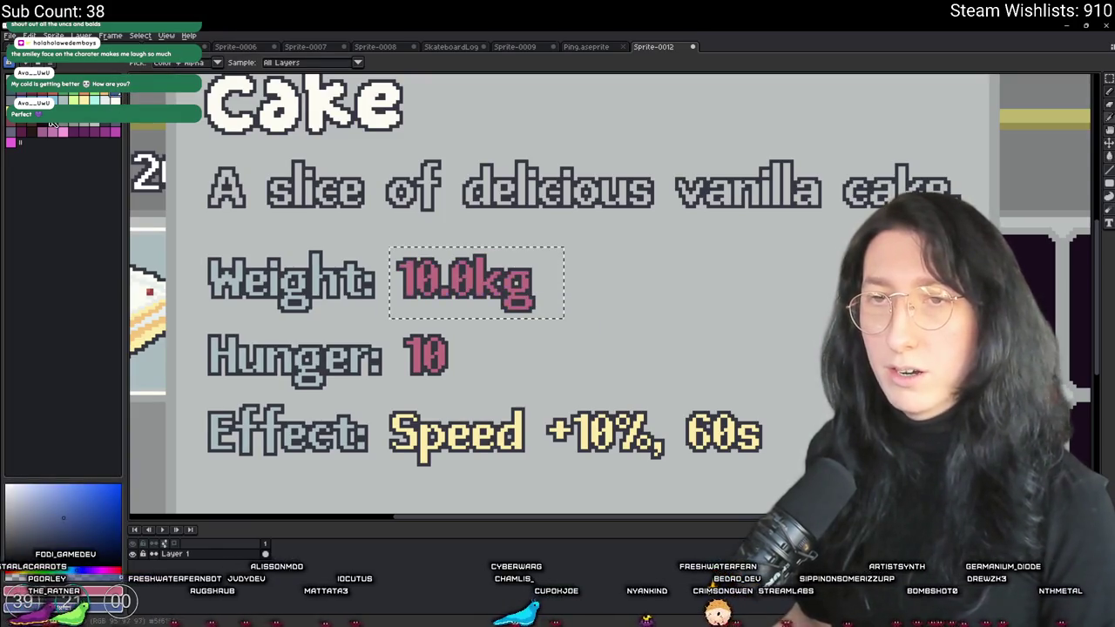
pyautogui.click(15, 144)
pyautogui.hotkey('shift', 'r')
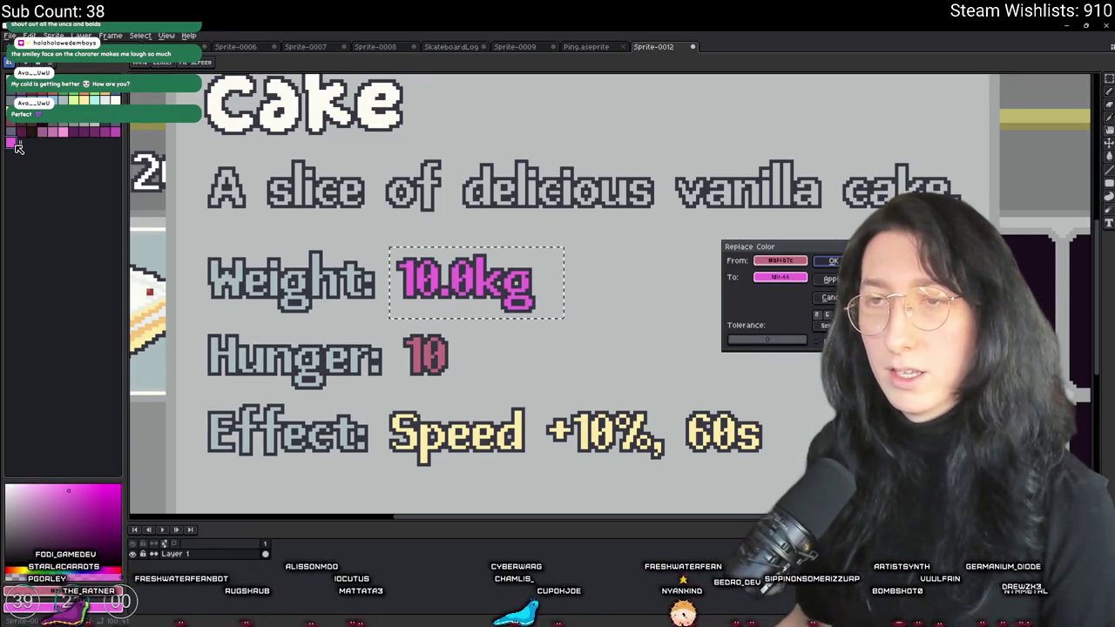
pyautogui.press('Escape')
pyautogui.click(70, 135)
pyautogui.hotkey('shift', 'r')
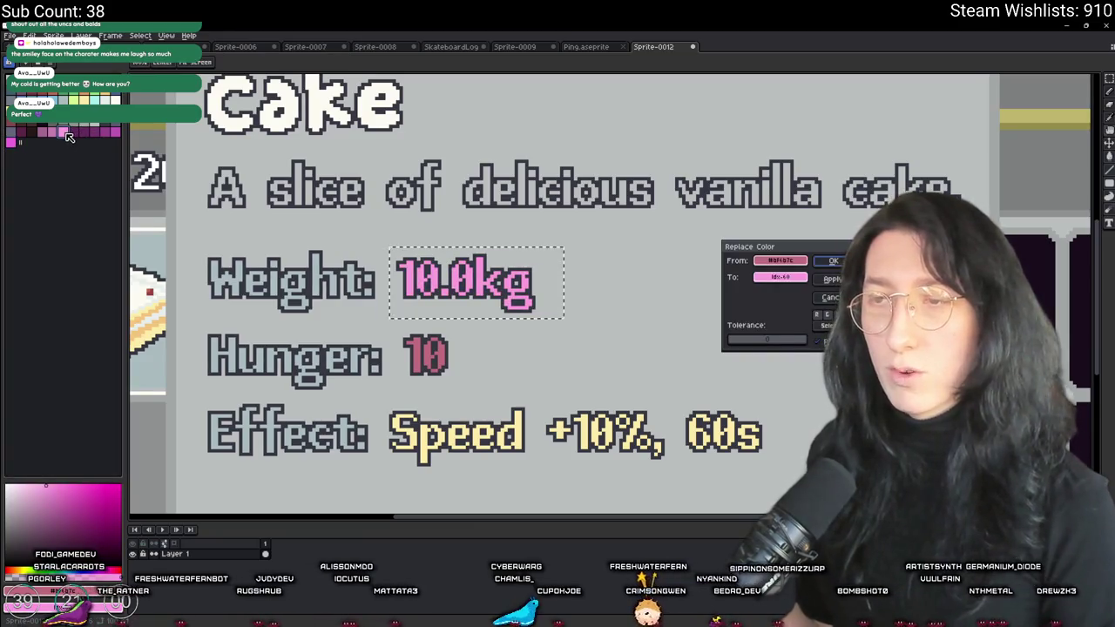
pyautogui.press('Escape')
# Replace the pink on 10.0kg with cyan and inspect the cyan's RGB values
pyautogui.press('-')
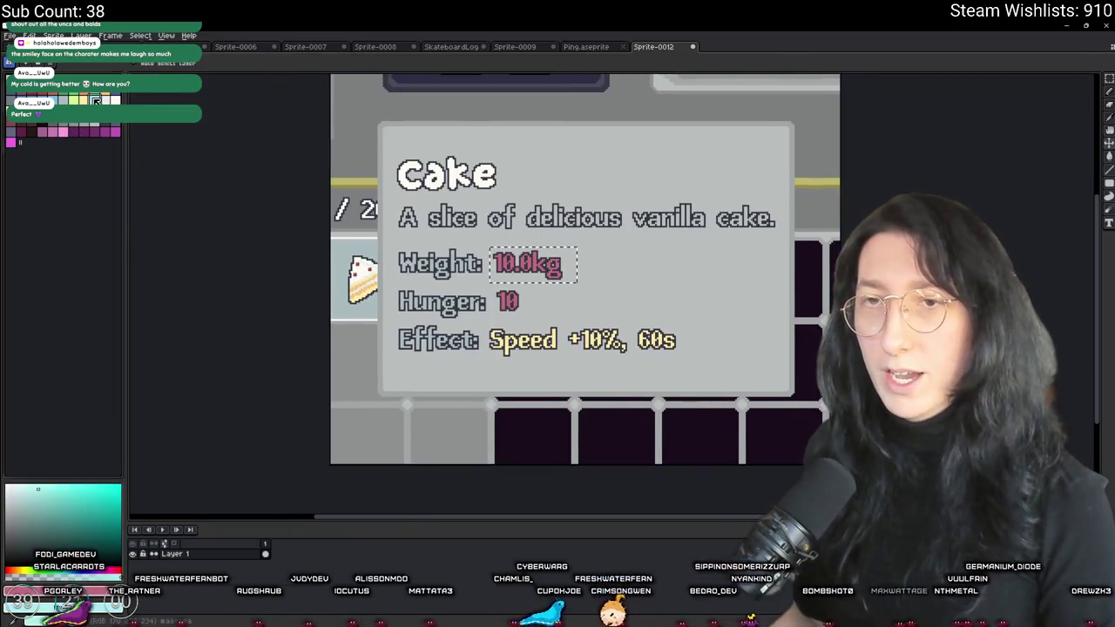
pyautogui.hotkey('shift', 'r')
pyautogui.press('Return')
pyautogui.press('i')
pyautogui.scroll(2, 468, 237)
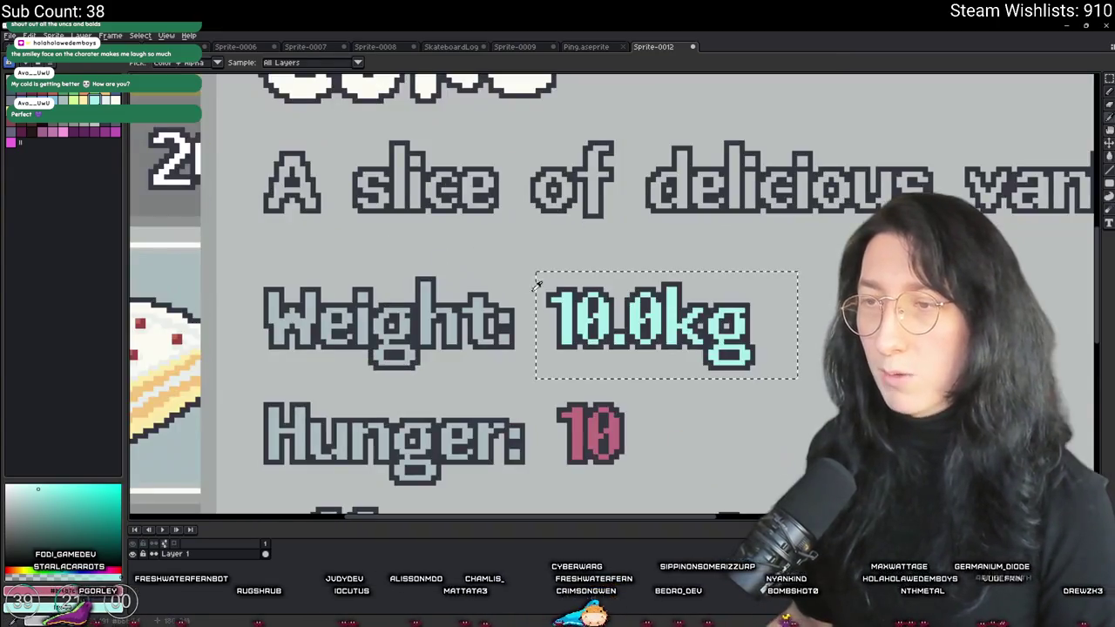
pyautogui.scroll(-3, 538, 285)
pyautogui.scroll(1, 582, 315)
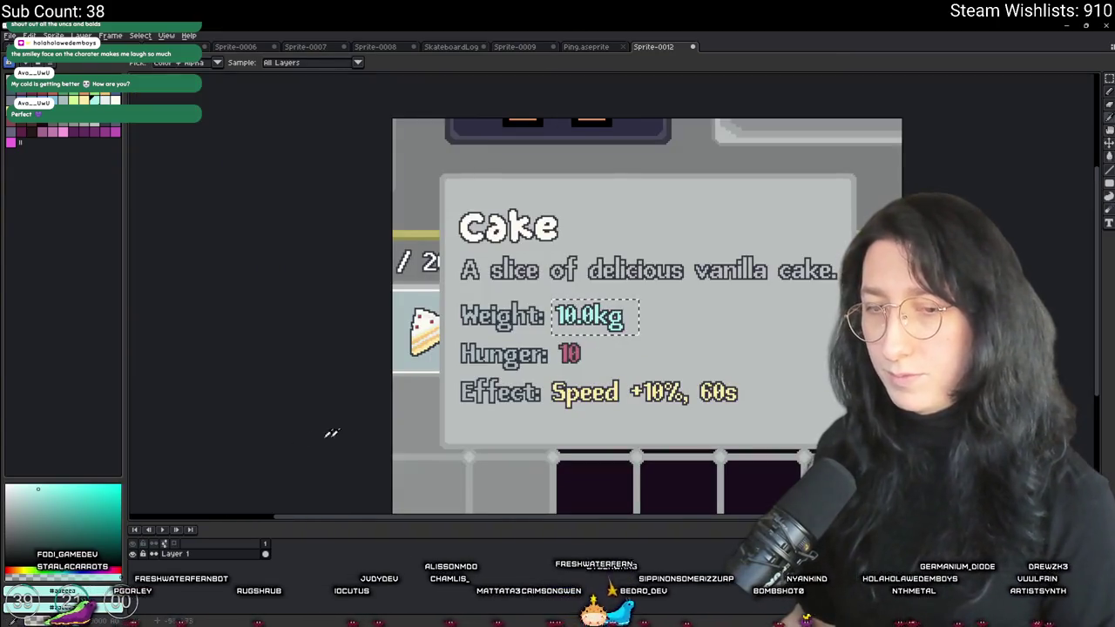
pyautogui.click(82, 591)
# Duplicate the EffectColor macro line and rename the copy WeightColor
pyautogui.hotkey('alt', 'Tab')
pyautogui.scroll(7, 330, 368)
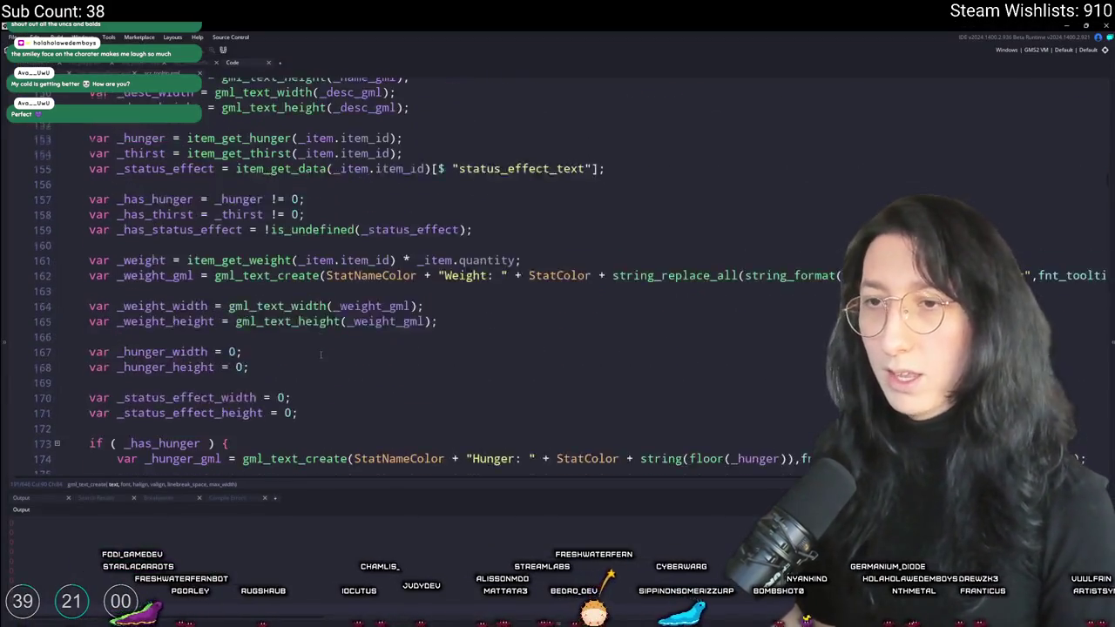
pyautogui.hotkey('alt', 'Tab')
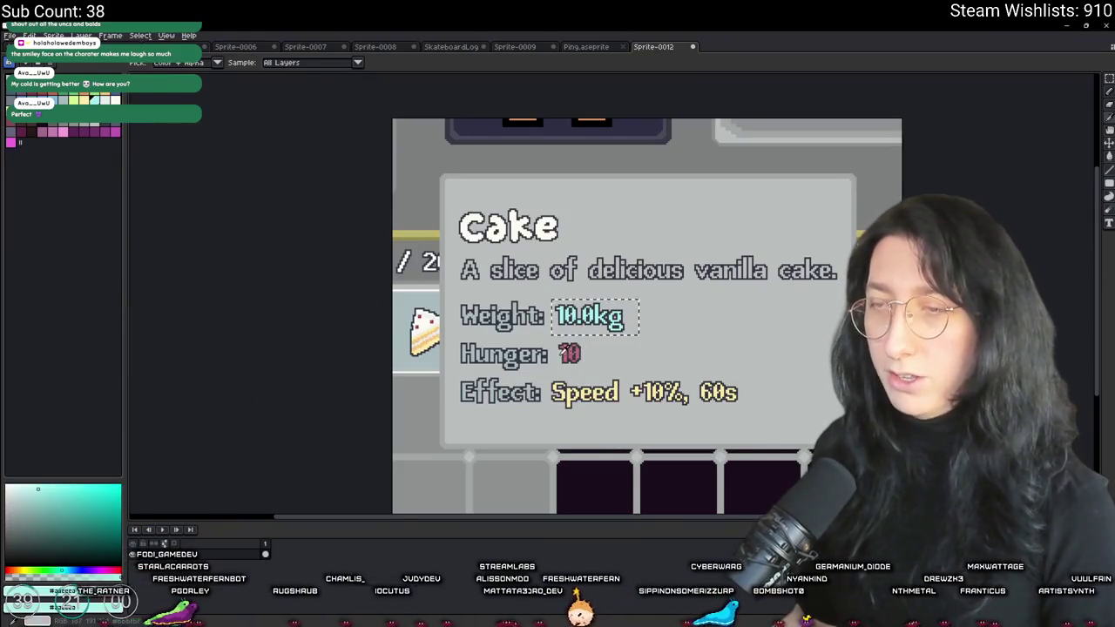
pyautogui.hotkey('alt', 'Tab')
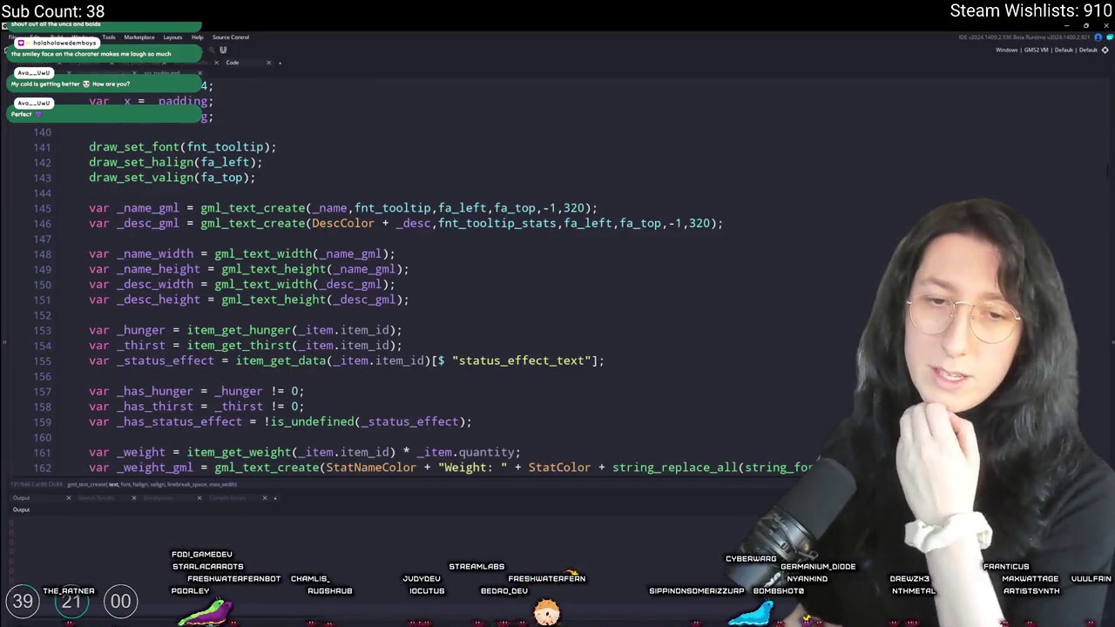
pyautogui.scroll(20, 435, 288)
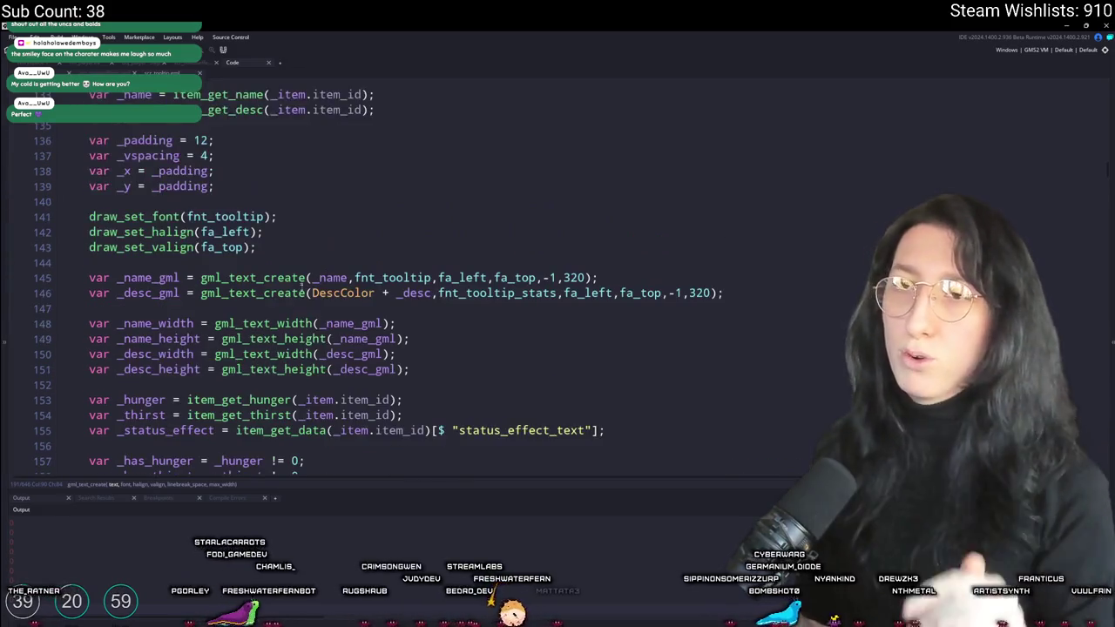
pyautogui.click(342, 132)
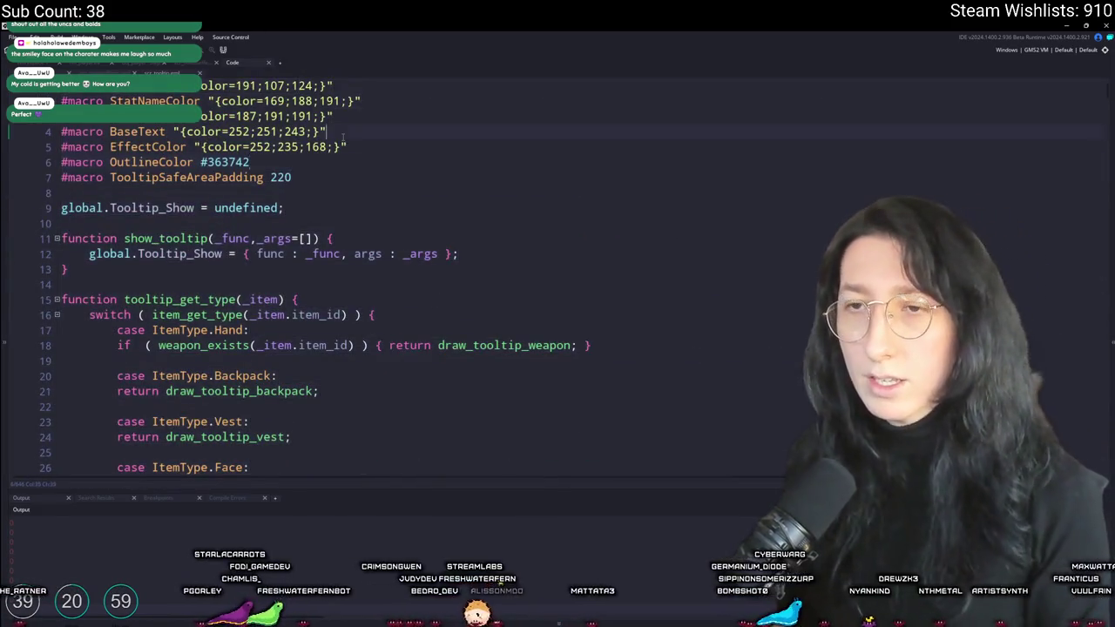
pyautogui.hotkey('ctrl', 'd')
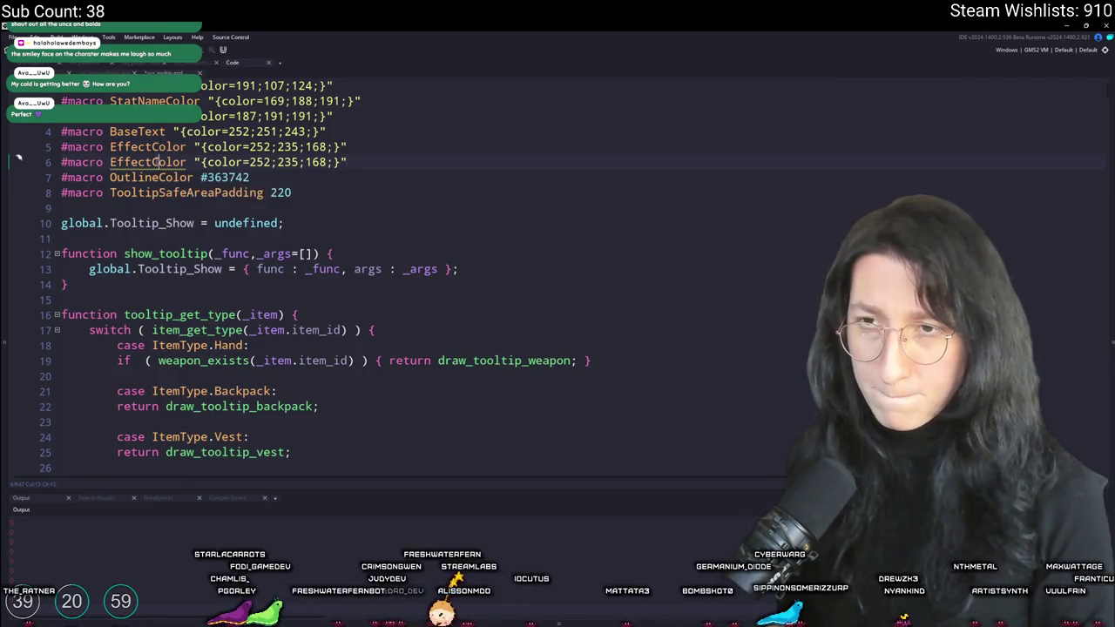
pyautogui.moveTo(119, 164); pyautogui.dragTo(144, 164)
pyautogui.write('Weight')
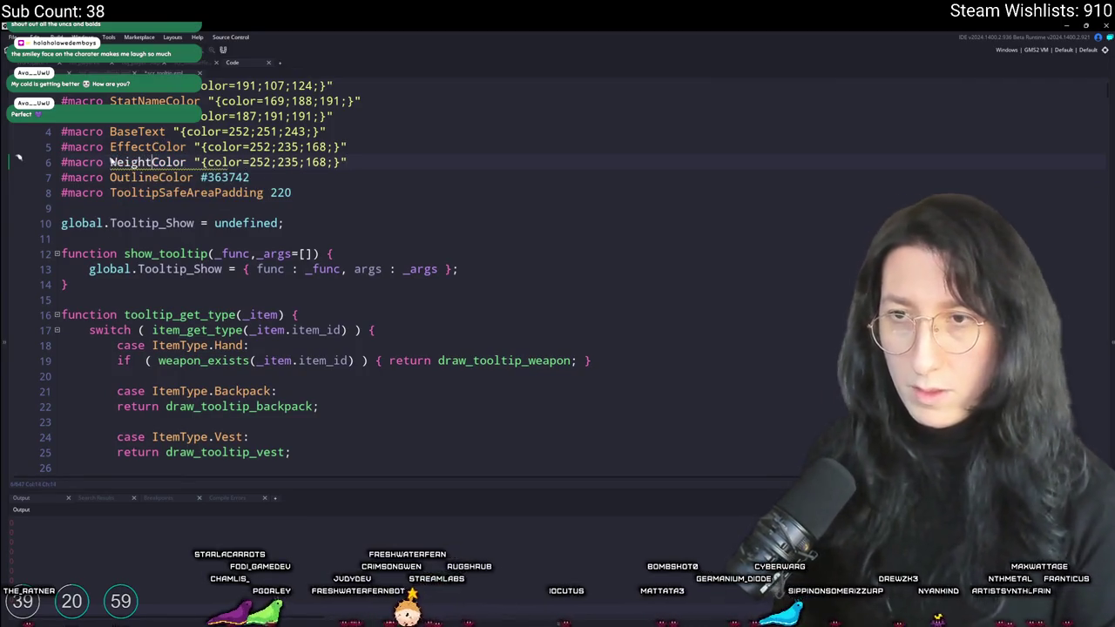
# Set WeightColor's colour to 170;238;234 to match the mock-up's pale cyan
pyautogui.hotkey('alt', 'Tab')
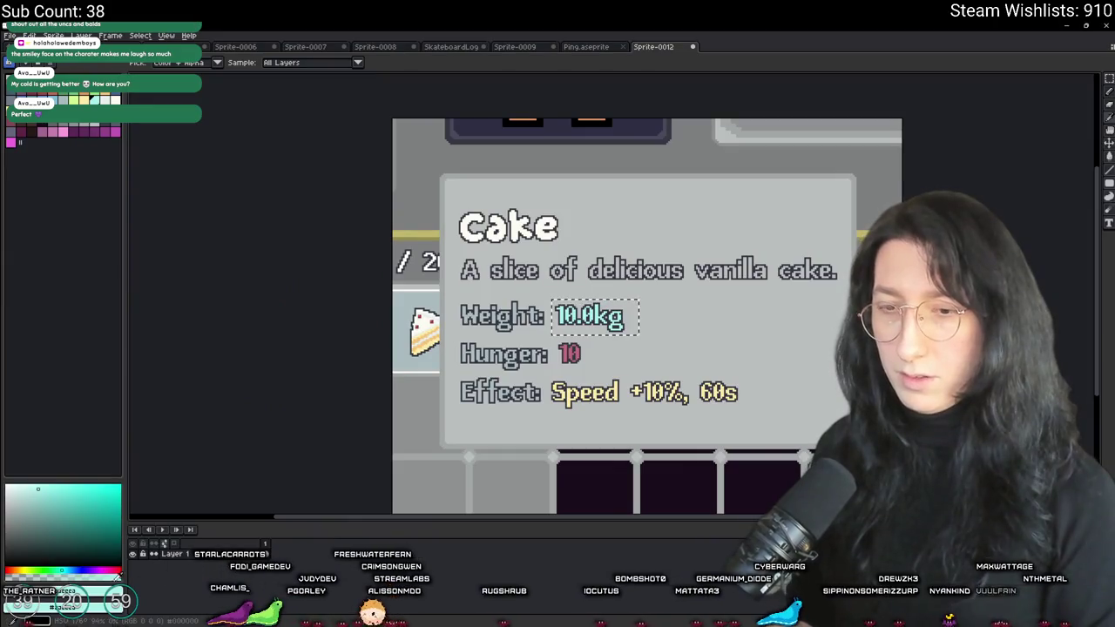
pyautogui.click(66, 594)
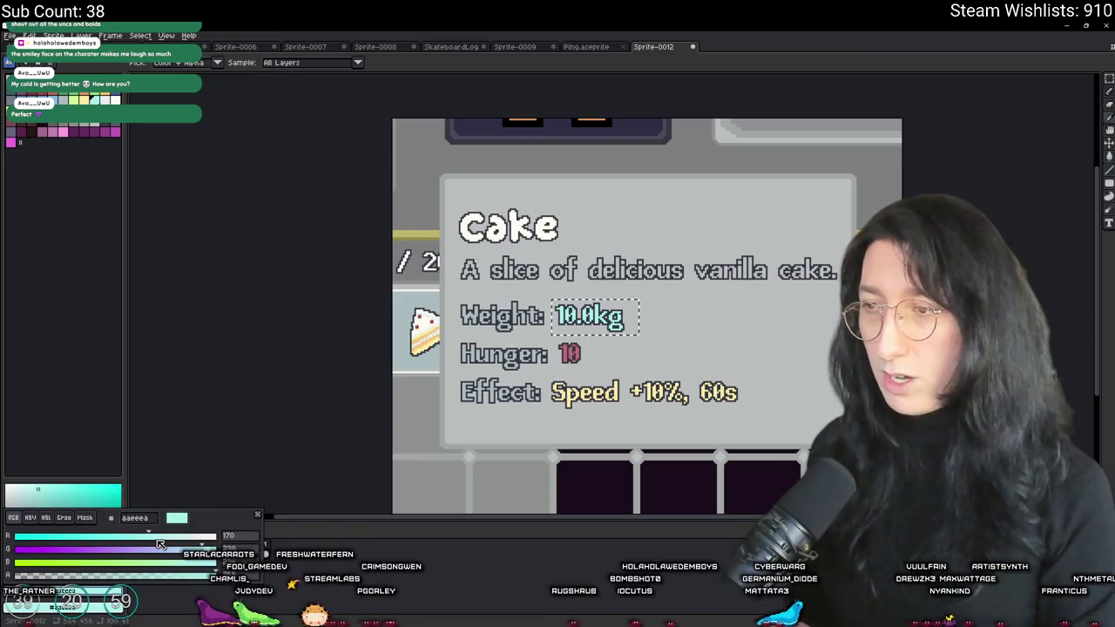
pyautogui.hotkey('alt', 'Tab')
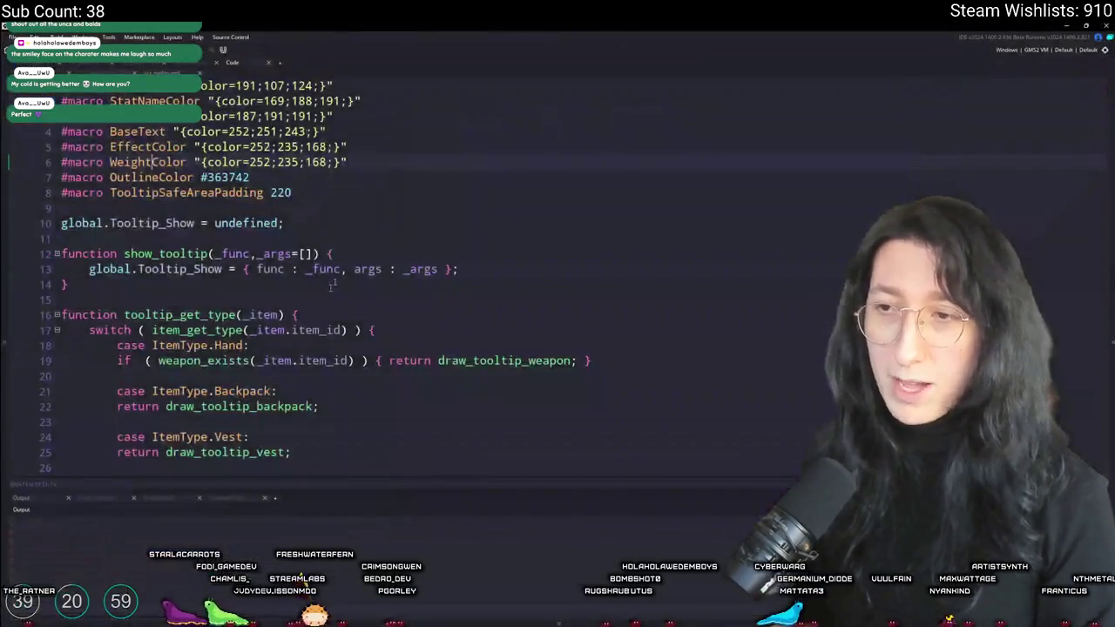
pyautogui.click(266, 163)
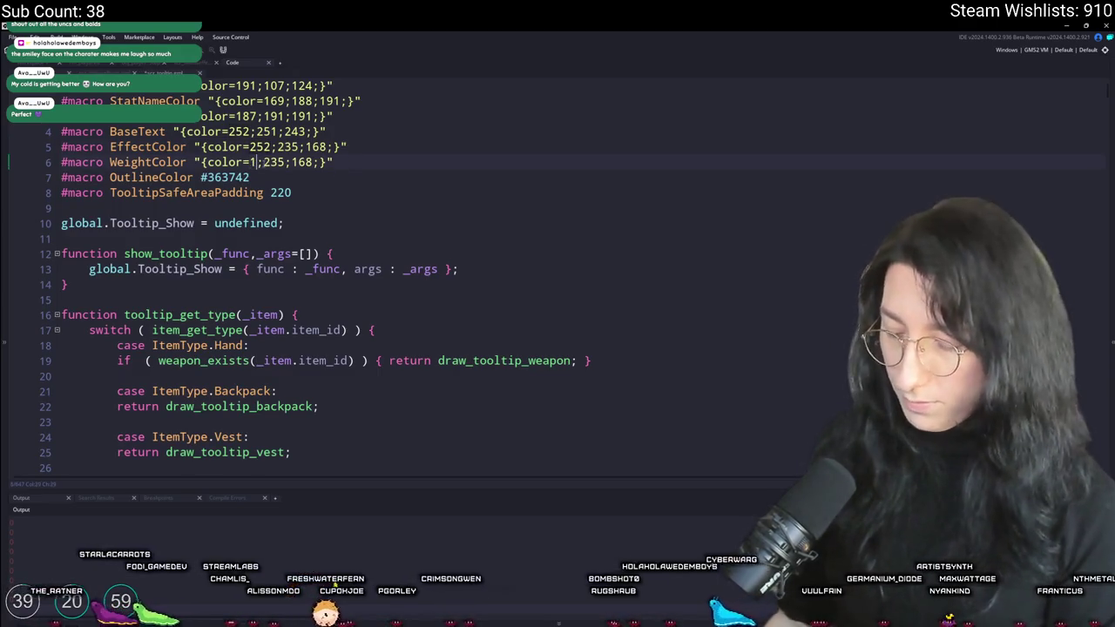
pyautogui.hotkey('alt', 'Tab')
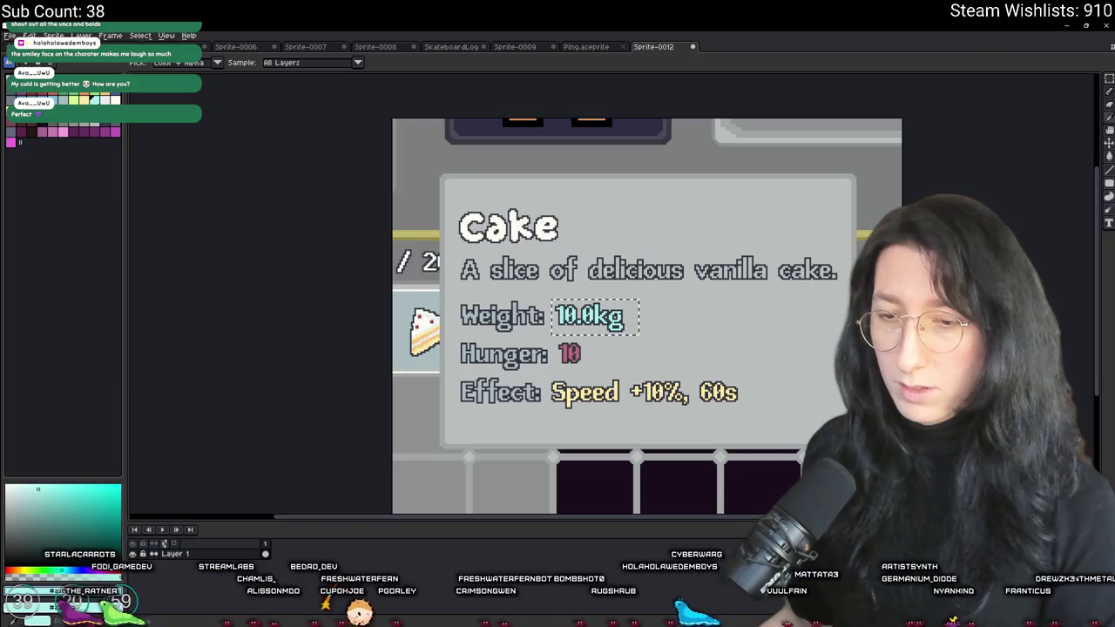
pyautogui.hotkey('alt', 'Tab')
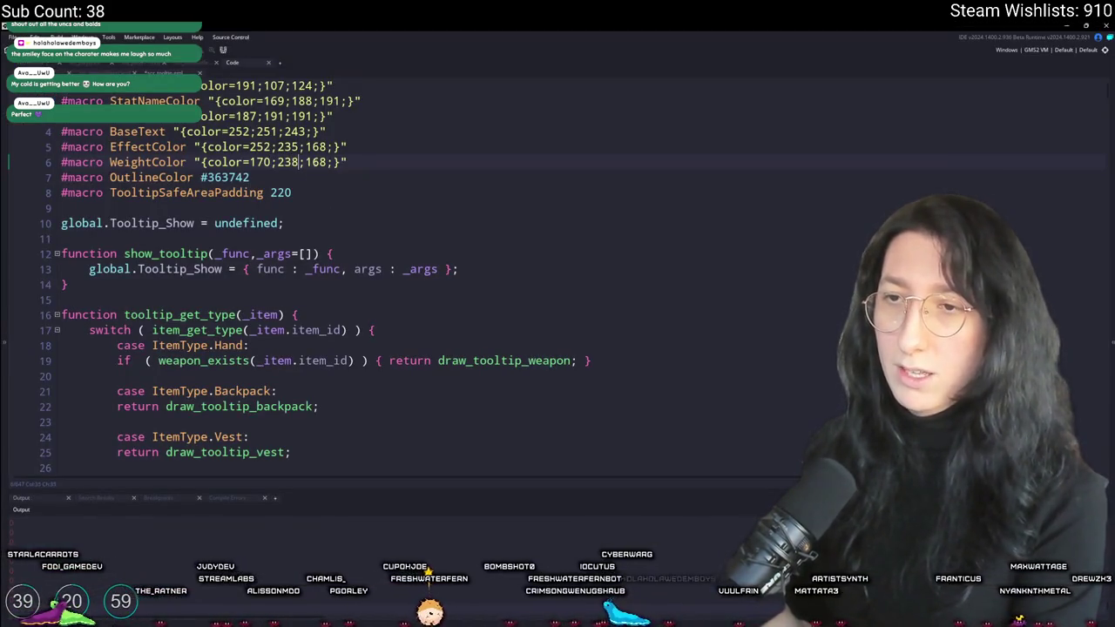
pyautogui.write('234')
pyautogui.click(382, 174)
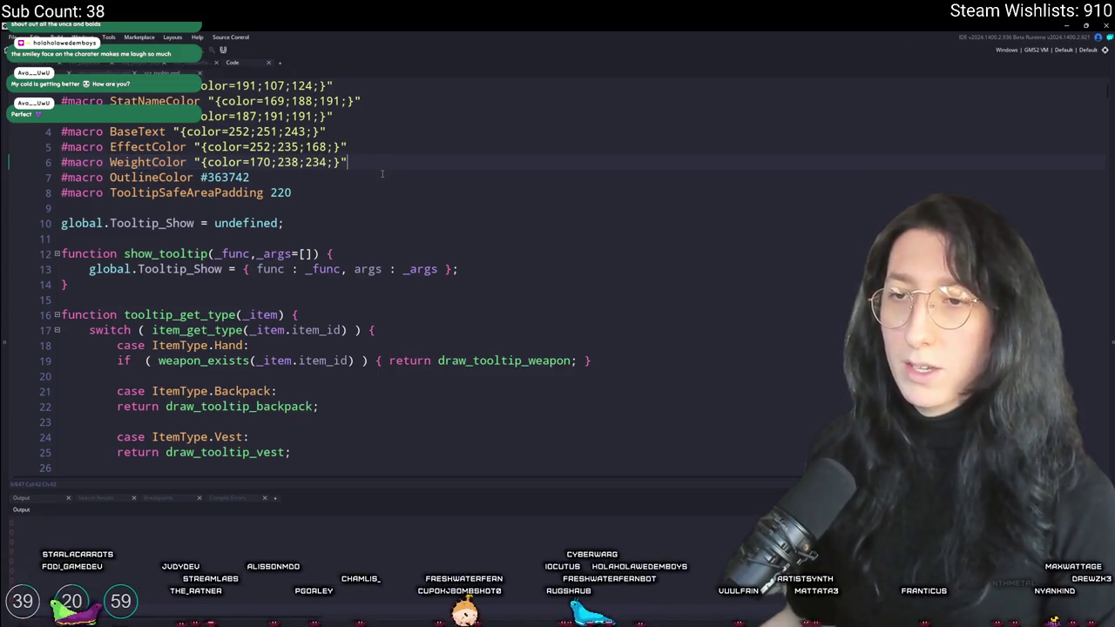
pyautogui.hotkey('ctrl', 'f')
pyautogui.write('weight')
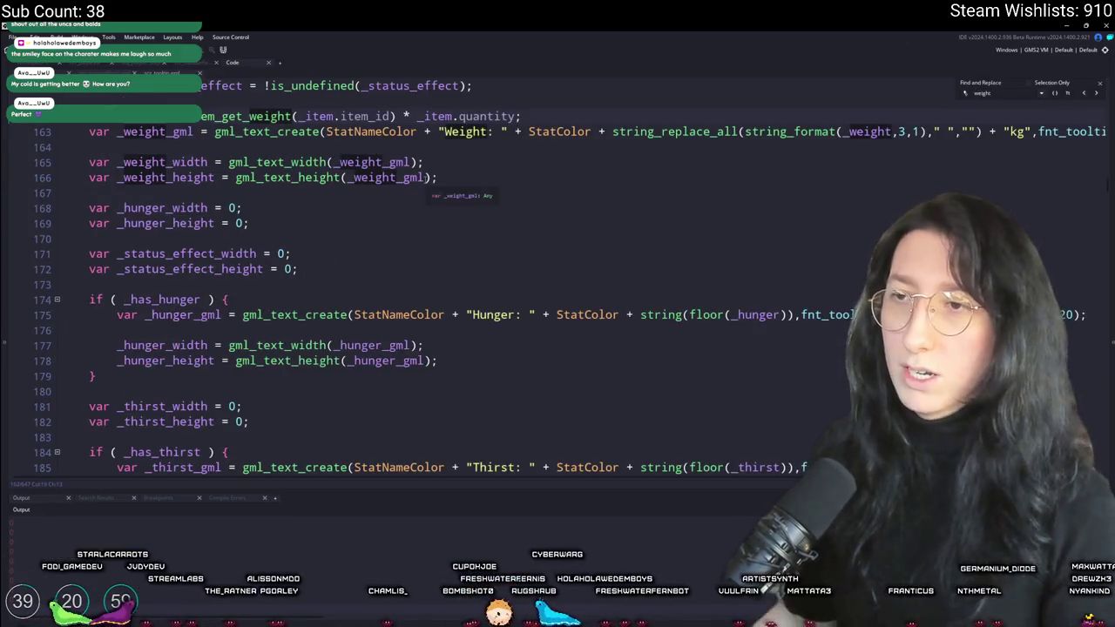
# Change StatColor to WeightColor on line 163's Weight line and the next two matching Weight lines
pyautogui.write('WeightColor')
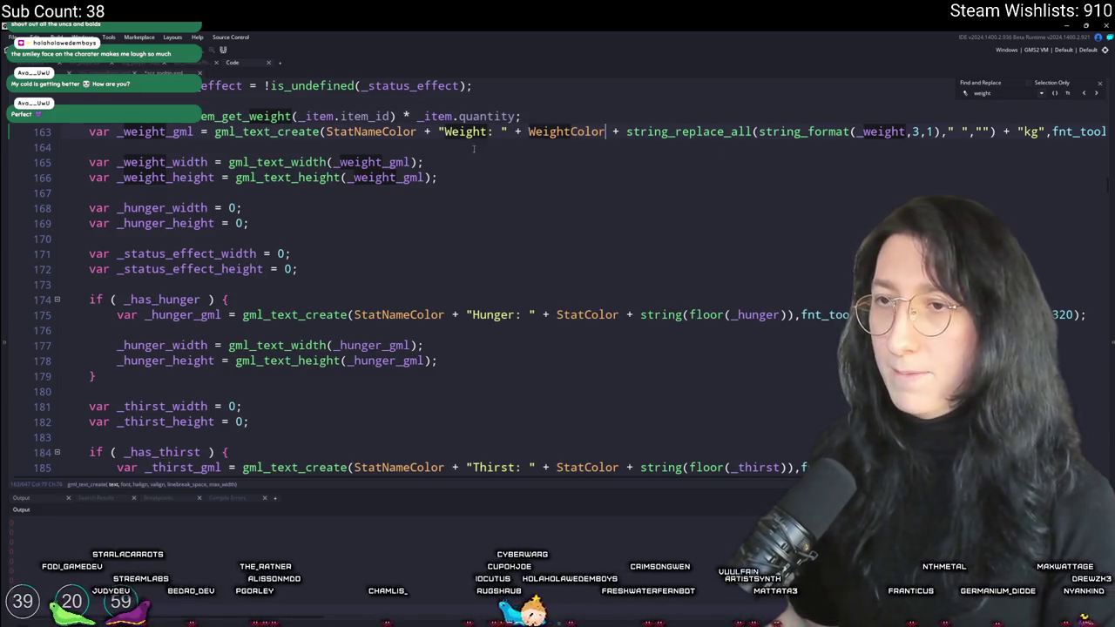
pyautogui.click(147, 131)
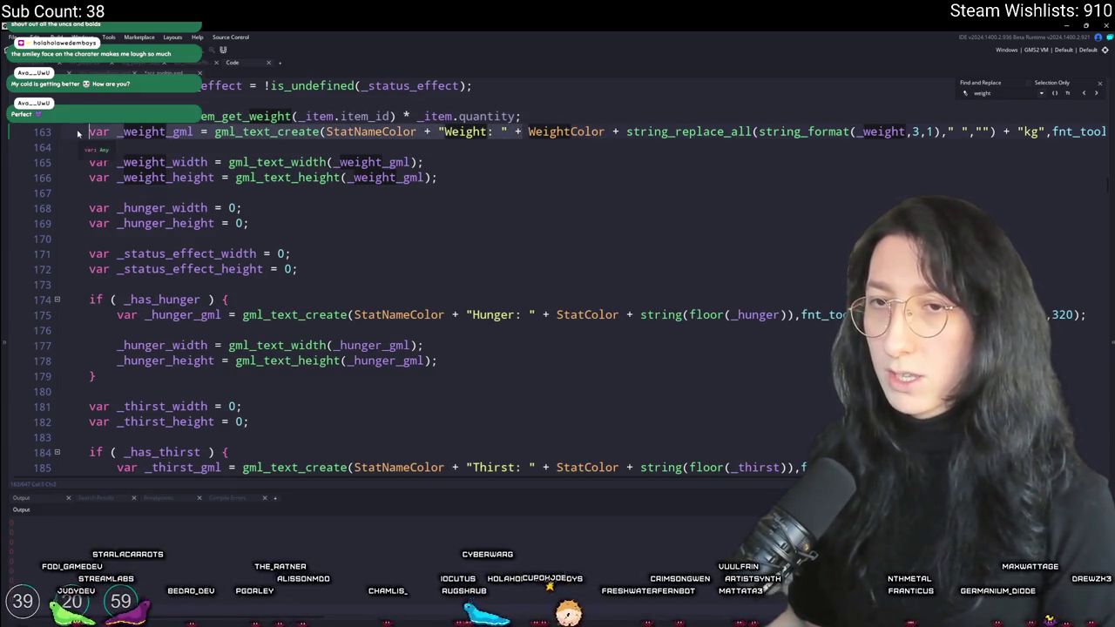
pyautogui.hotkey('ctrl', 'f')
pyautogui.click(1095, 94)
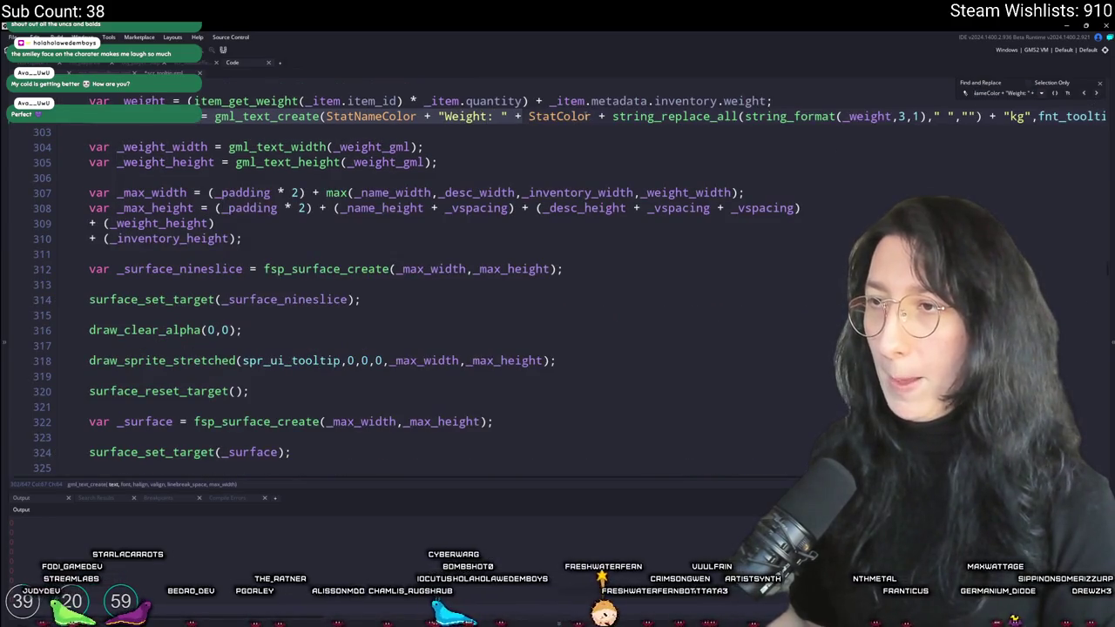
pyautogui.doubleClick(559, 116)
pyautogui.write('WeightColor')
pyautogui.click(1095, 94)
pyautogui.doubleClick(559, 116)
pyautogui.write('WeightColor')
# Change the Weight lines at lines 450 and 594 to WeightColor, then confirm the search wraps to line 163
pyautogui.click(1095, 94)
pyautogui.click(571, 116)
pyautogui.doubleClick(556, 116)
pyautogui.write('WeightColor')
pyautogui.click(1094, 94)
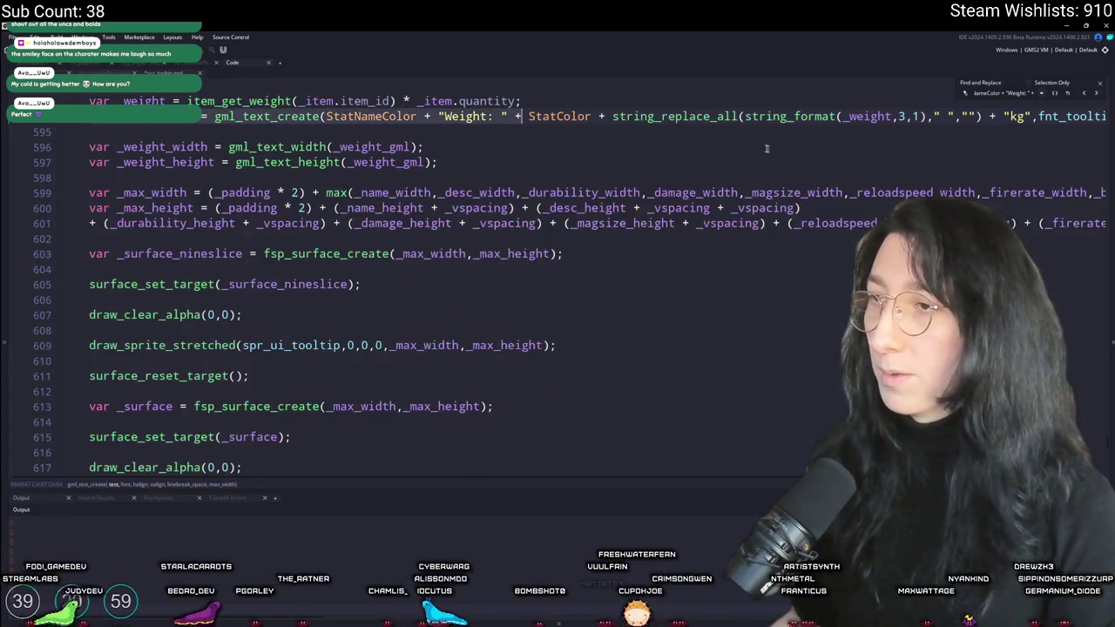
pyautogui.click(571, 116)
pyautogui.doubleClick(558, 115)
pyautogui.write('WeightColor')
pyautogui.click(1095, 94)
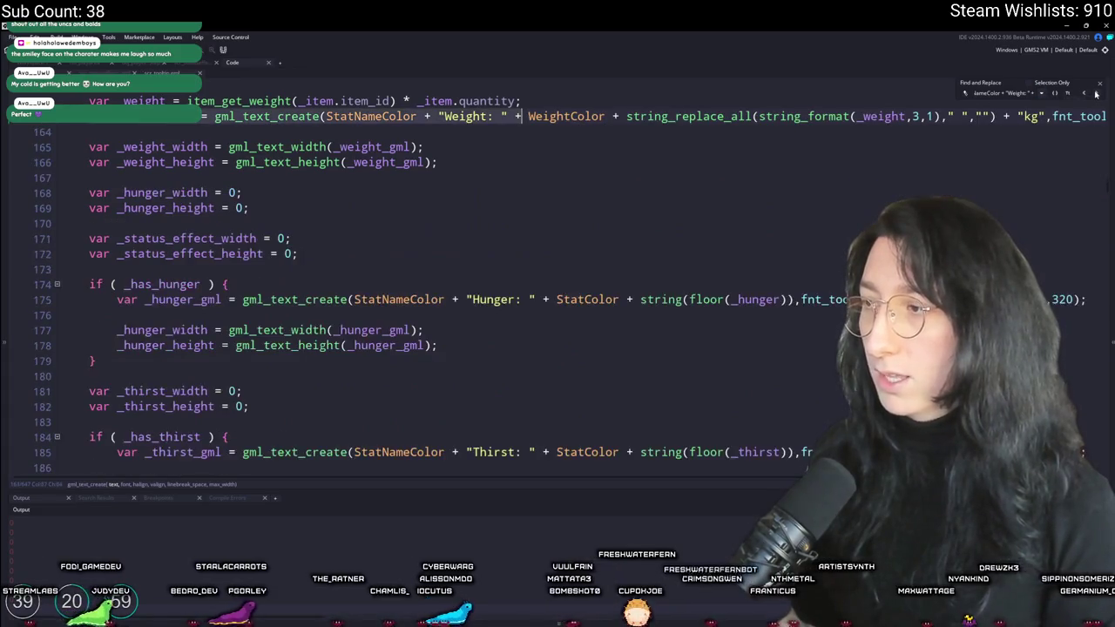
# Compare against the Aseprite mock-up, then stop and rerun the game to test the new Weight colour
pyautogui.hotkey('alt', 'Tab')
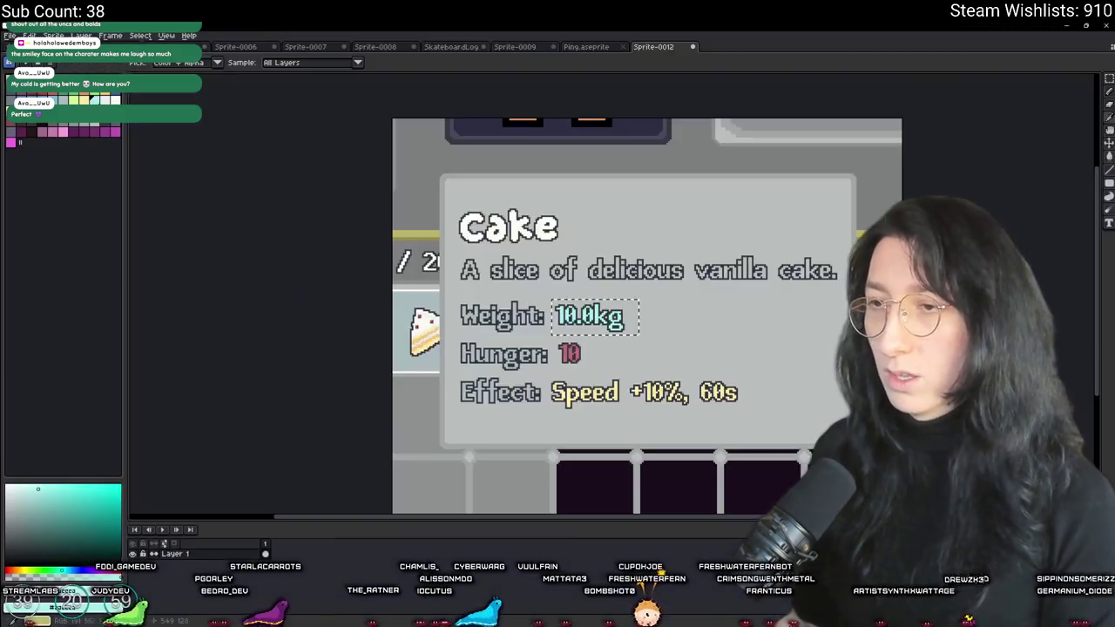
pyautogui.hotkey('alt', 'Tab')
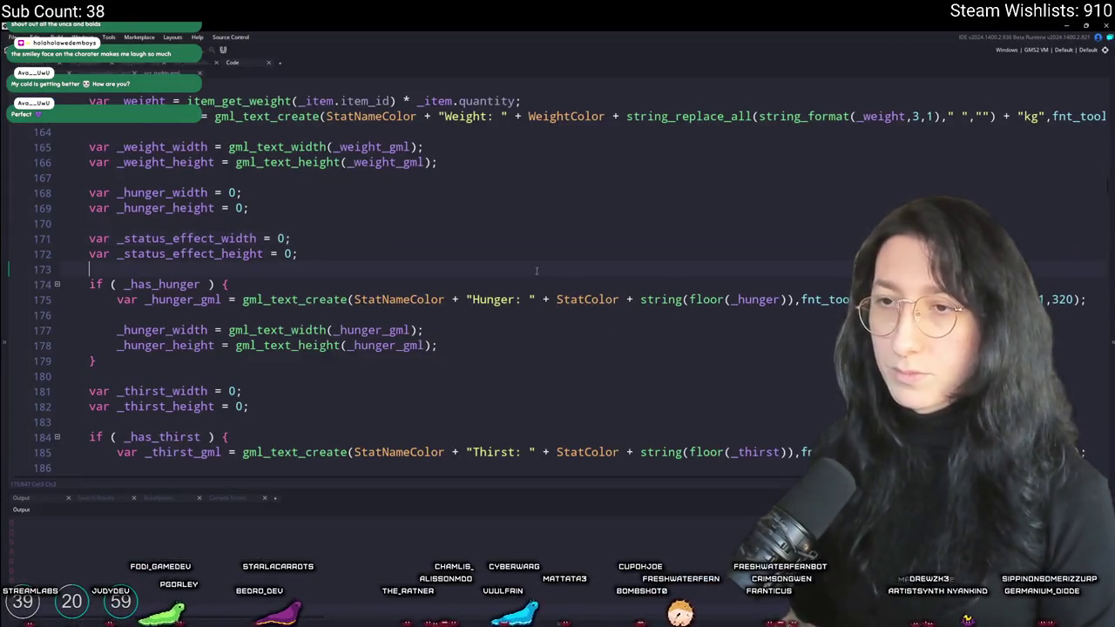
pyautogui.press('F5')
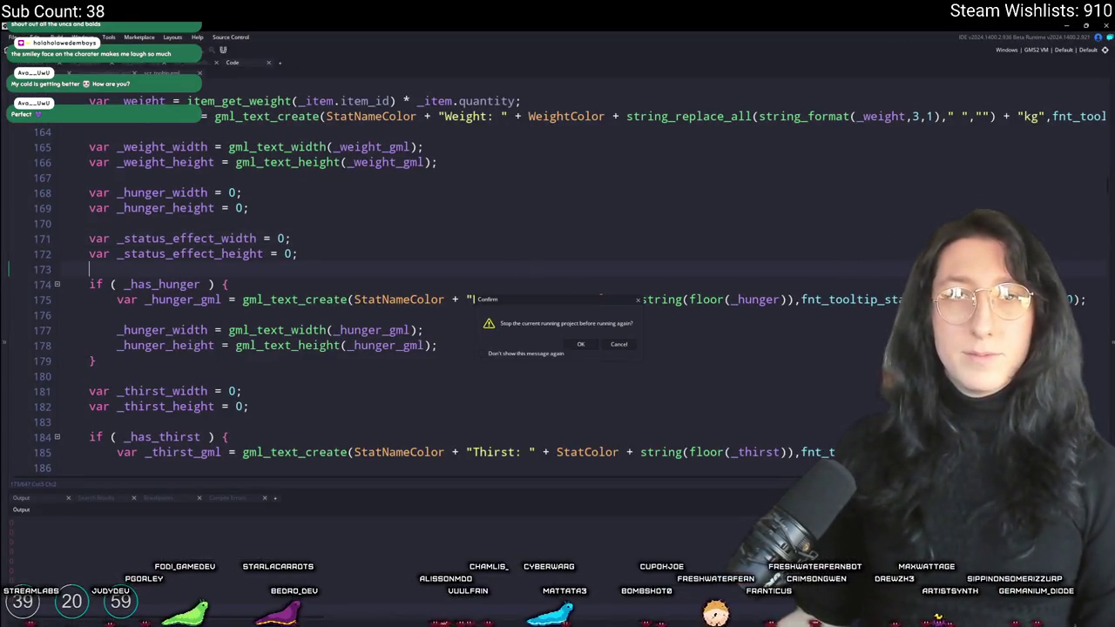
pyautogui.click(582, 345)
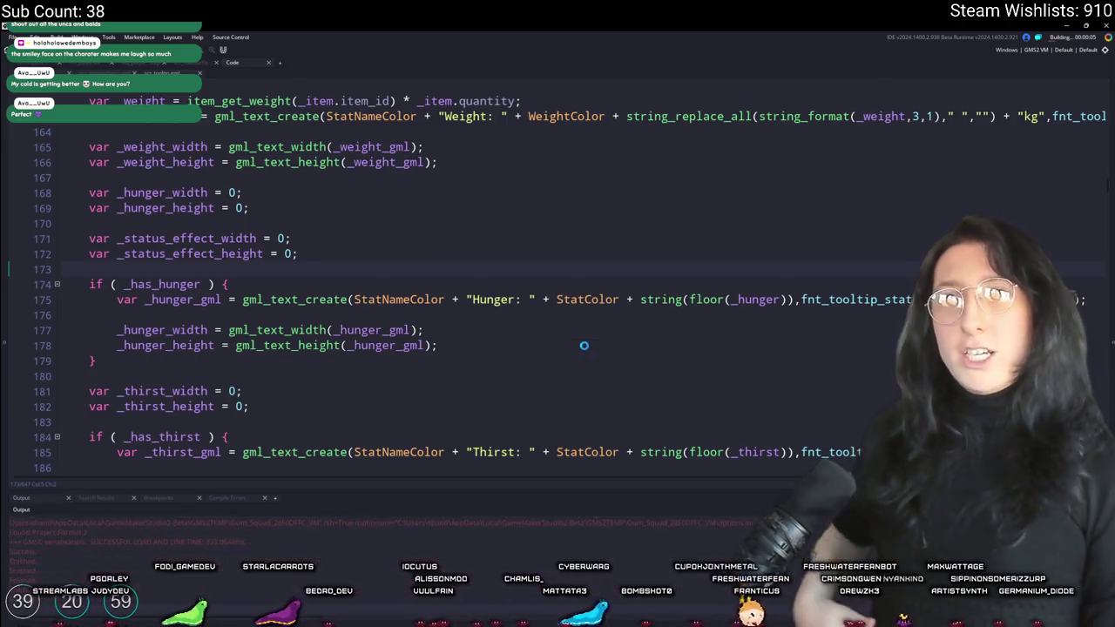
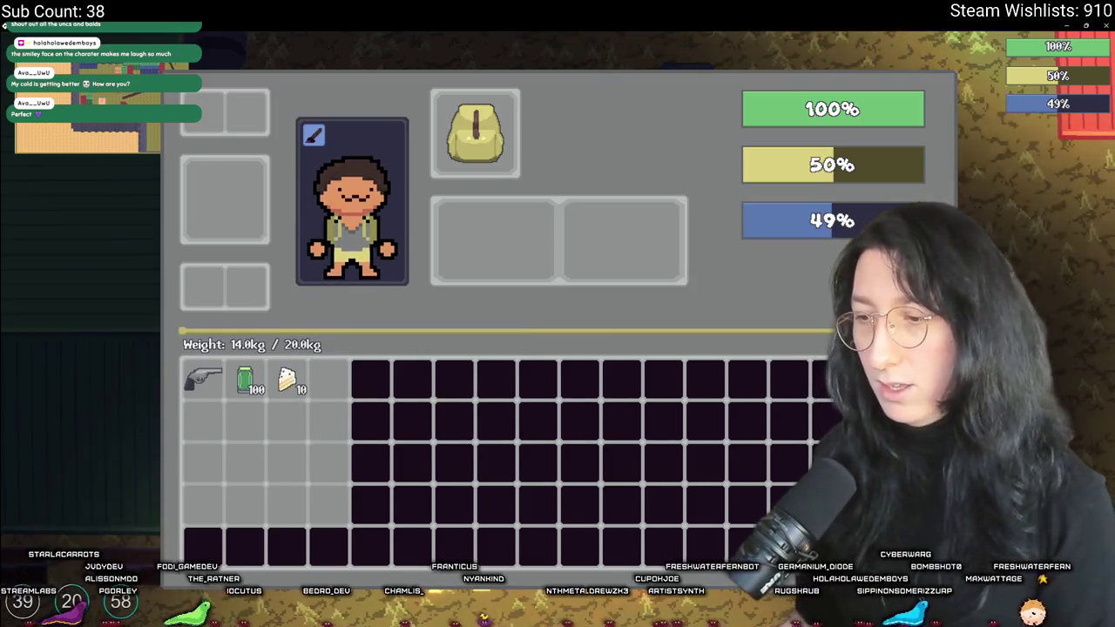
# Select the Hunger value 10 in the Cake tooltip screenshot and undo a trial white recolour
pyautogui.hotkey('alt', 'Tab')
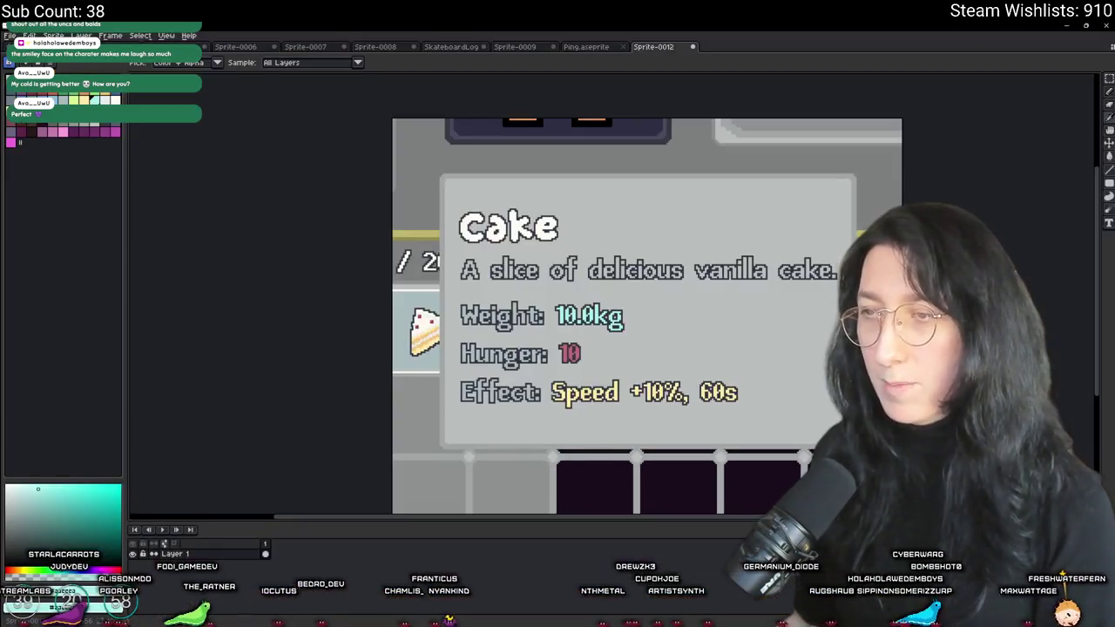
pyautogui.scroll(2, 566, 348)
pyautogui.scroll(-1, 566, 349)
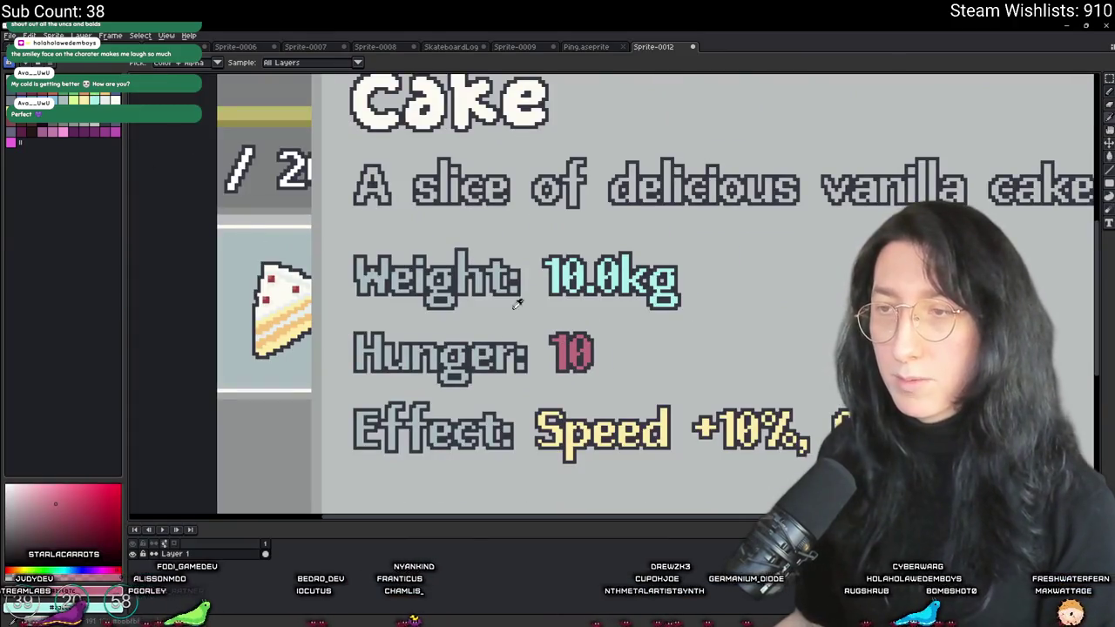
pyautogui.moveTo(536, 299); pyautogui.dragTo(612, 383)
pyautogui.scroll(1, 550, 337)
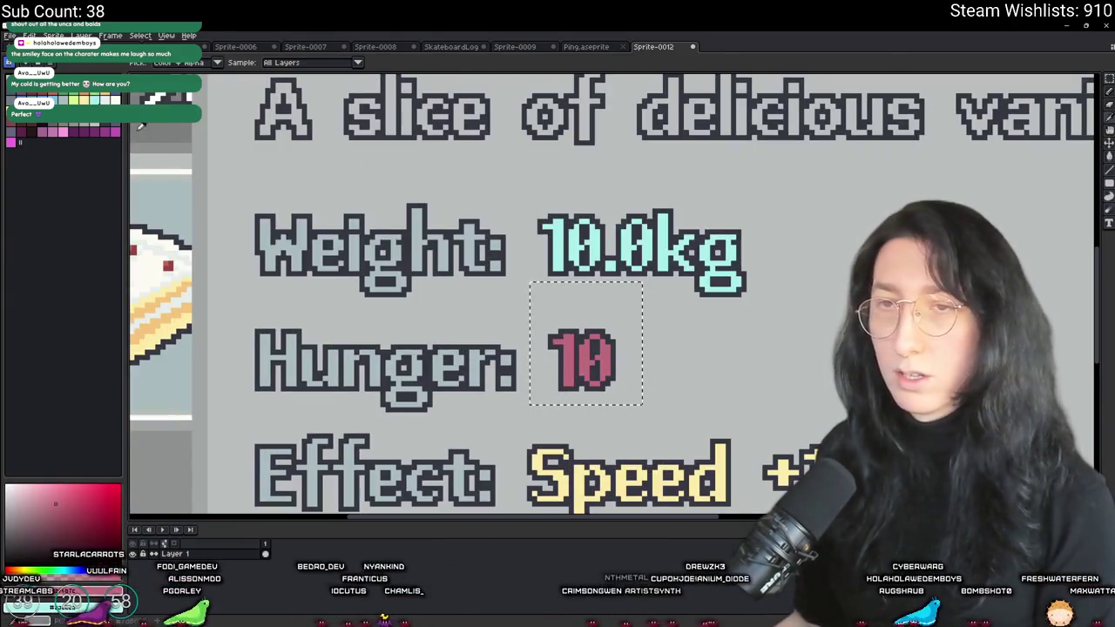
pyautogui.hotkey('shift', 'r')
pyautogui.press('Return')
pyautogui.scroll(-2, 508, 249)
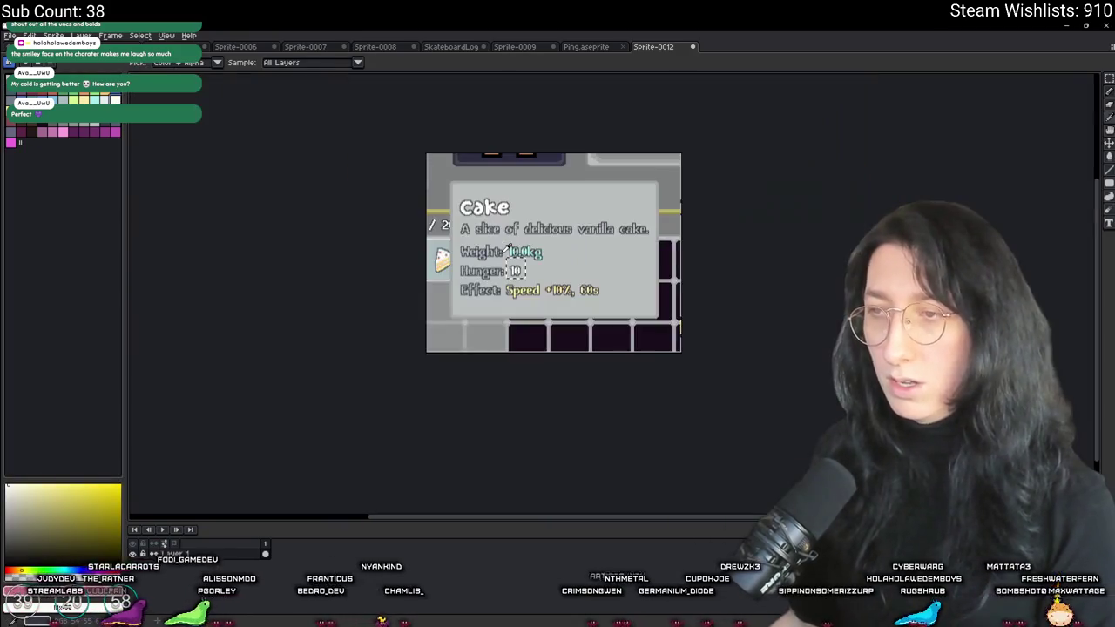
pyautogui.scroll(1, 508, 249)
pyautogui.hotkey('ctrl', 'z')
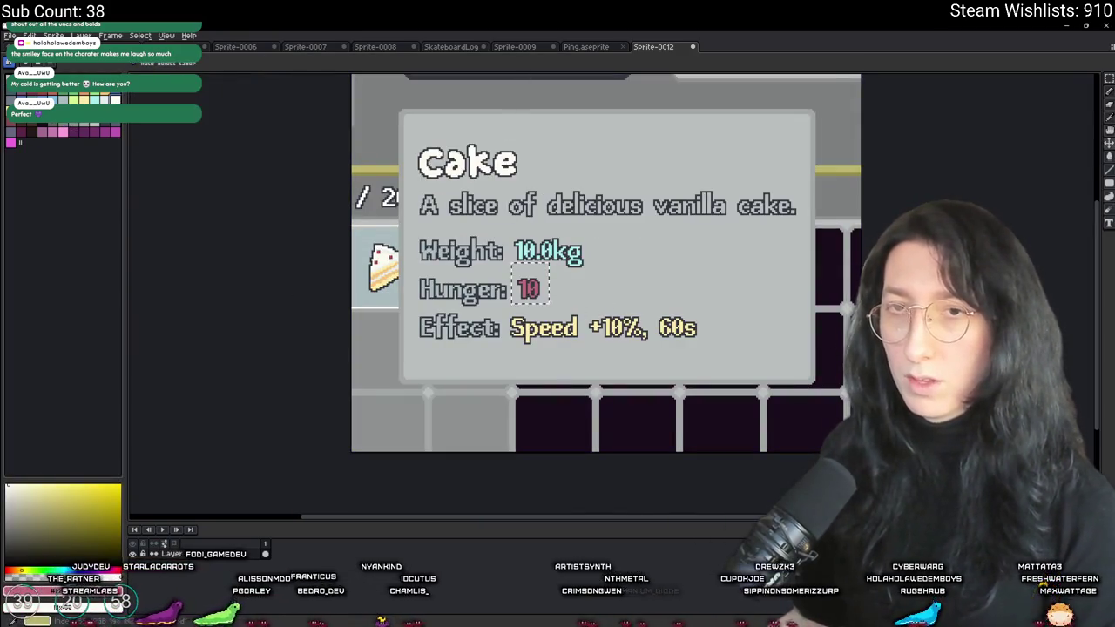
# Preview green, red and darker red replacements, then recolour the pink Hunger value orange
pyautogui.rightClick(92, 98)
pyautogui.hotkey('shift', 'r')
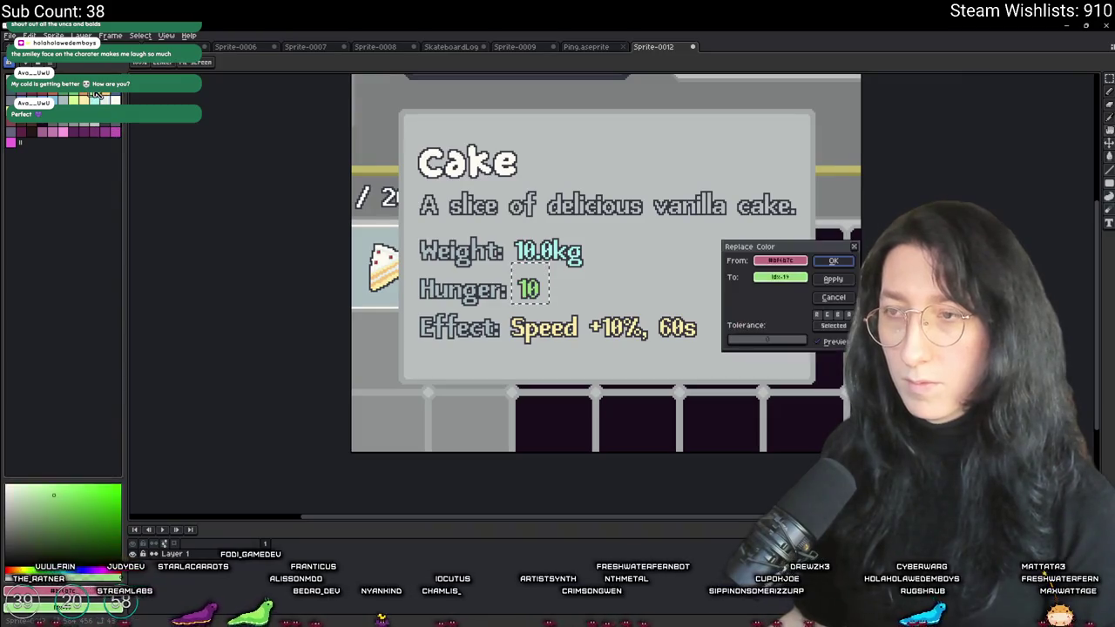
pyautogui.press('Escape')
pyautogui.rightClick(58, 98)
pyautogui.hotkey('shift', 'r')
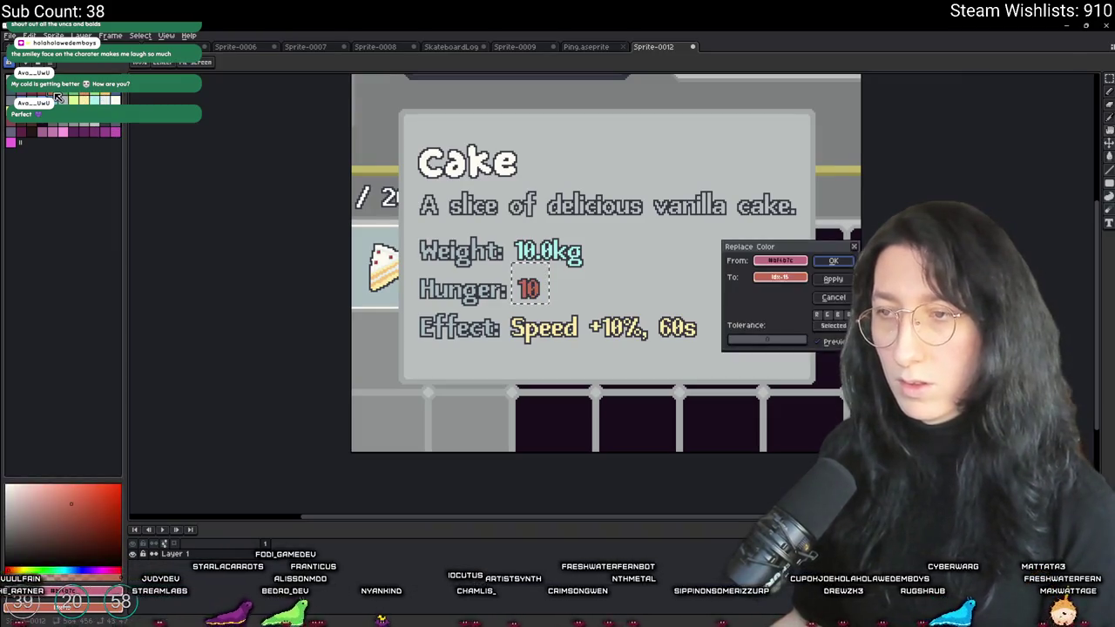
pyautogui.press('Escape')
pyautogui.rightClick(47, 98)
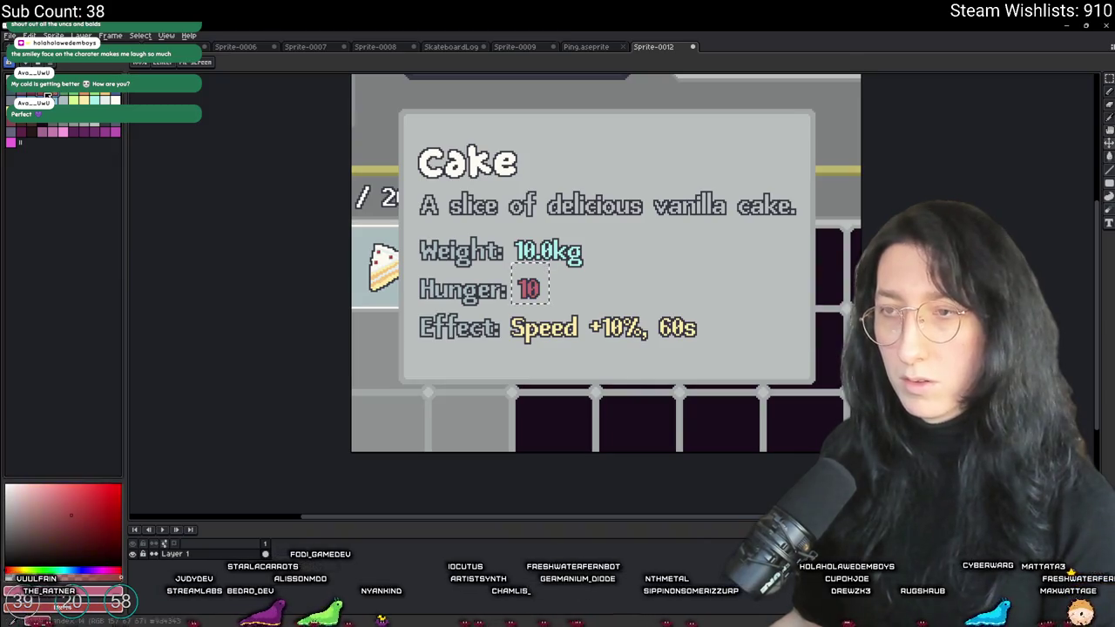
pyautogui.hotkey('shift', 'r')
pyautogui.press('Escape')
pyautogui.rightClick(84, 95)
pyautogui.hotkey('shift', 'r')
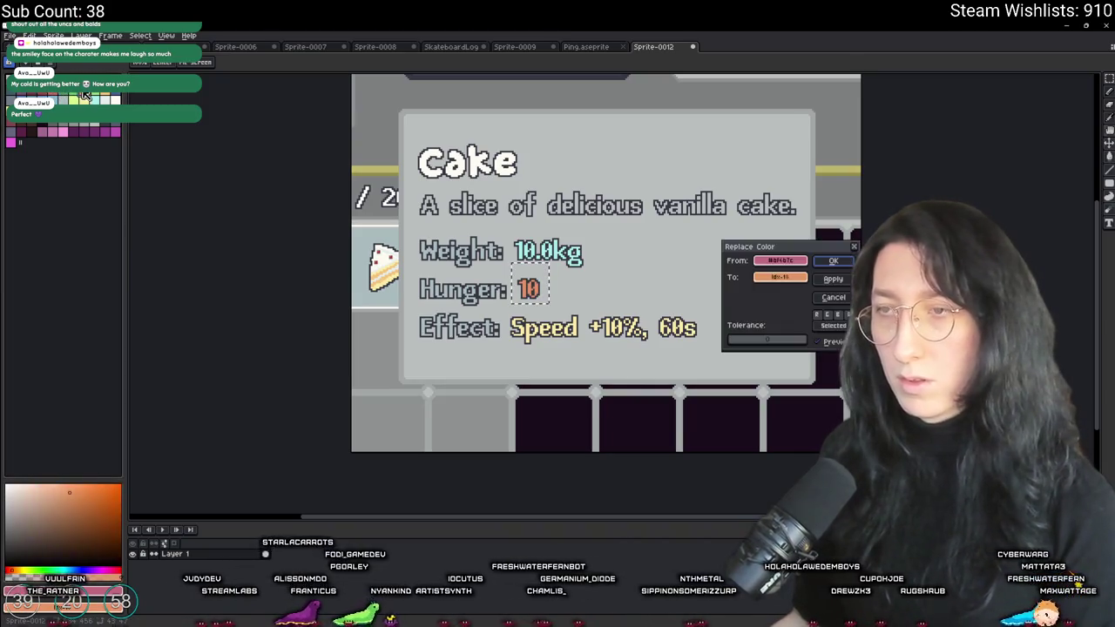
pyautogui.press('Escape')
# Minimise Aseprite to return to the running game
pyautogui.scroll(2, 496, 312)
pyautogui.scroll(-3, 496, 312)
pyautogui.scroll(1, 494, 313)
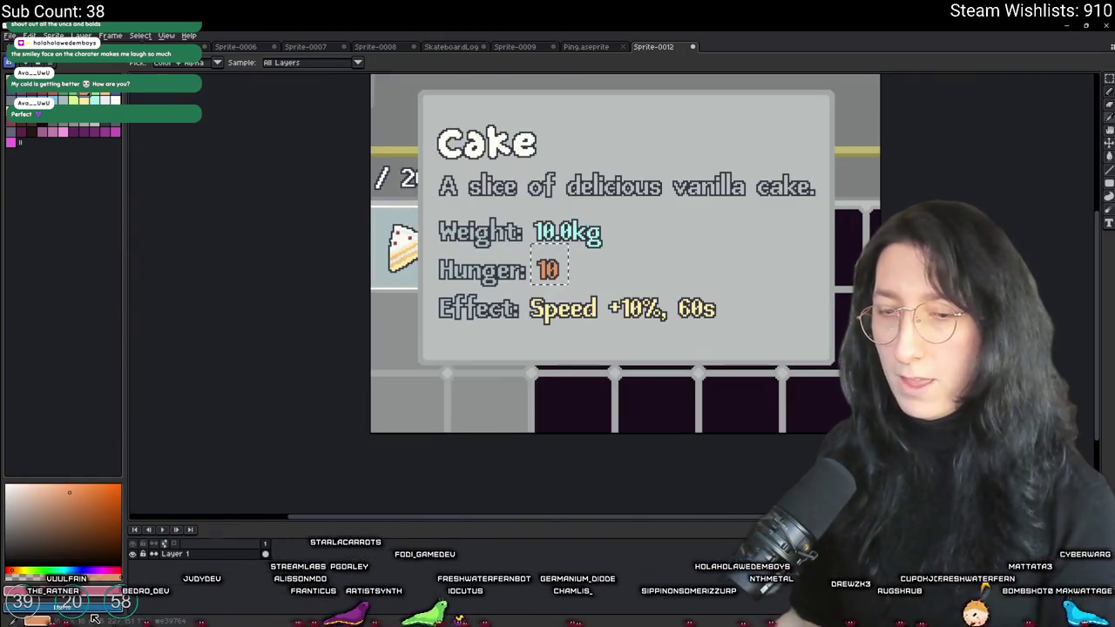
pyautogui.click(94, 618)
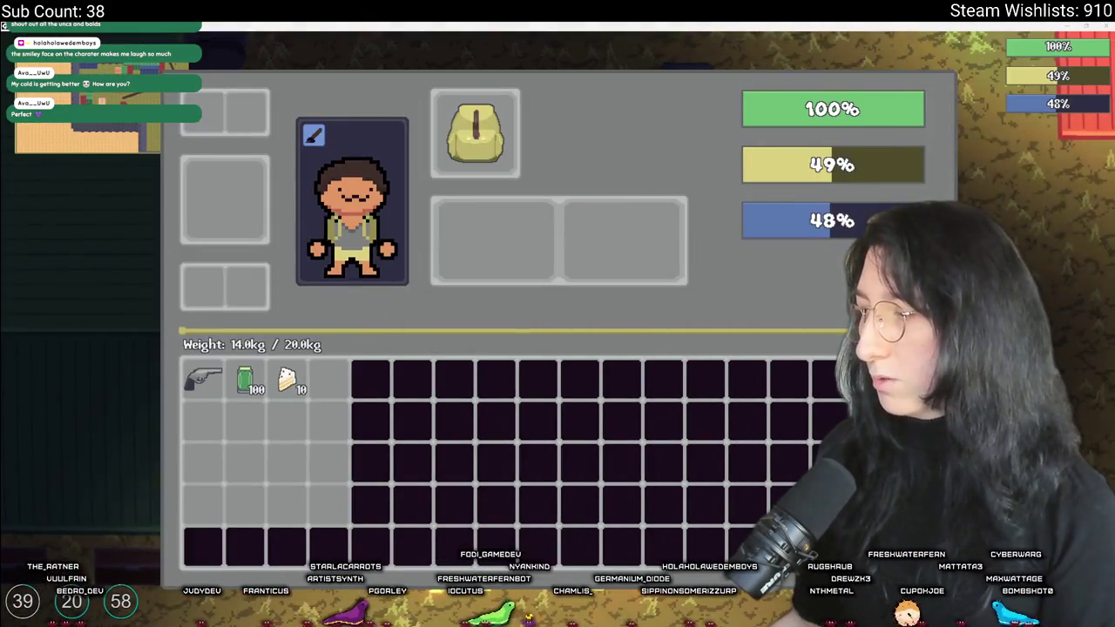
# Change 191 and 107 in the first tooltip colour macro to 227 and 151
pyautogui.hotkey('alt', 'Tab')
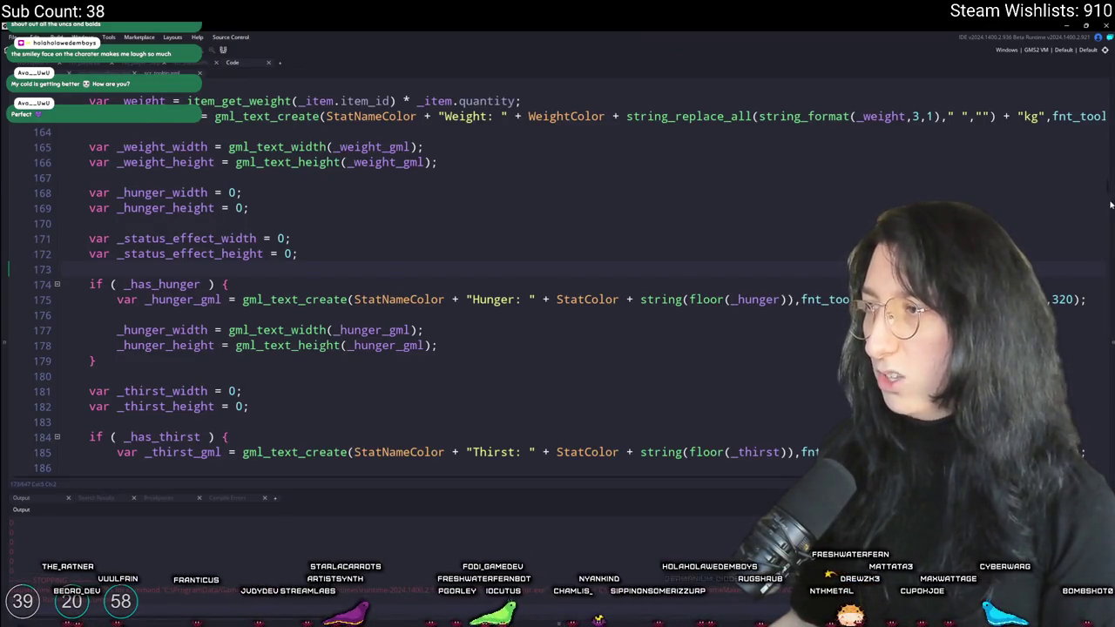
pyautogui.moveTo(1110, 190); pyautogui.dragTo(1110, 87)
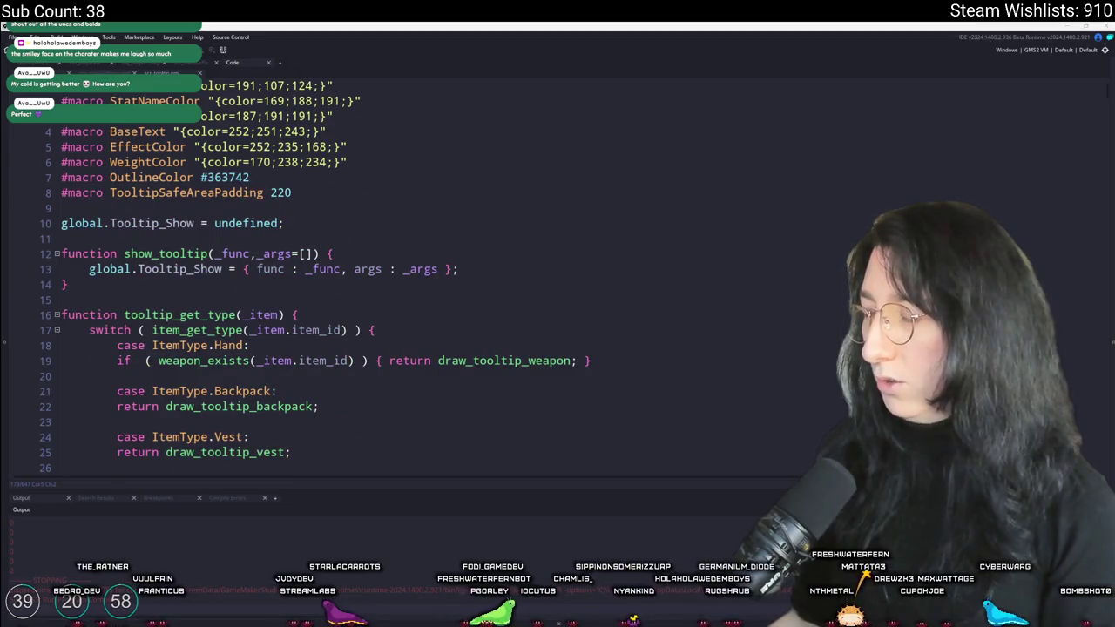
pyautogui.click(222, 146)
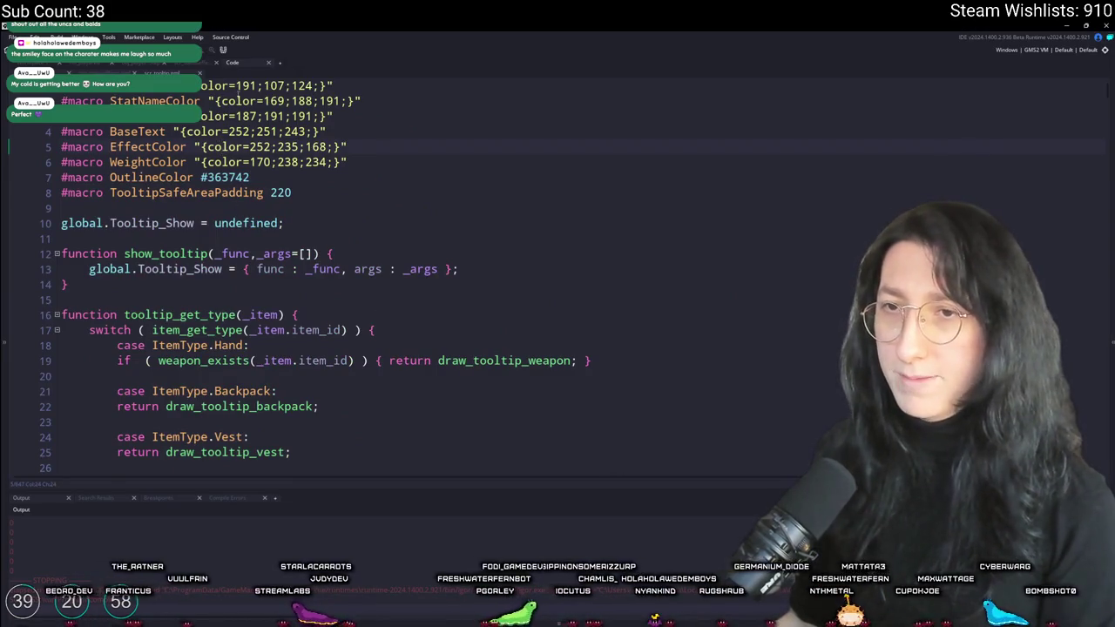
pyautogui.doubleClick(244, 86)
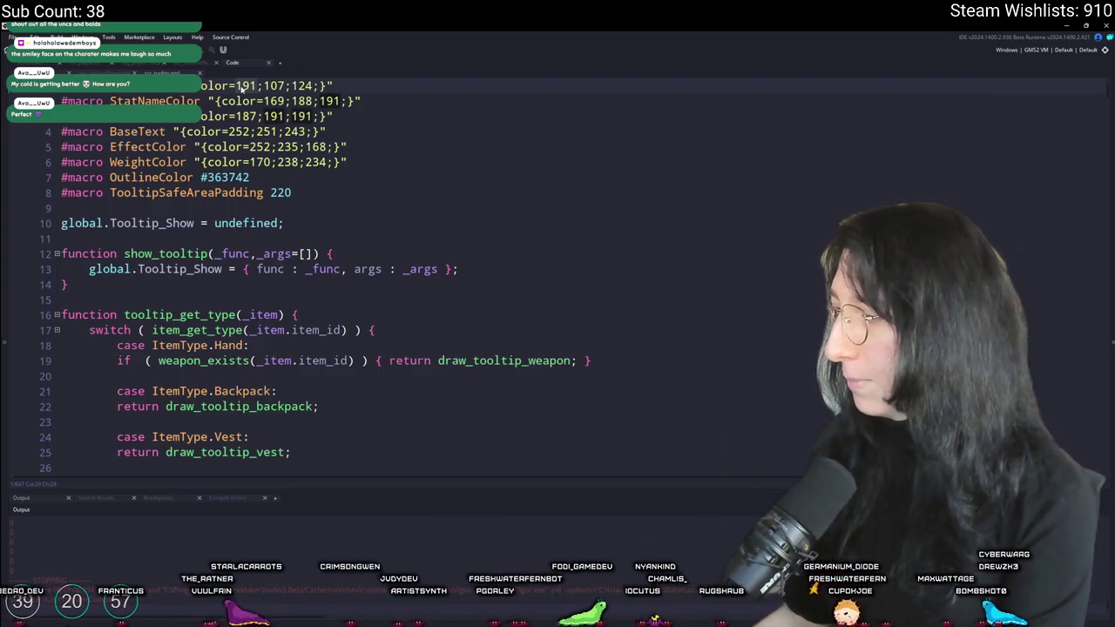
pyautogui.write('227')
pyautogui.doubleClick(274, 86)
pyautogui.write('151')
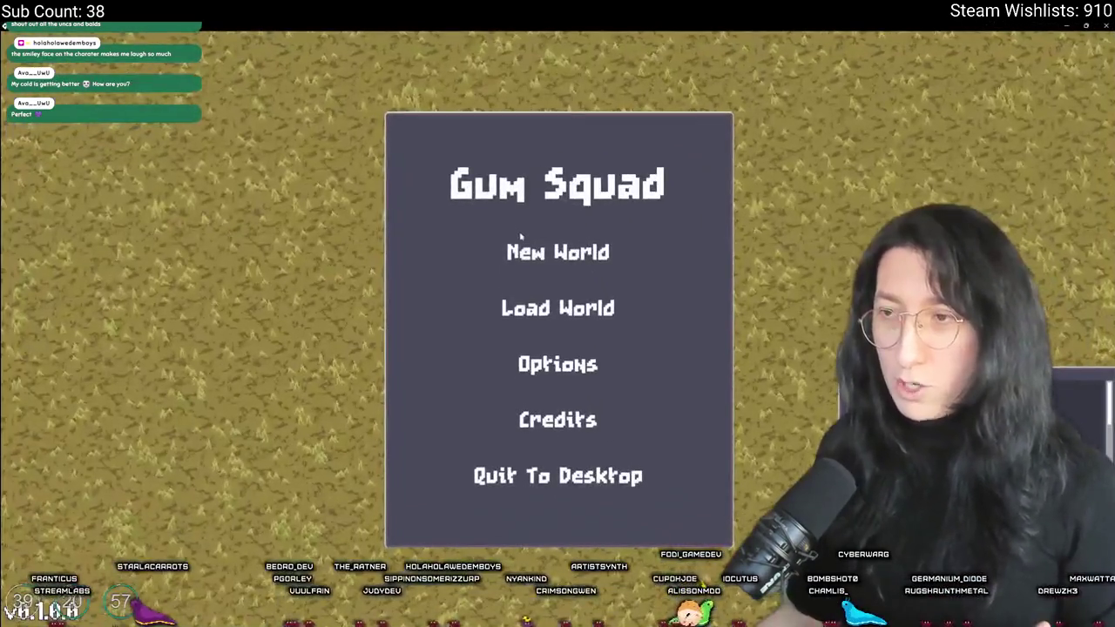
# Create a New World lobby and open the inventory once connected
pyautogui.click(512, 247)
pyautogui.click(535, 525)
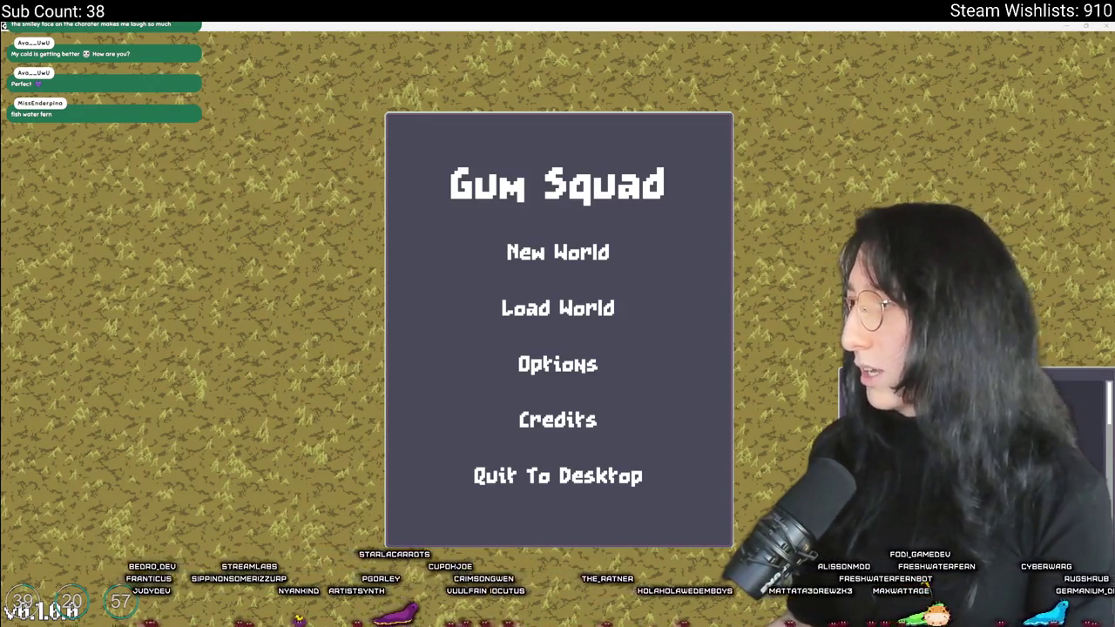
pyautogui.click(558, 252)
pyautogui.click(556, 466)
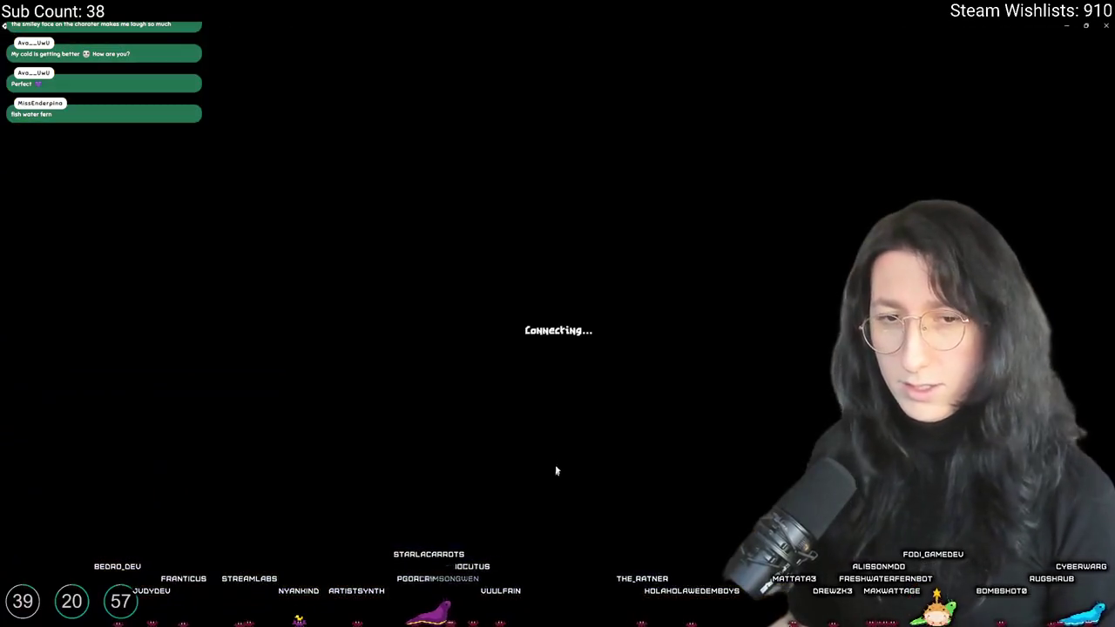
pyautogui.press('Tab')
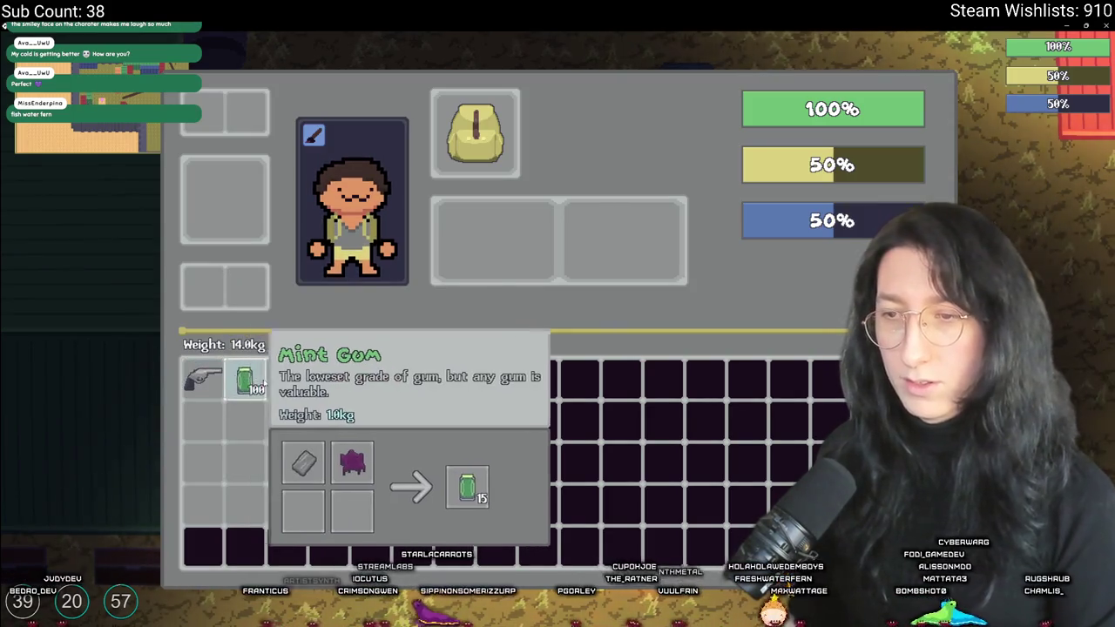
# Close the inventory and walk up and right along the red containers
pyautogui.moveTo(261, 384); pyautogui.dragTo(200, 376)
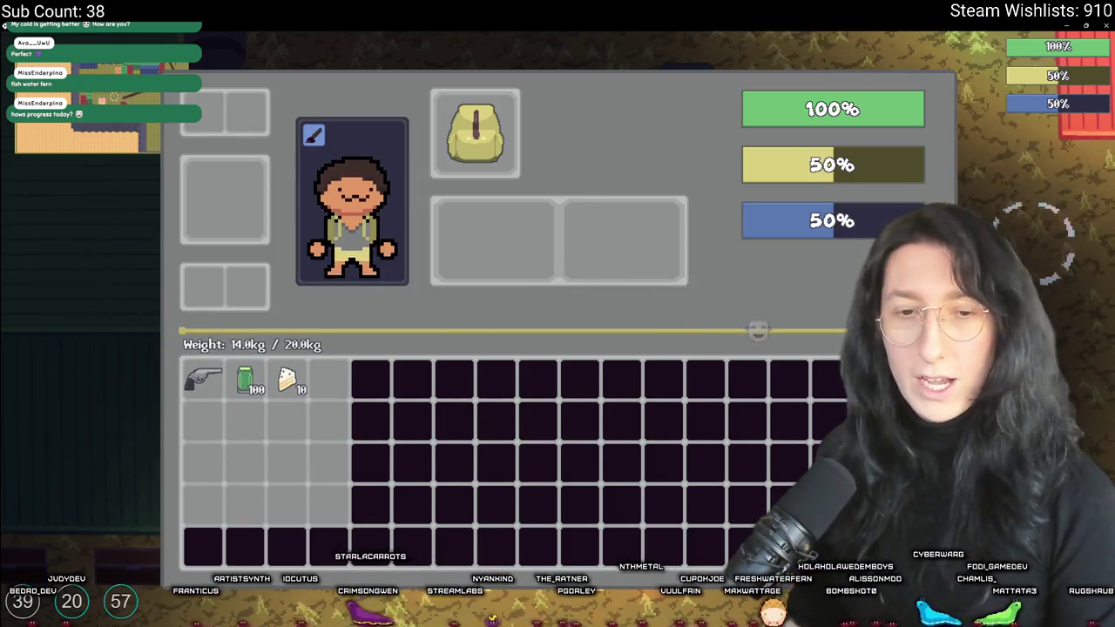
pyautogui.press('Tab')
pyautogui.press('w')
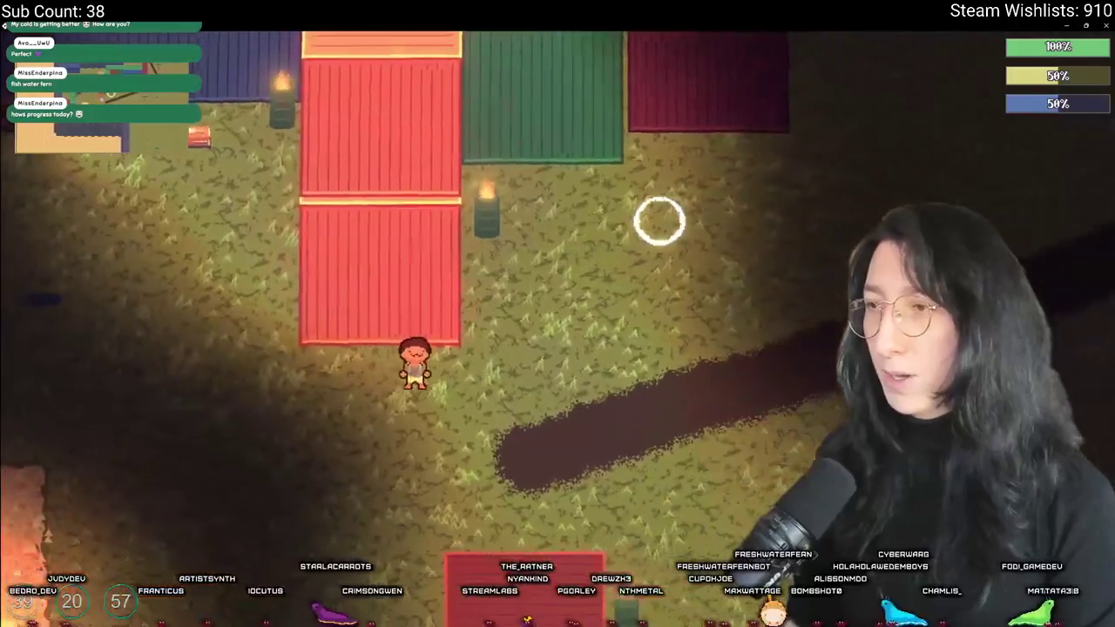
pyautogui.press('d')
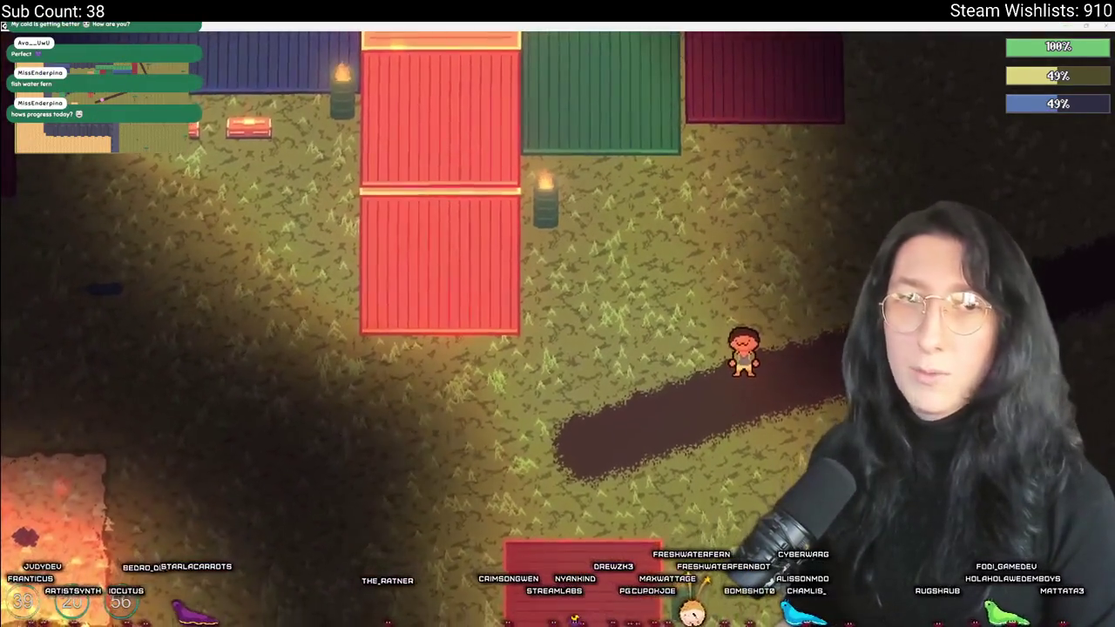
# Eat the cake from the inventory to refill the hunger bar to 100%
pyautogui.press('Tab')
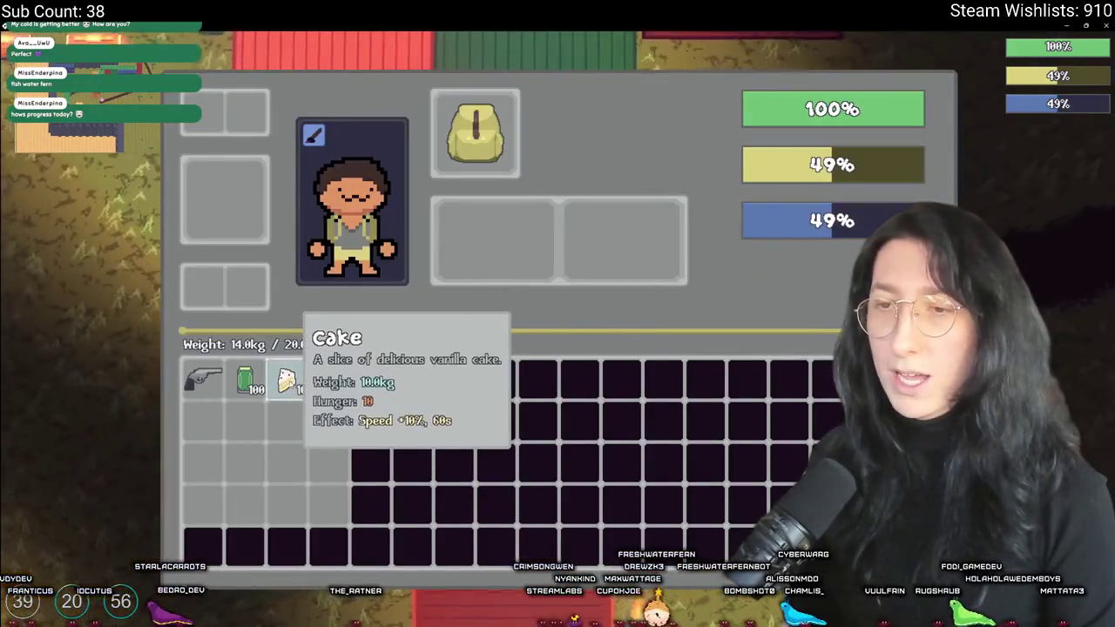
pyautogui.click(281, 380)
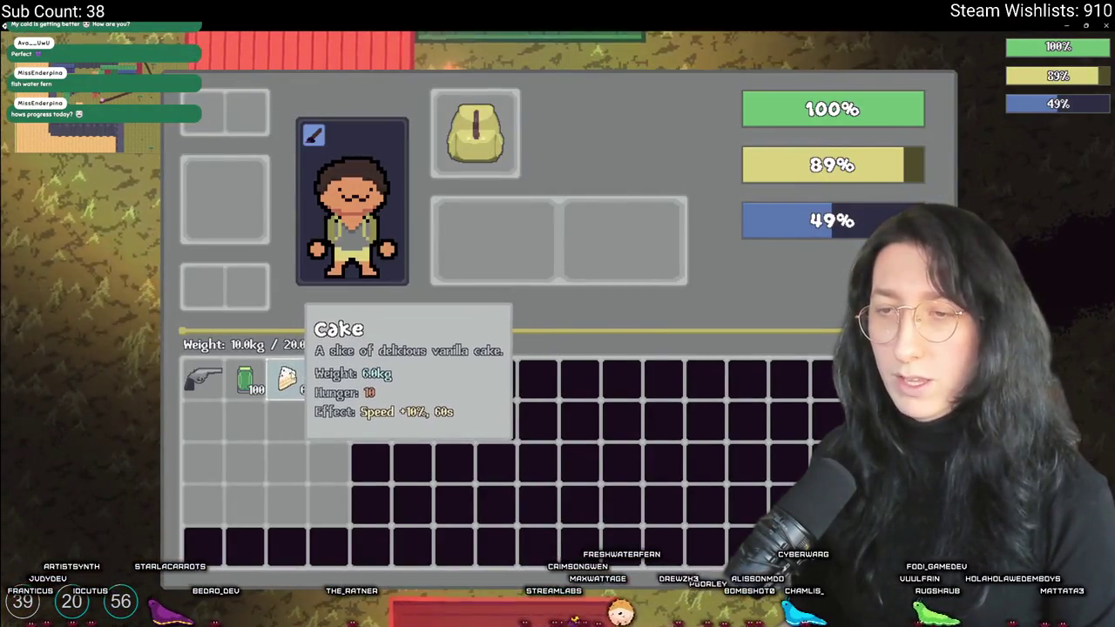
pyautogui.press('Tab')
pyautogui.press('Tab')
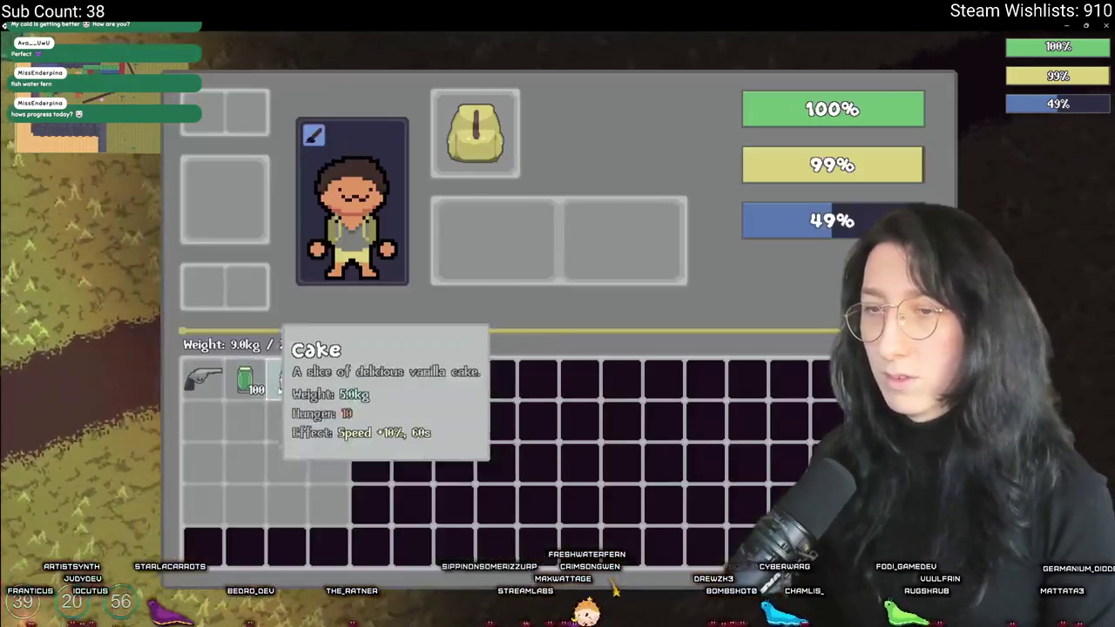
pyautogui.click(270, 379)
pyautogui.press('Tab')
# Walk around the map, check the inventory, then exit the game window
pyautogui.press('a')
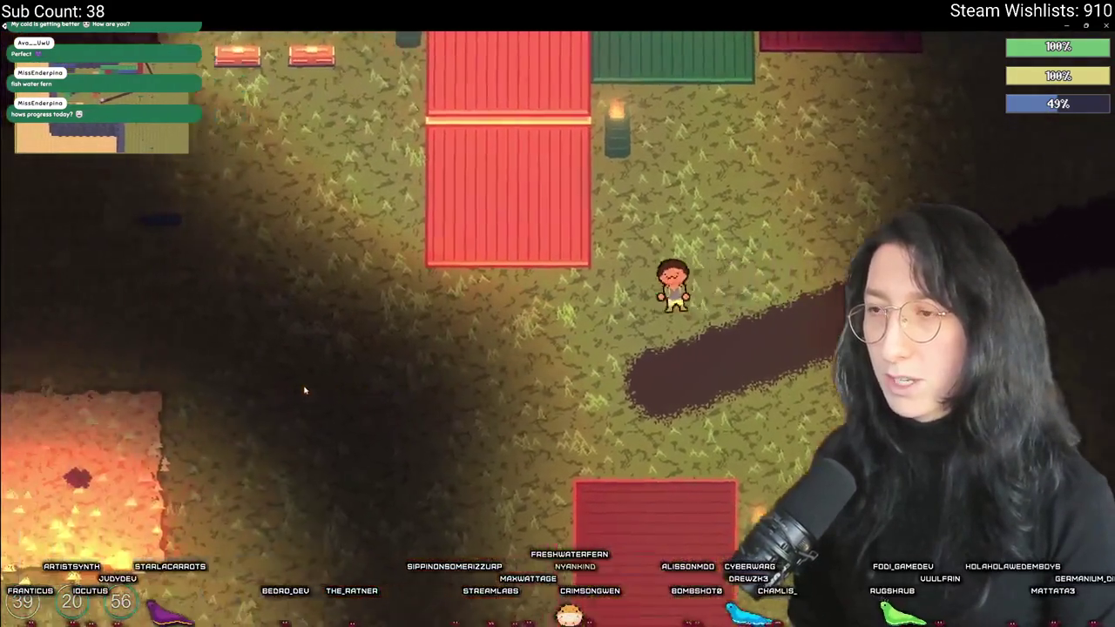
pyautogui.press('d')
pyautogui.press('w')
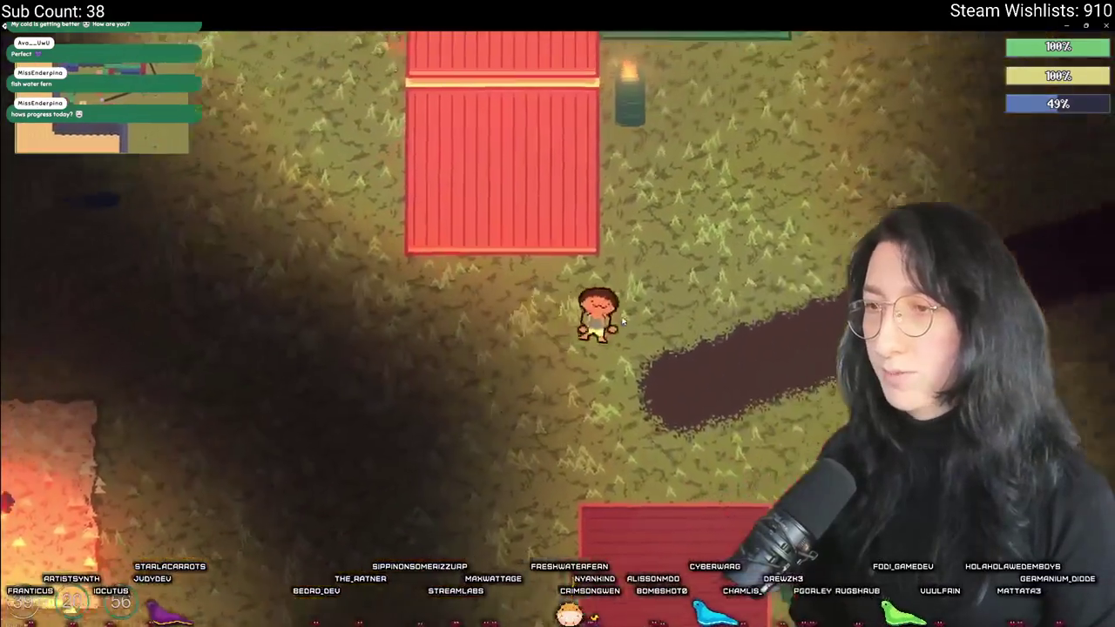
pyautogui.press('Tab')
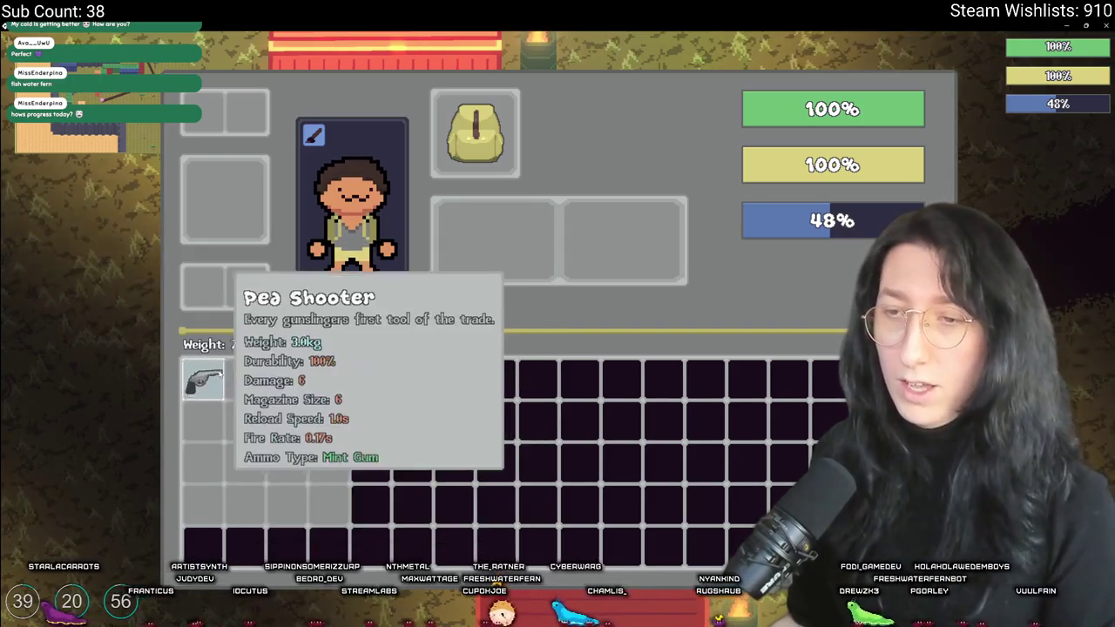
pyautogui.press('Tab')
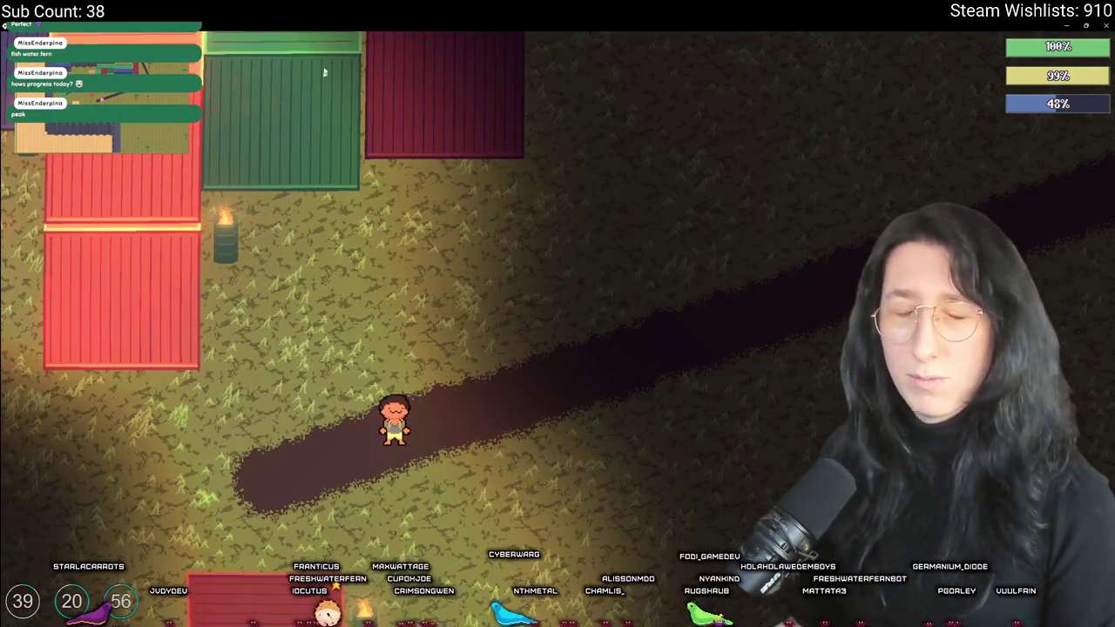
pyautogui.press('Escape')
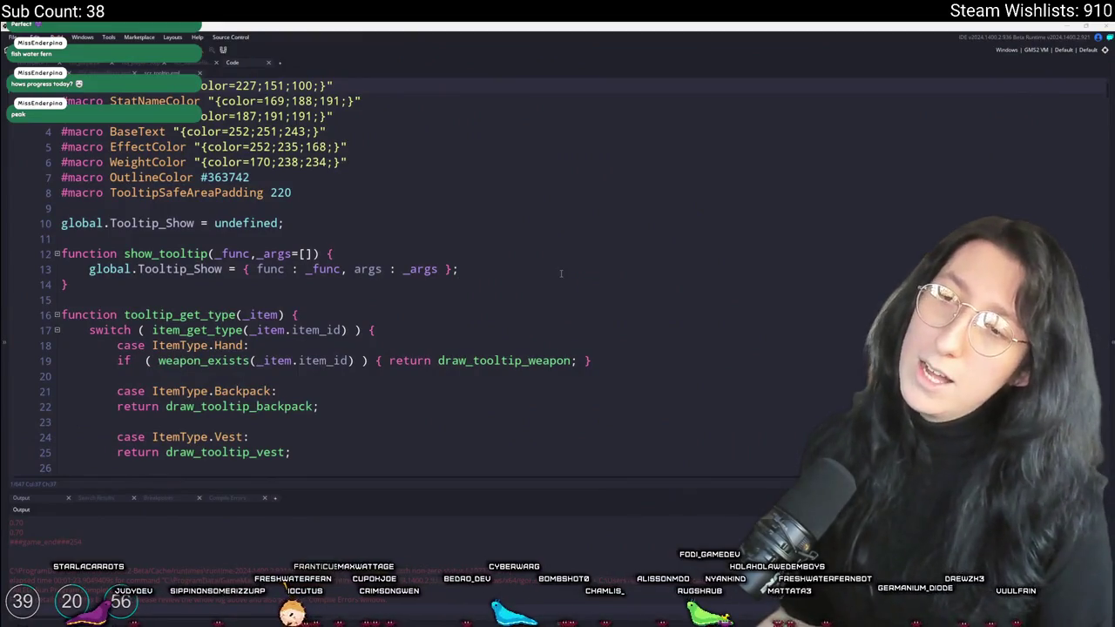
# Dismiss the asset search and place the caret after 'case ItemType.Hand:' on line 18
pyautogui.click(560, 274)
pyautogui.hotkey('ctrl', 't')
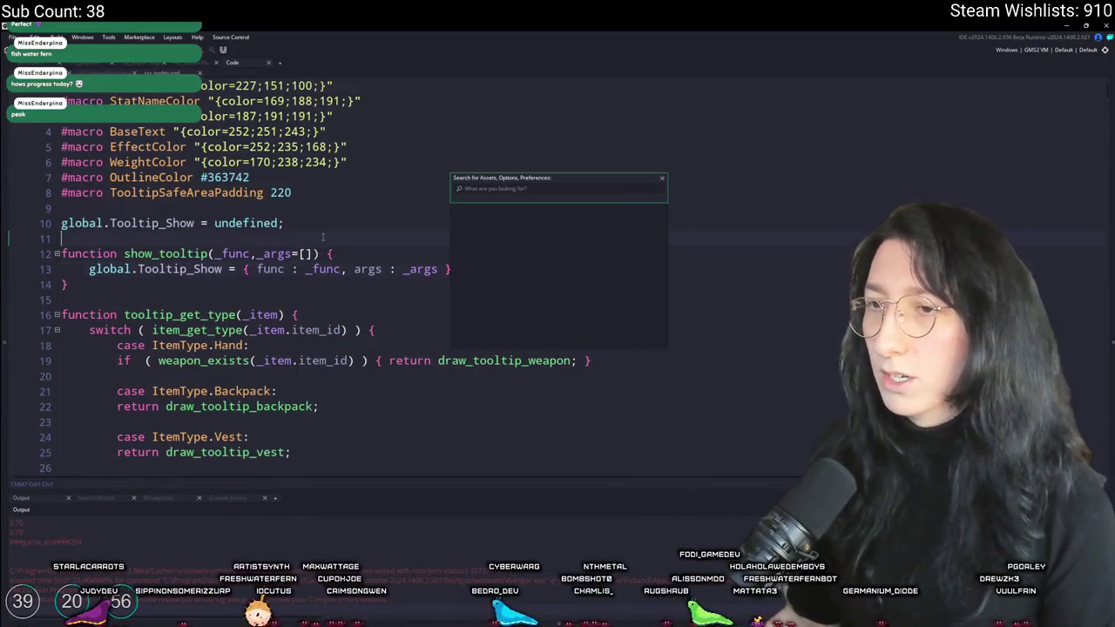
pyautogui.click(561, 238)
pyautogui.scroll(-3, 561, 238)
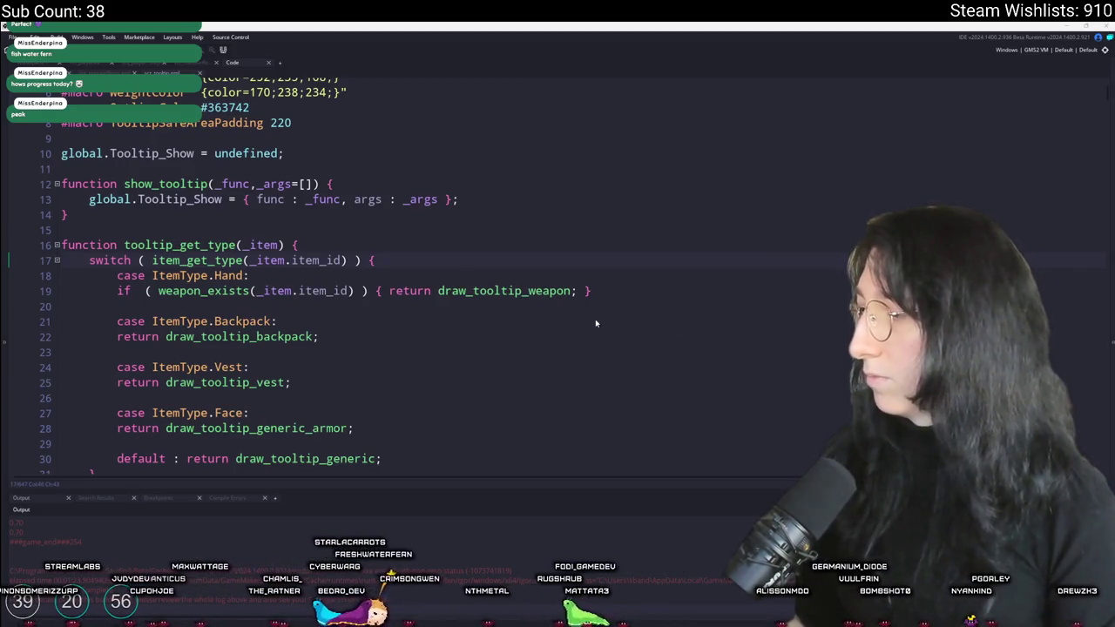
pyautogui.click(624, 277)
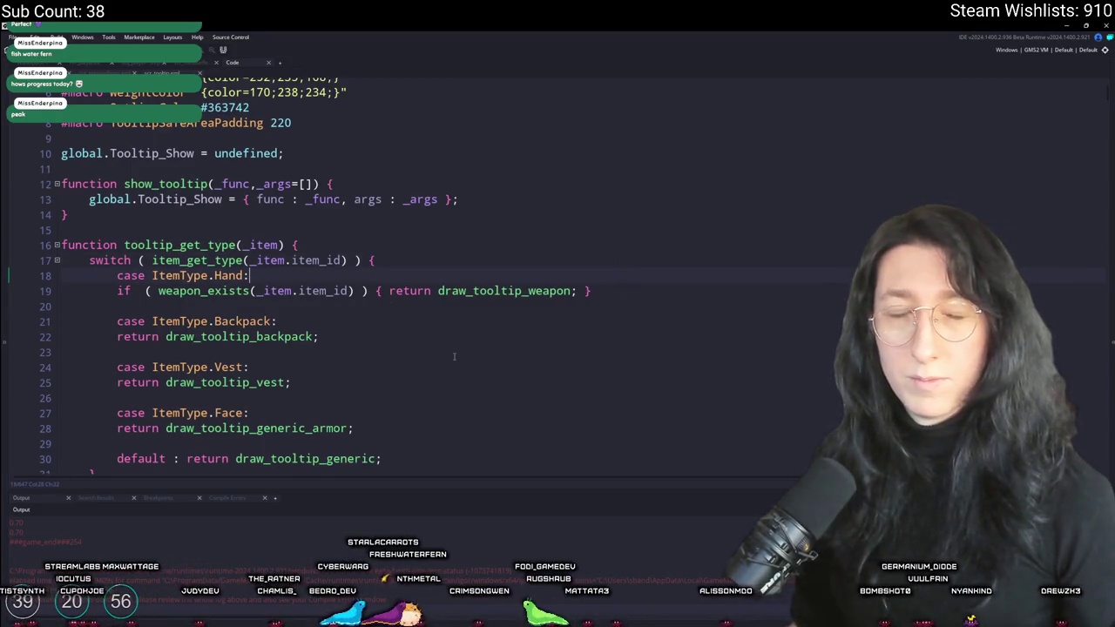
pyautogui.scroll(-2, 620, 328)
# Search the tooltip script for 'status' and fold all function bodies
pyautogui.scroll(-15, 621, 328)
pyautogui.scroll(-9, 378, 227)
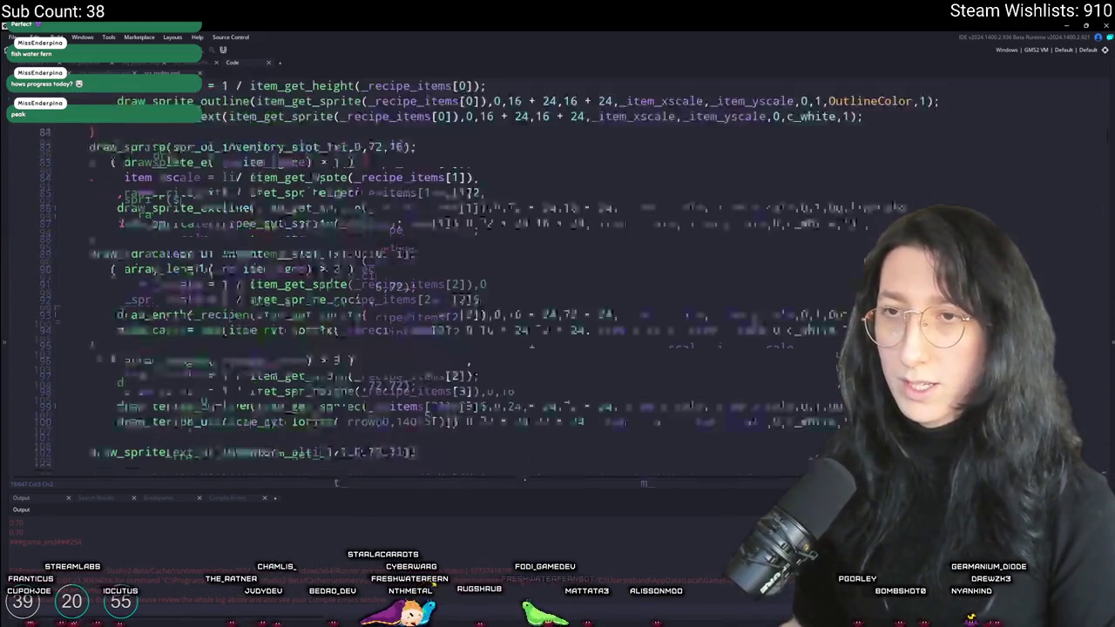
pyautogui.scroll(-2, 291, 180)
pyautogui.hotkey('ctrl', 'f')
pyautogui.write('status')
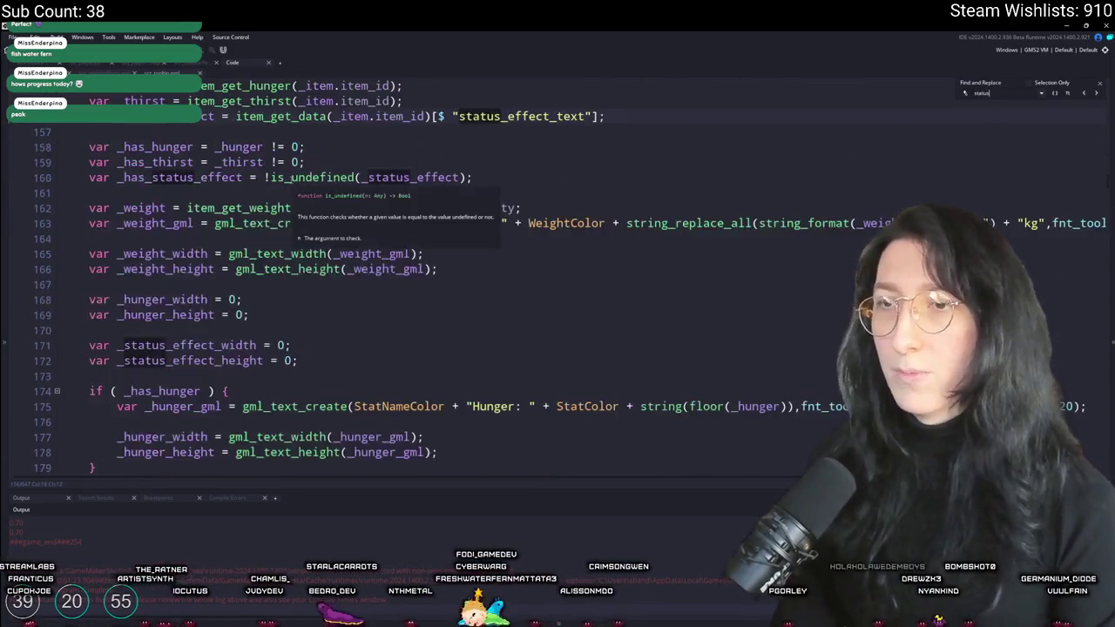
pyautogui.scroll(5, 460, 167)
pyautogui.scroll(4, 460, 167)
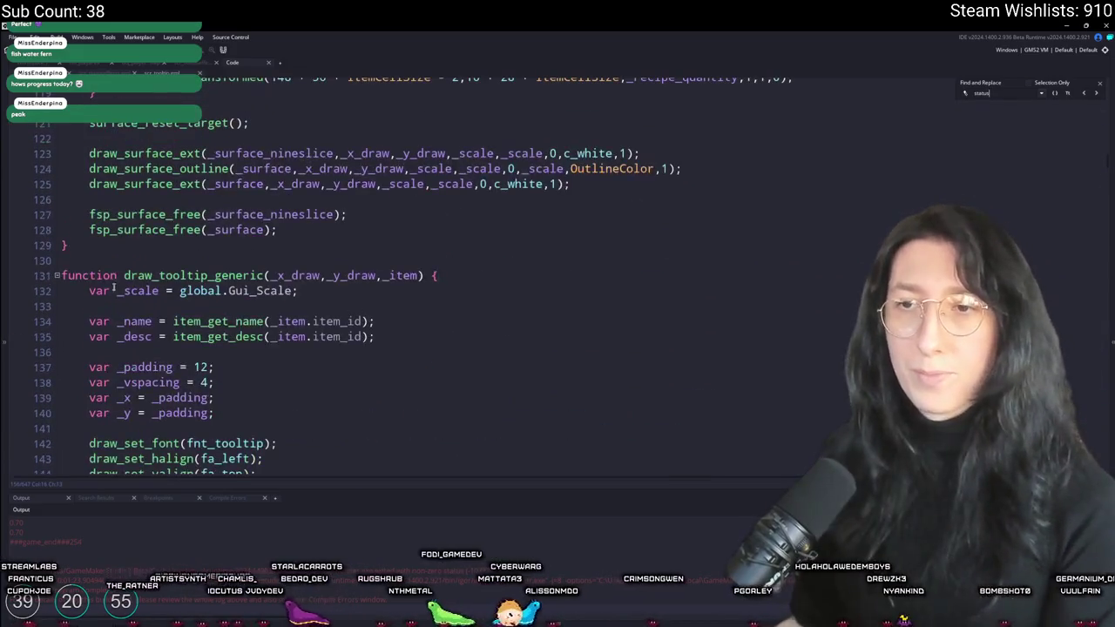
pyautogui.hotkey('ctrl', 'm')
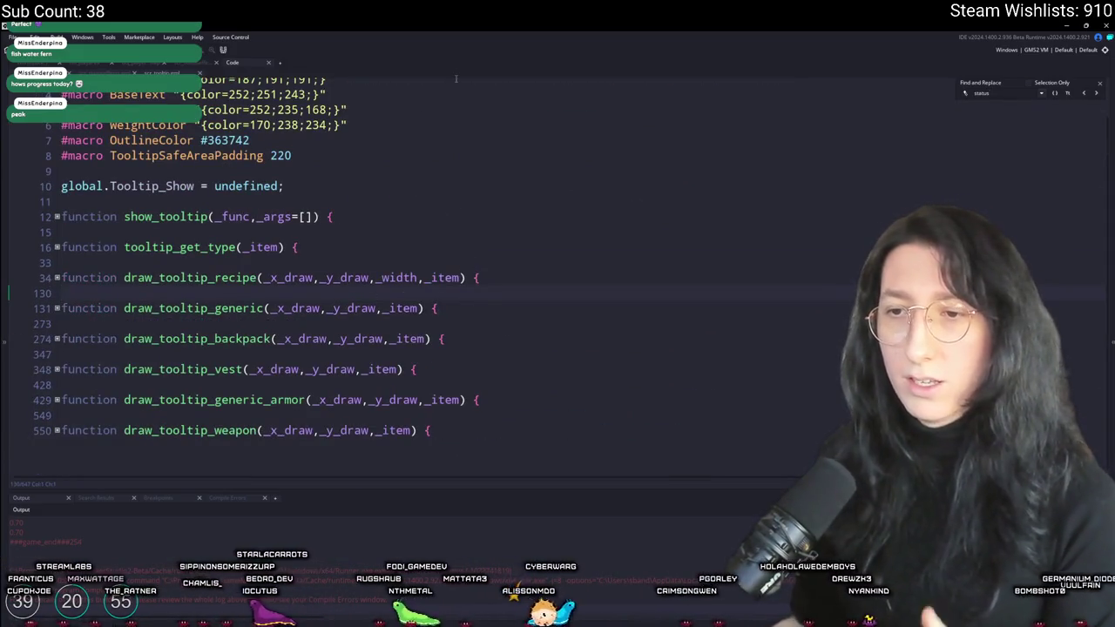
pyautogui.click(1100, 83)
# Copy Cake's status_effect lines 631–642 in the item database and scroll to Sports Drink
pyautogui.click(155, 74)
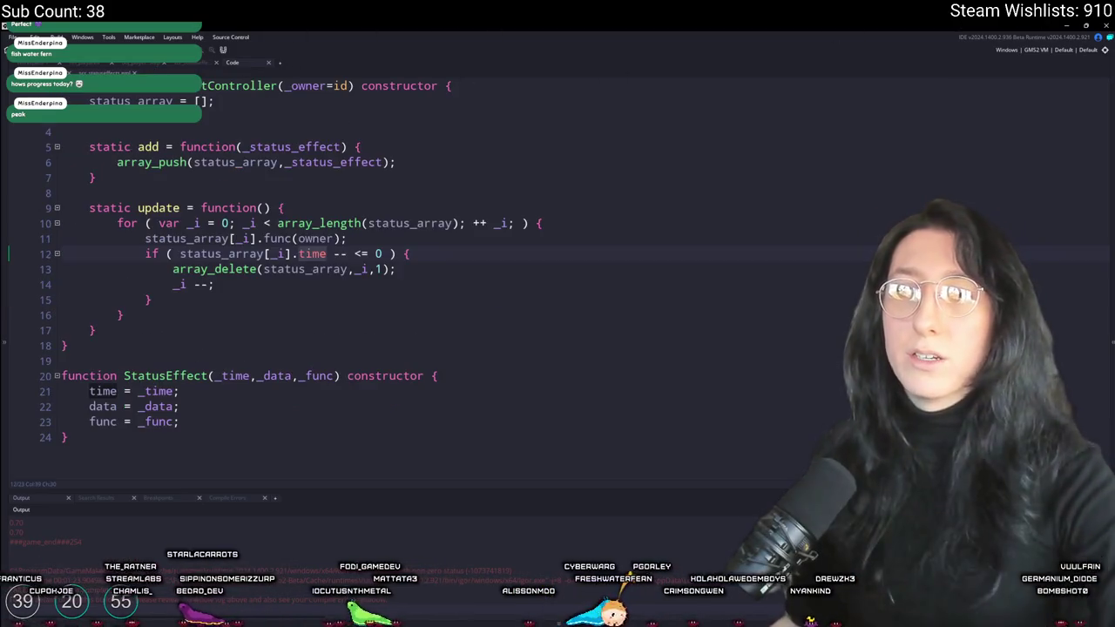
pyautogui.hotkey('ctrl', 'Tab')
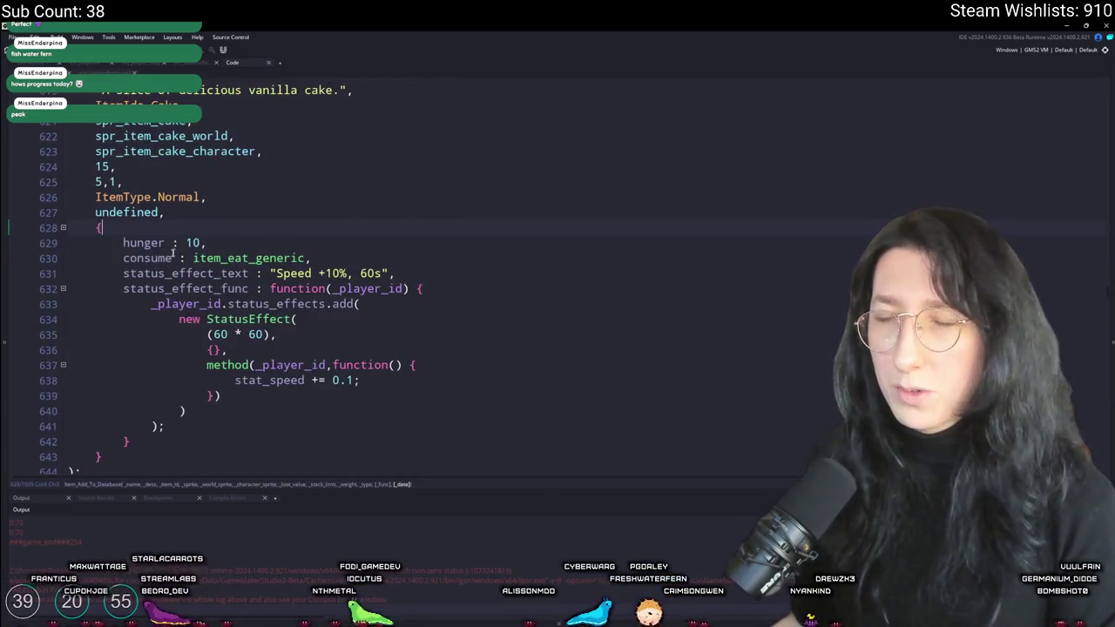
pyautogui.scroll(-1, 173, 253)
pyautogui.moveTo(131, 425); pyautogui.dragTo(122, 255)
pyautogui.hotkey('ctrl', 'c')
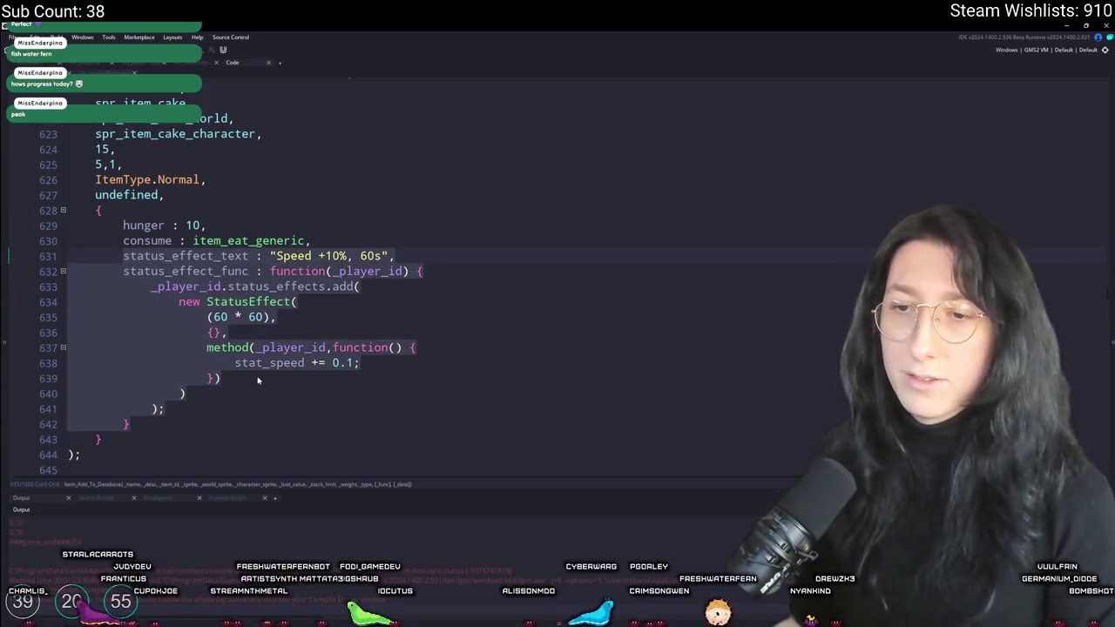
pyautogui.scroll(-6, 258, 380)
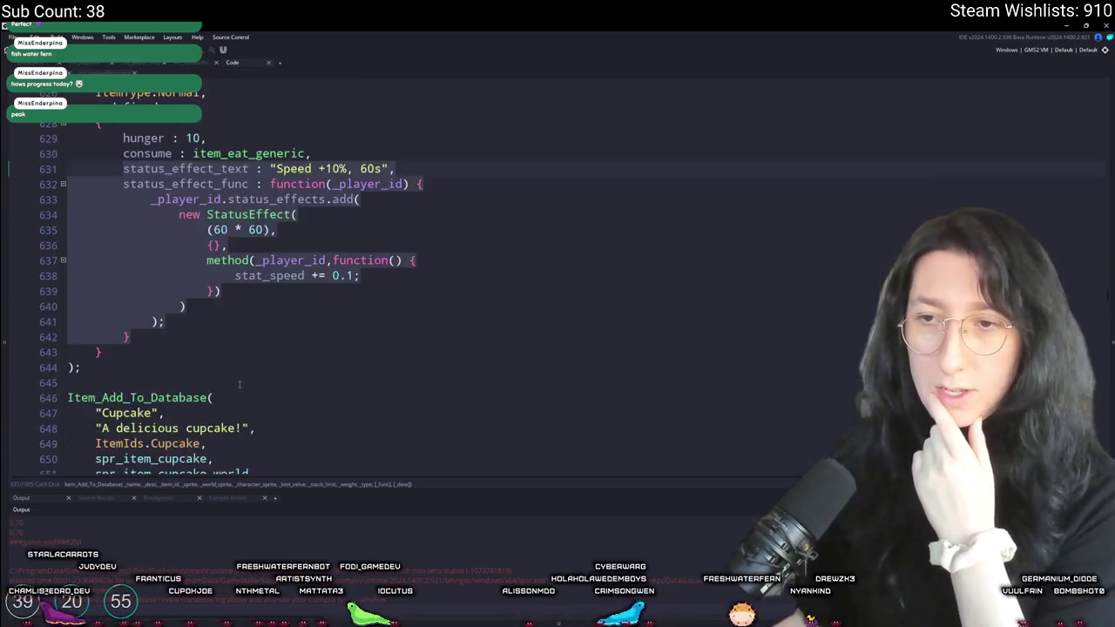
pyautogui.scroll(-4, 312, 404)
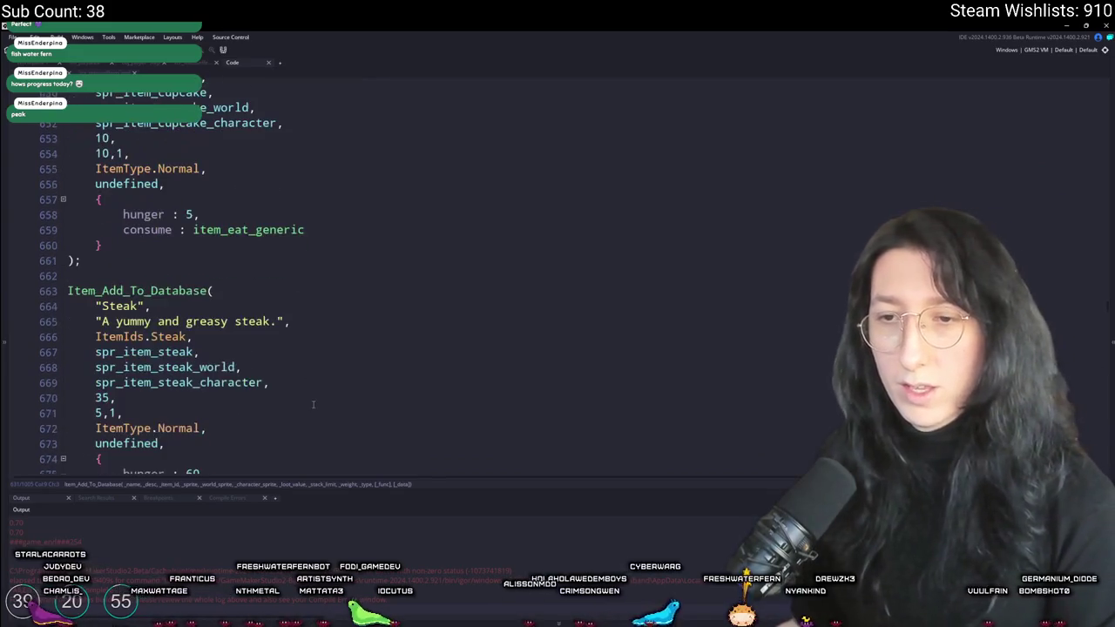
pyautogui.scroll(-3, 301, 287)
pyautogui.scroll(-6, 305, 232)
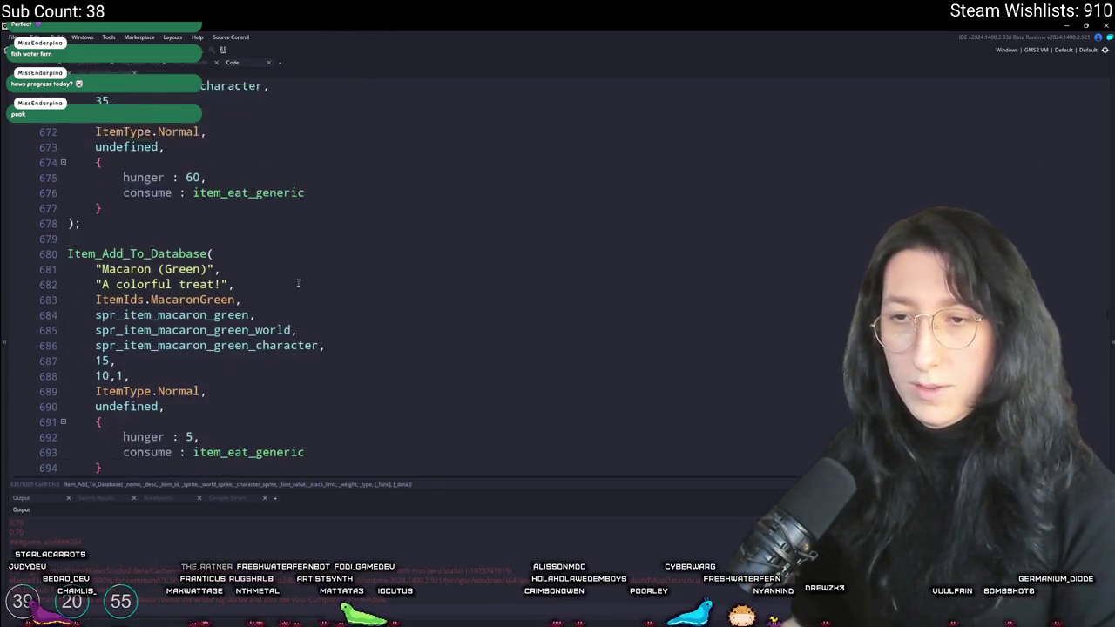
pyautogui.scroll(-12, 296, 286)
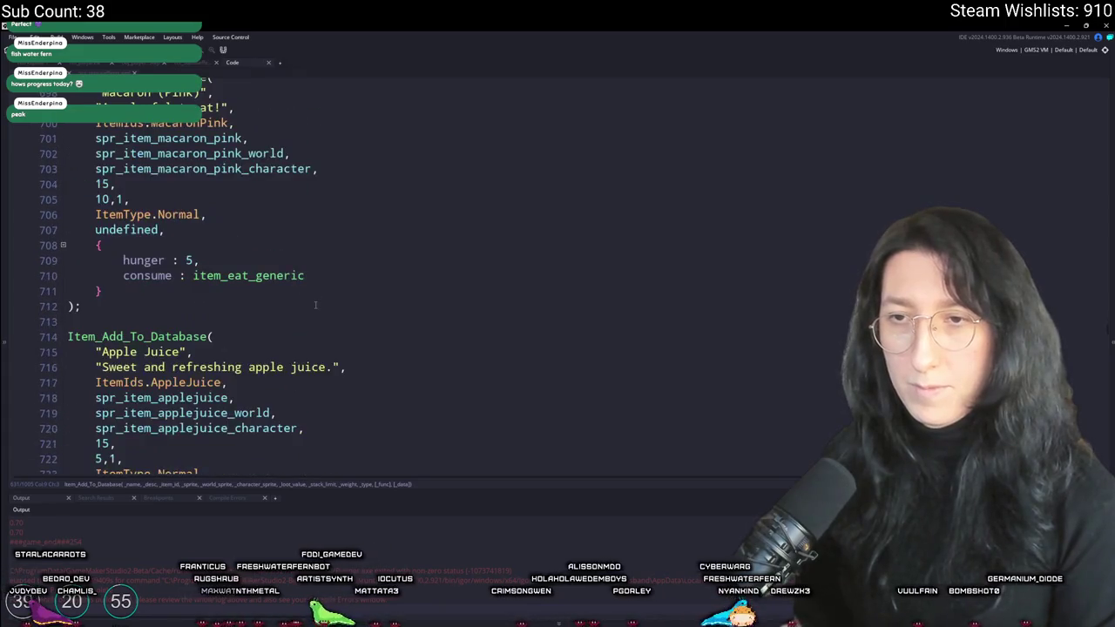
pyautogui.scroll(-9, 315, 301)
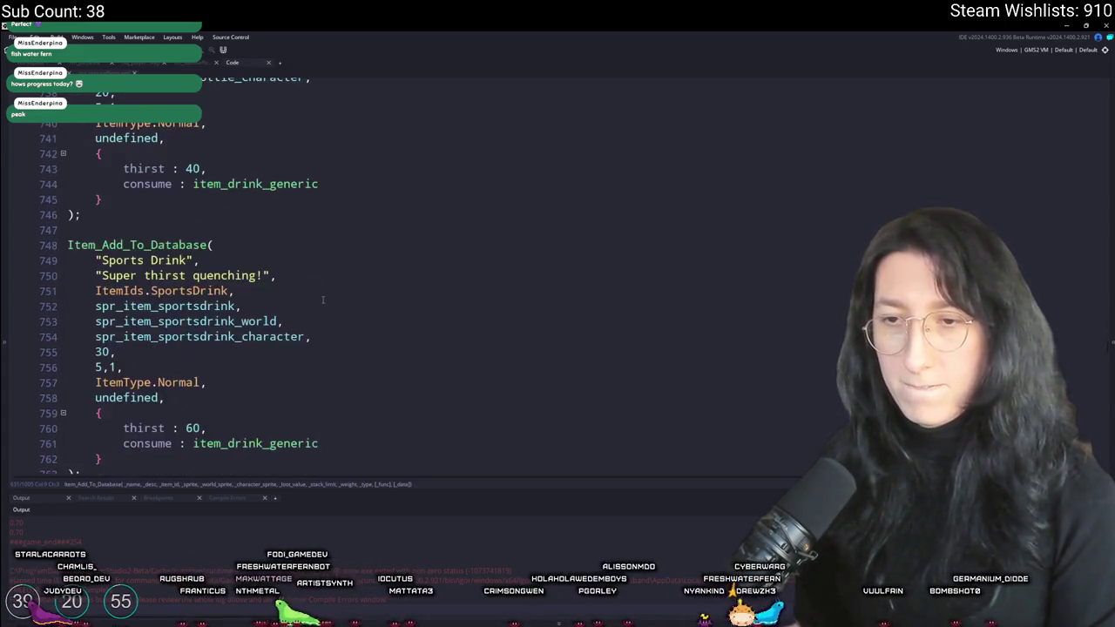
pyautogui.click(329, 299)
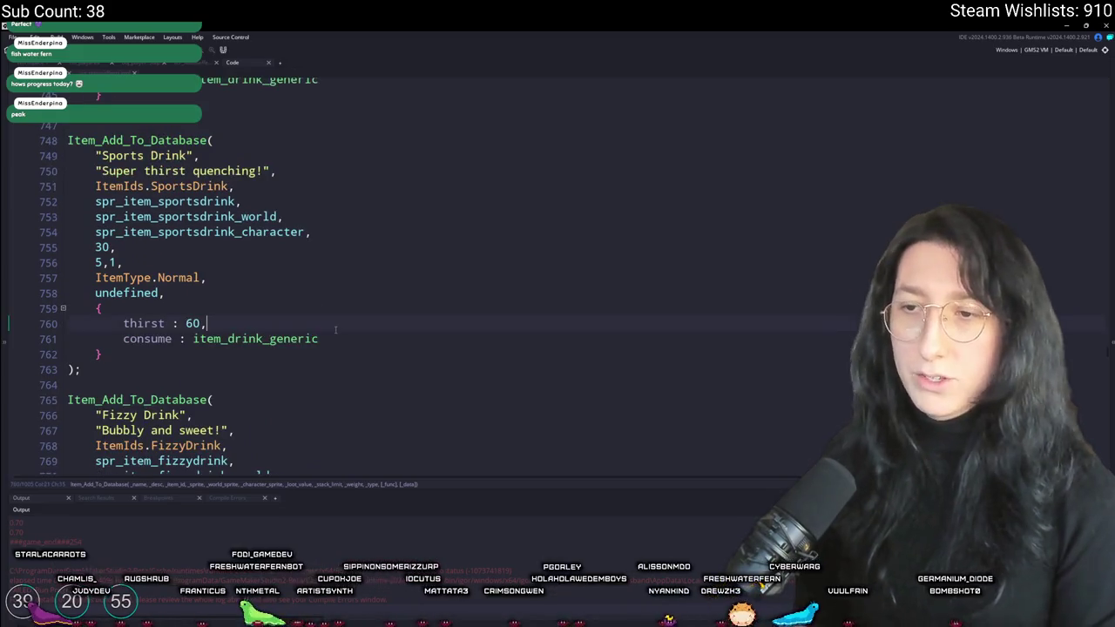
# Paste the status-effect block into Sports Drink and change its duration to 120s
pyautogui.hotkey('ctrl', 'v')
pyautogui.hotkey('ctrl', 'z')
pyautogui.hotkey('ctrl', 'v')
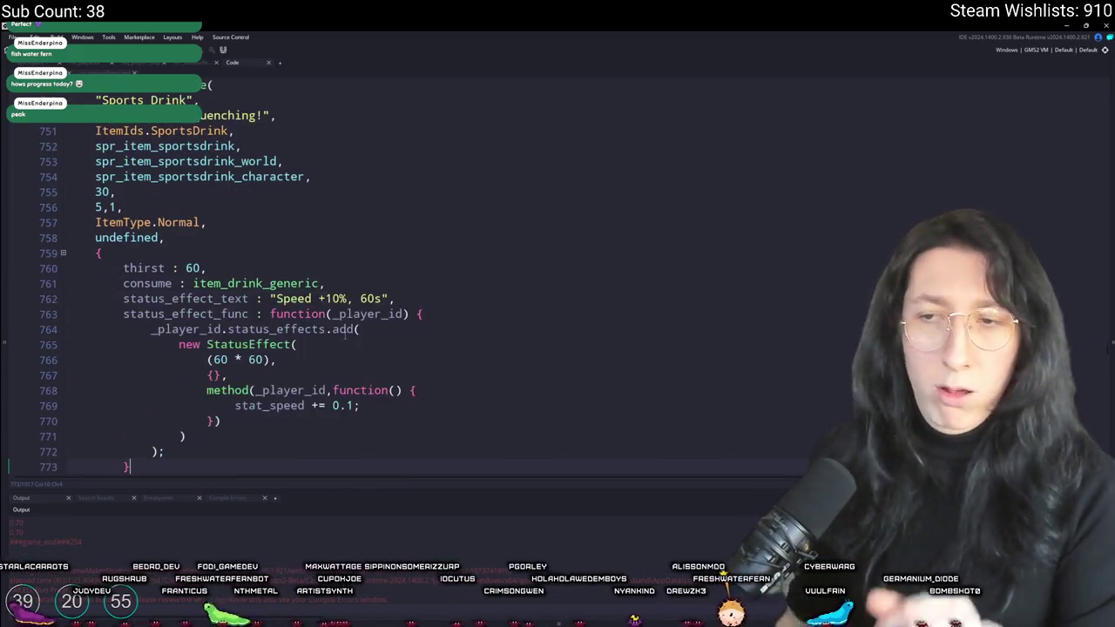
pyautogui.scroll(-1, 350, 237)
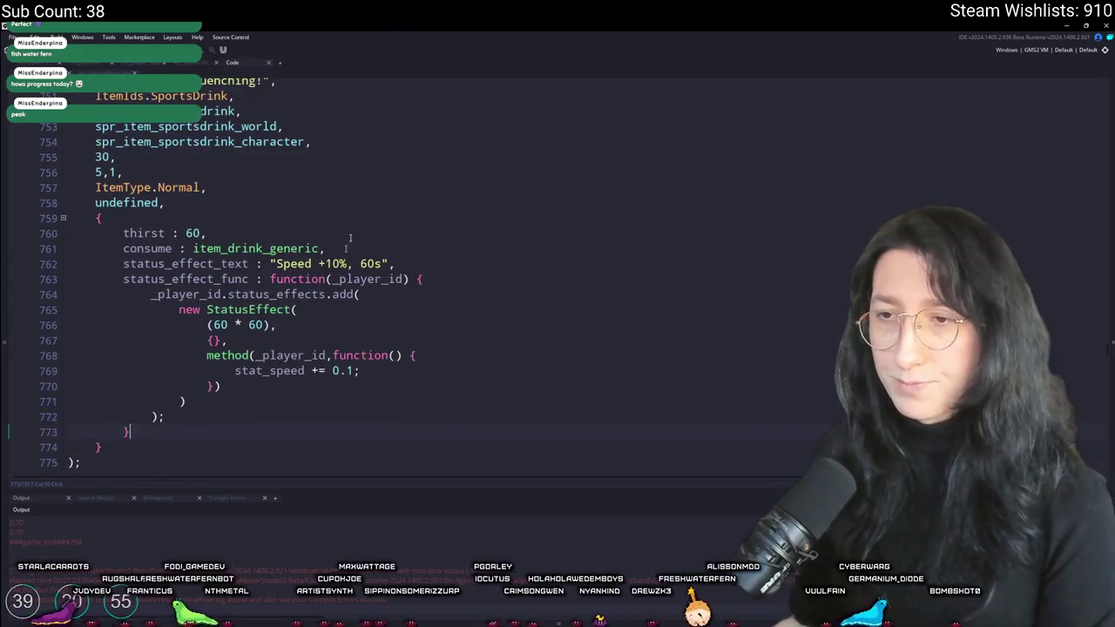
pyautogui.click(360, 263)
pyautogui.press('Delete')
pyautogui.write('12')
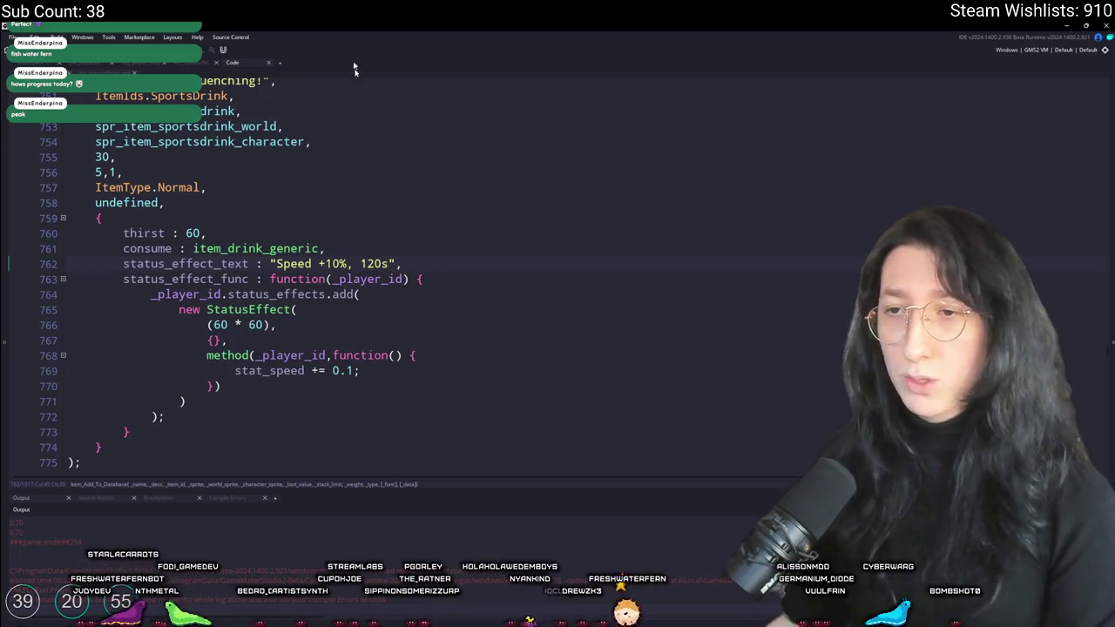
pyautogui.scroll(-1, 351, 275)
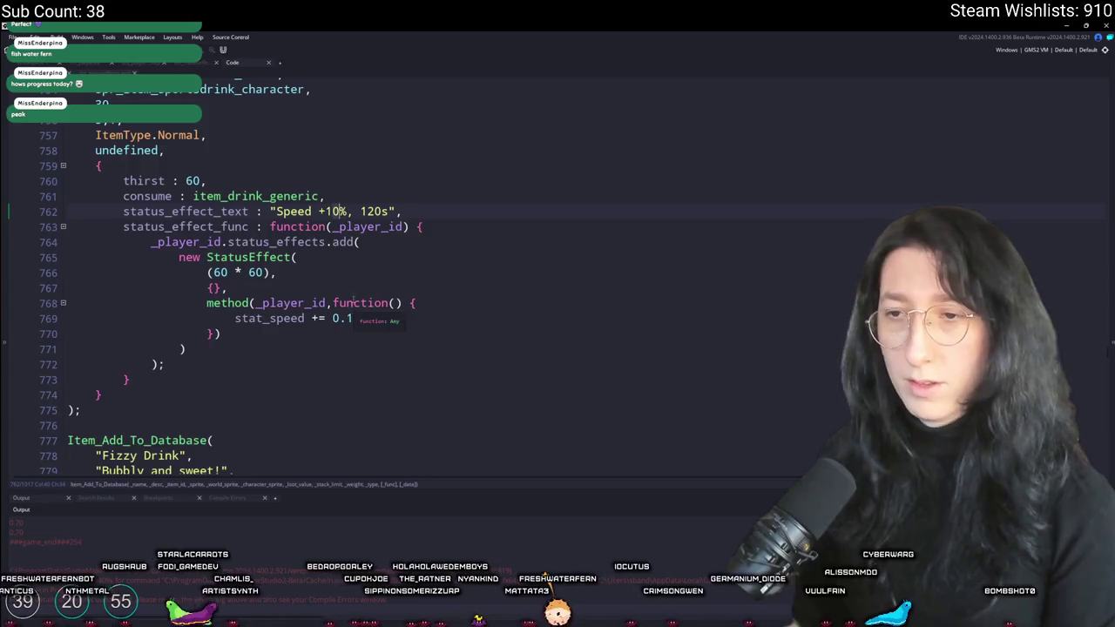
pyautogui.scroll(-1, 357, 300)
pyautogui.scroll(-1, 338, 284)
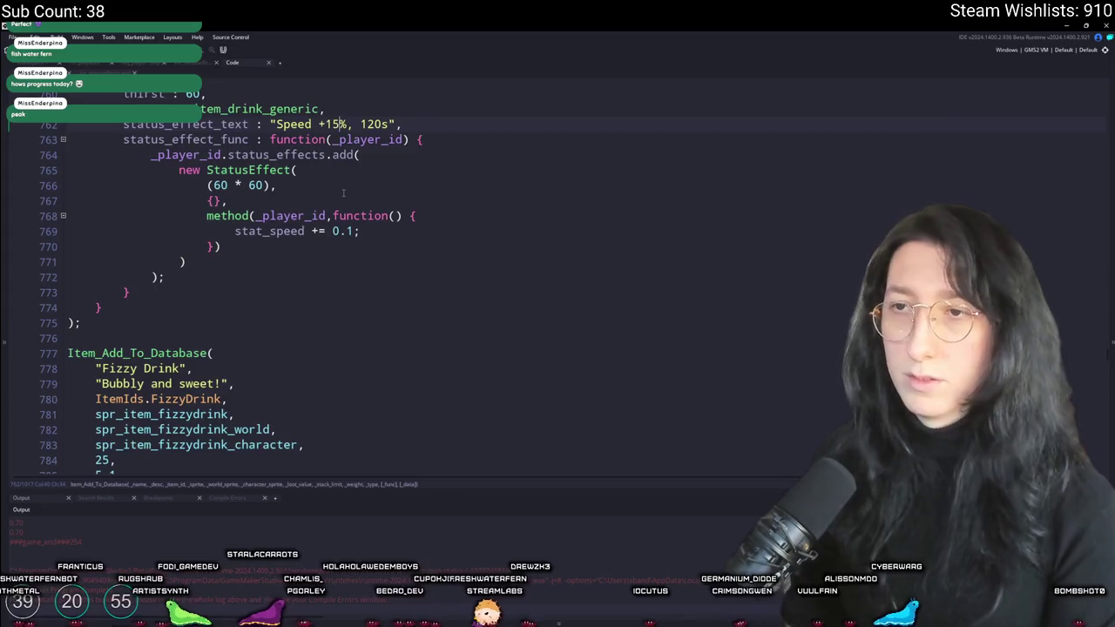
pyautogui.scroll(-6, 340, 215)
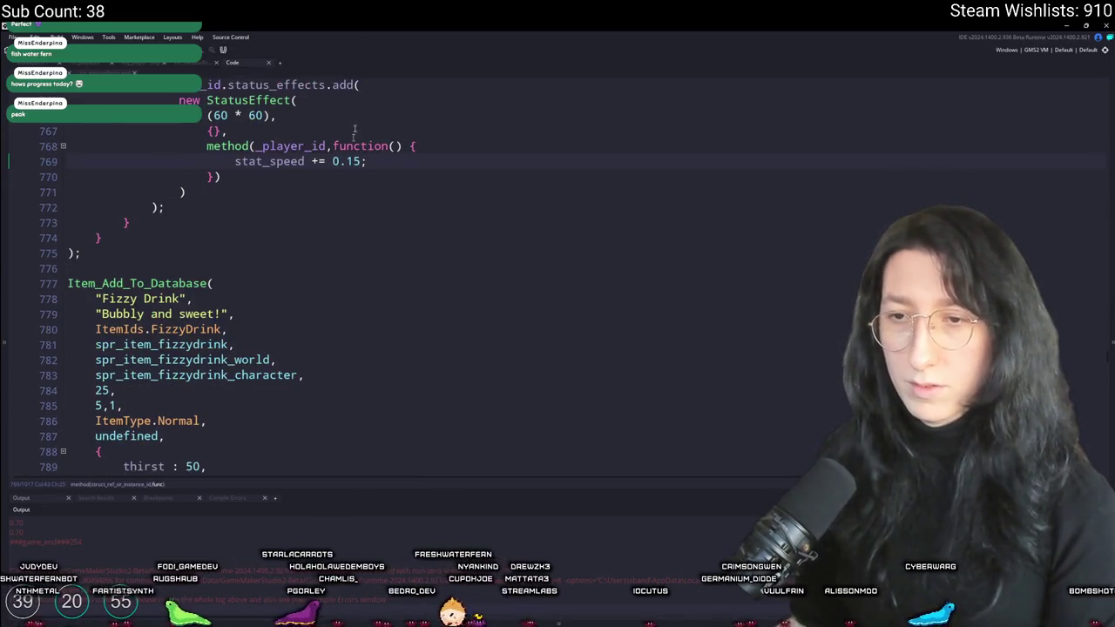
pyautogui.scroll(-7, 218, 365)
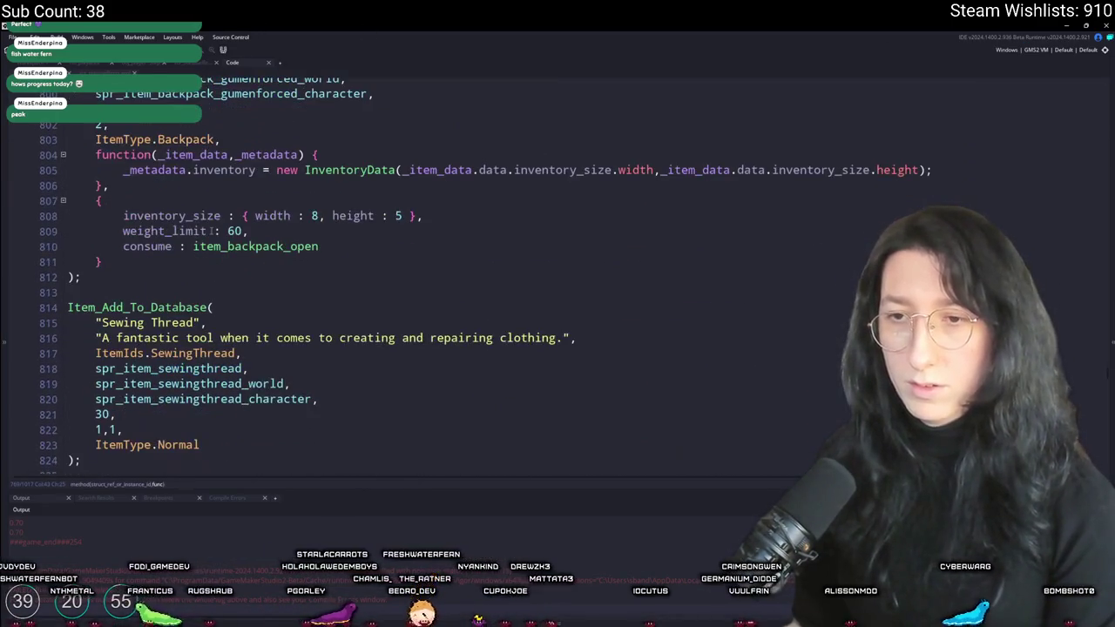
pyautogui.scroll(-12, 1107, 394)
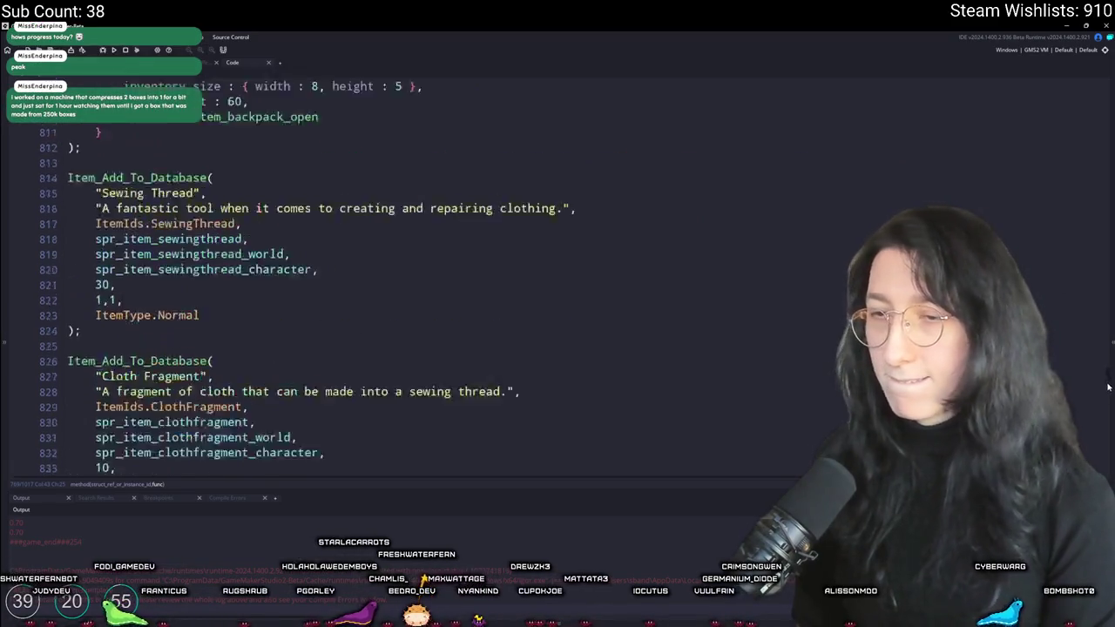
pyautogui.scroll(-20, 1106, 395)
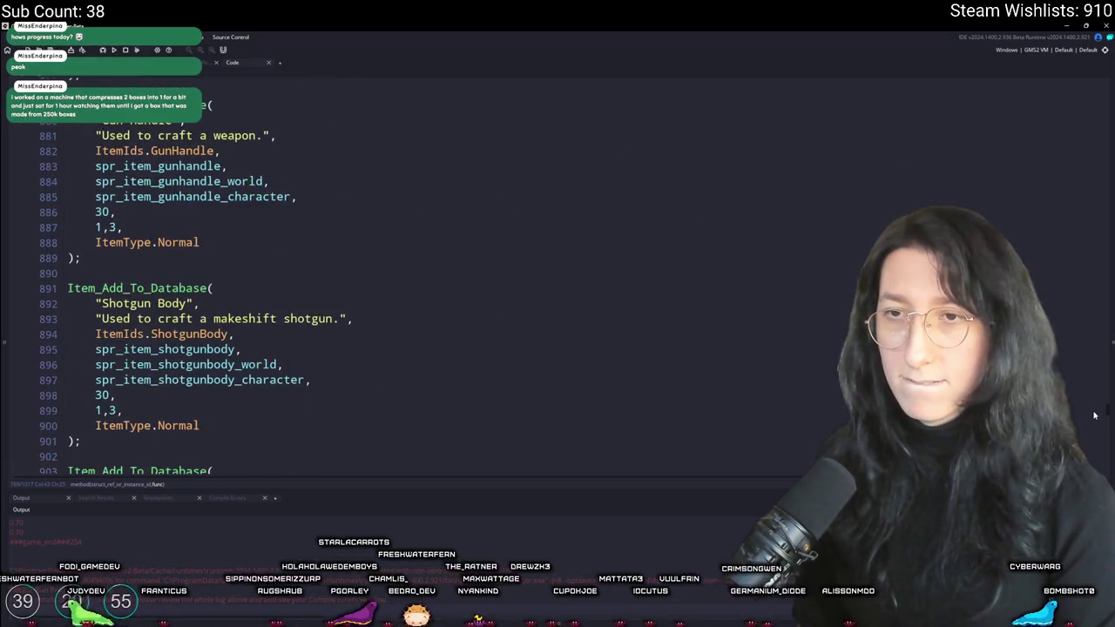
pyautogui.scroll(-20, 1091, 429)
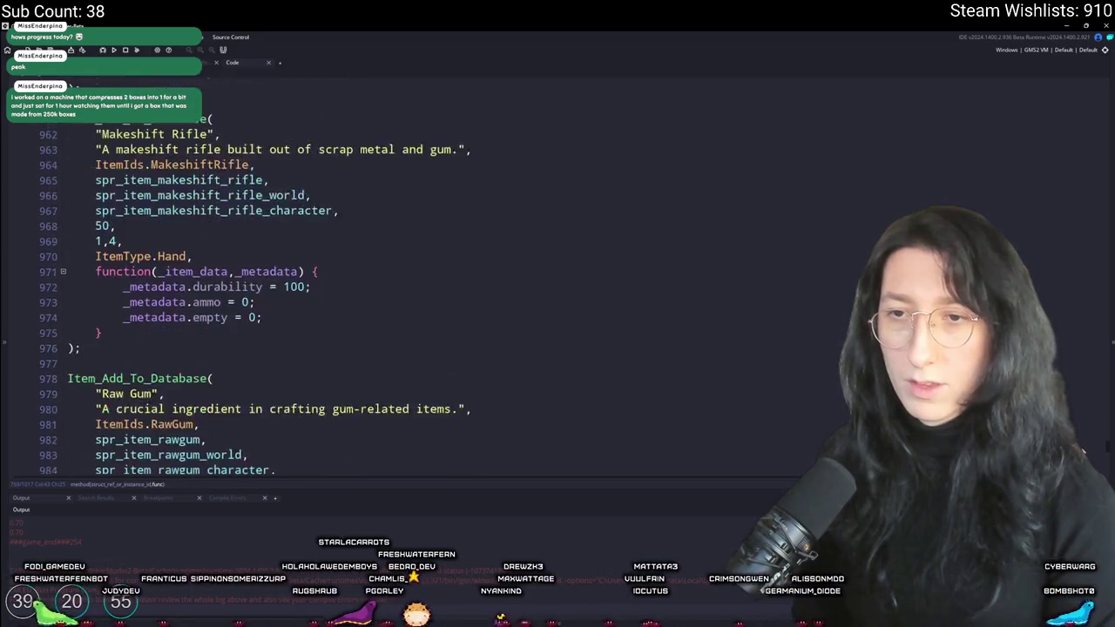
pyautogui.scroll(-6, 348, 279)
pyautogui.scroll(20, 349, 279)
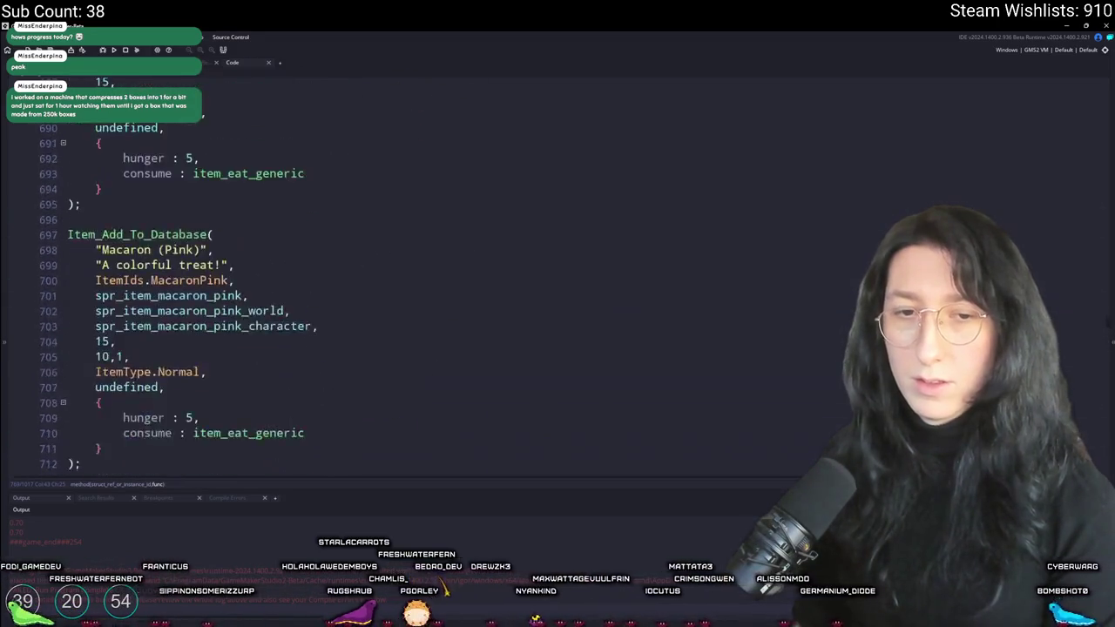
pyautogui.click(620, 228)
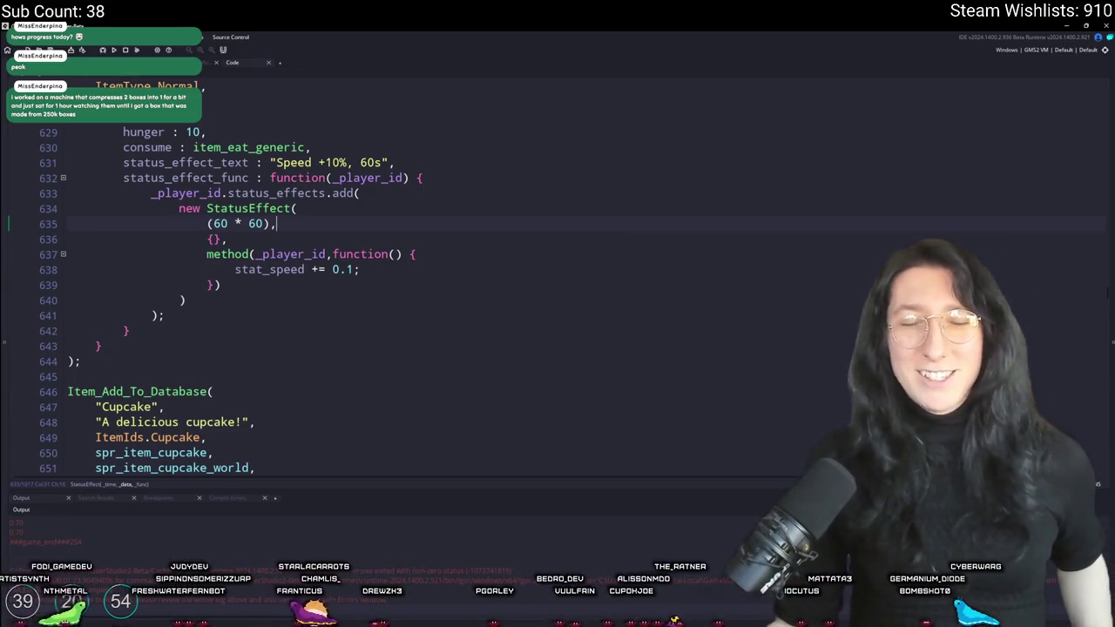
pyautogui.scroll(4, 348, 279)
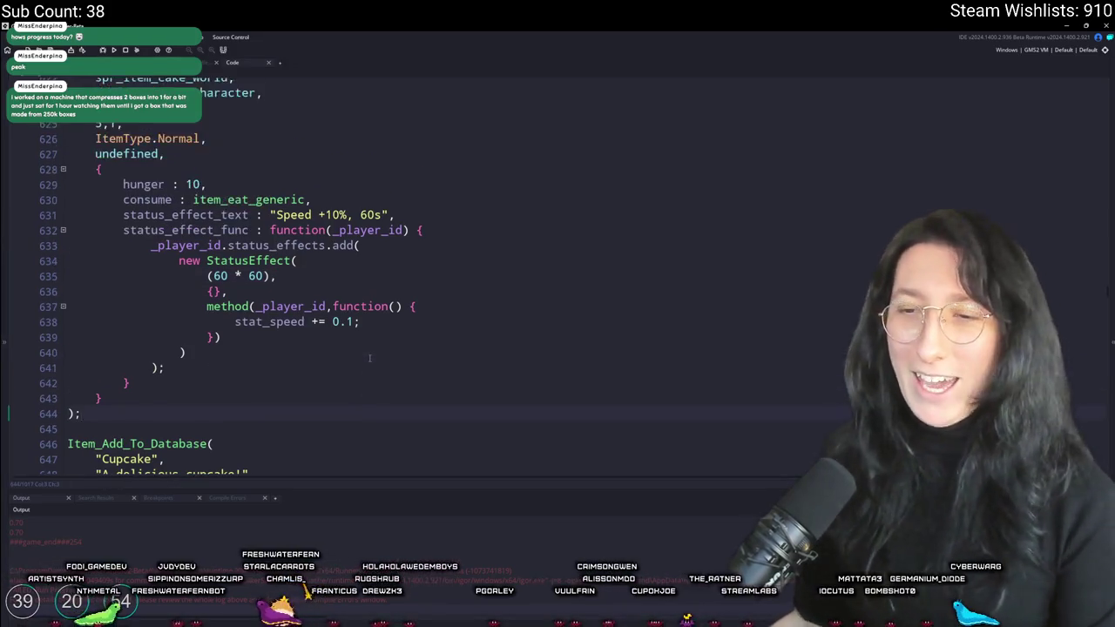
# Find the Steak item and paste the status-effect block below its consume line
pyautogui.hotkey('ctrl', 'f')
pyautogui.write('steak')
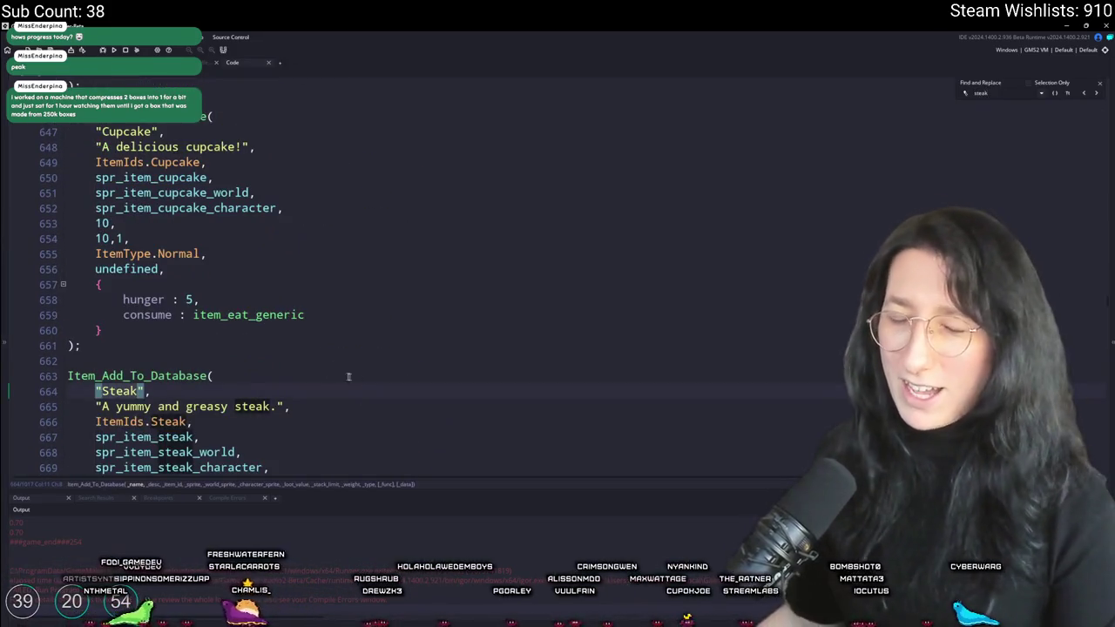
pyautogui.scroll(-4, 348, 376)
pyautogui.click(349, 397)
pyautogui.hotkey('ctrl', 'v')
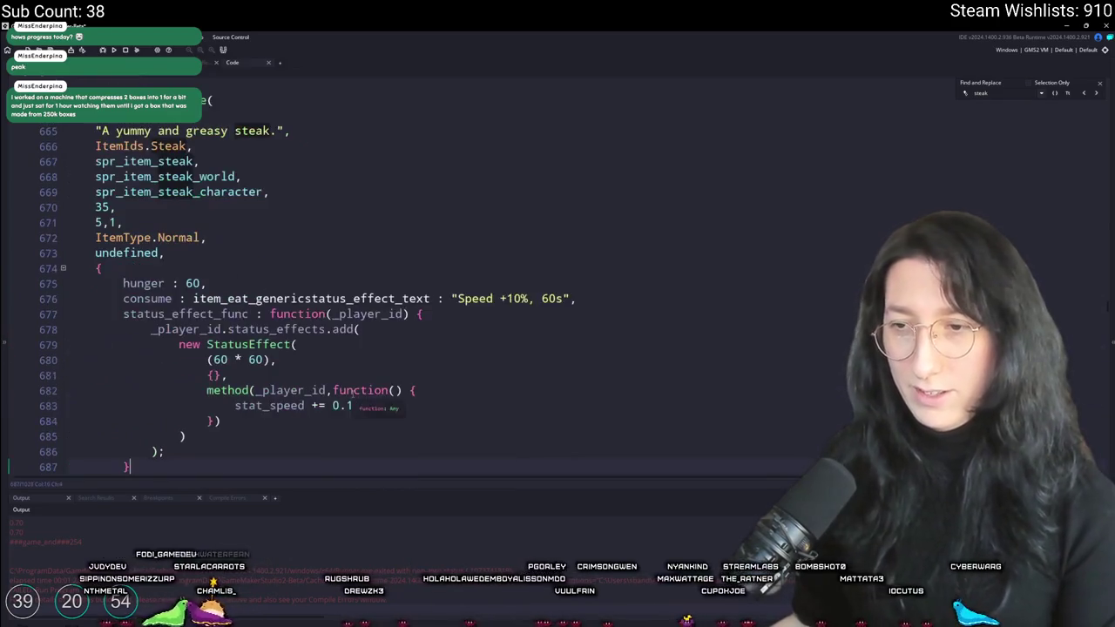
pyautogui.hotkey('ctrl', 'z')
pyautogui.write(',')
pyautogui.press('Return')
pyautogui.write('status_effect_text : "Speed +10%, 60s", \t\tstatus_effect_func : function(_player_id) { \t\t\t_player_id.status_effects.add( \t\t\t\tnew StatusEffect( \t\t\t\t\t(60 * 60), \t\t\t\t\t{}, \t\t\t\t\tmethod(_player_id,function() { \t\t\t\t\t\tstat_speed += 0.1; \t\t\t\t\t}) \t\t\t\t) \t\t\t); \t\t}')
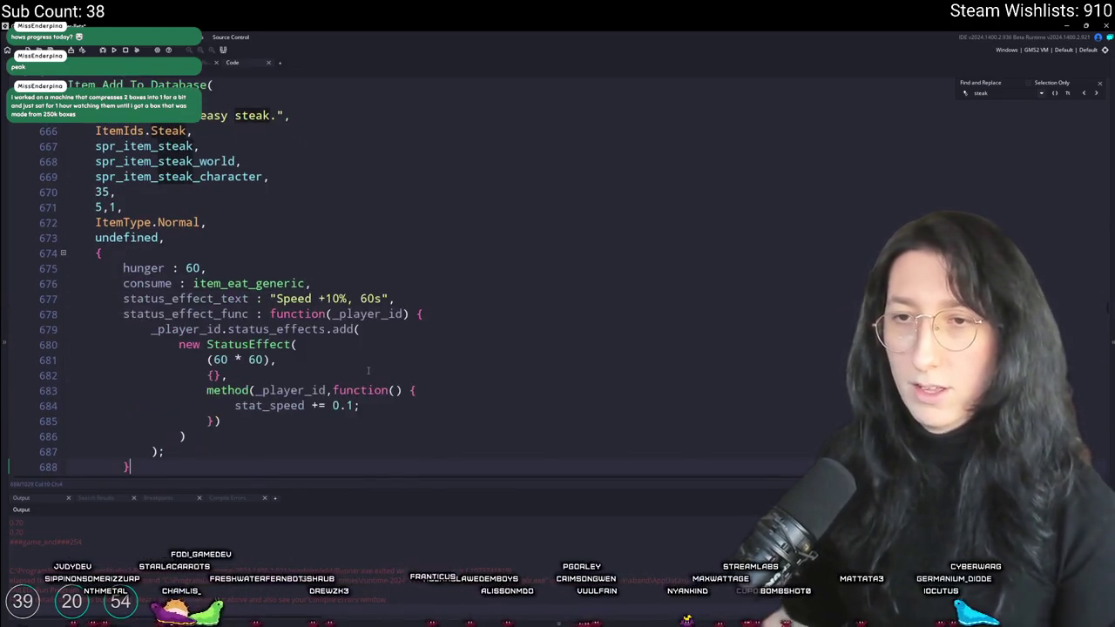
# Change the Steak's effect text to 'Damage Reduction +10%, 120s'
pyautogui.doubleClick(293, 298)
pyautogui.scroll(-2, 300, 253)
pyautogui.write('D')
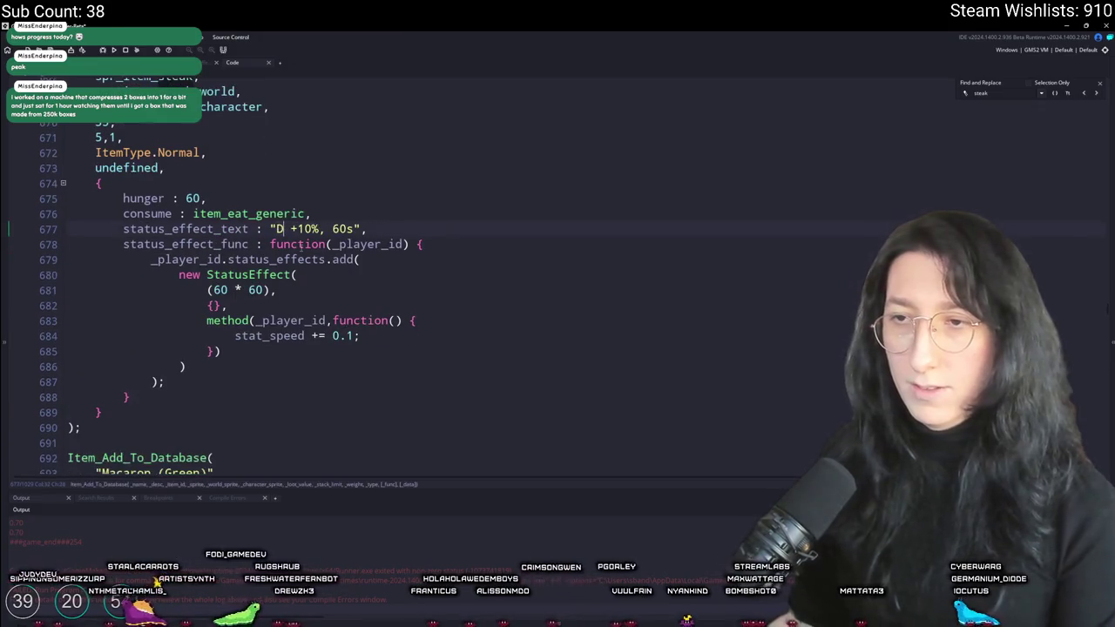
pyautogui.write('amage Reduction')
pyautogui.press('Return')
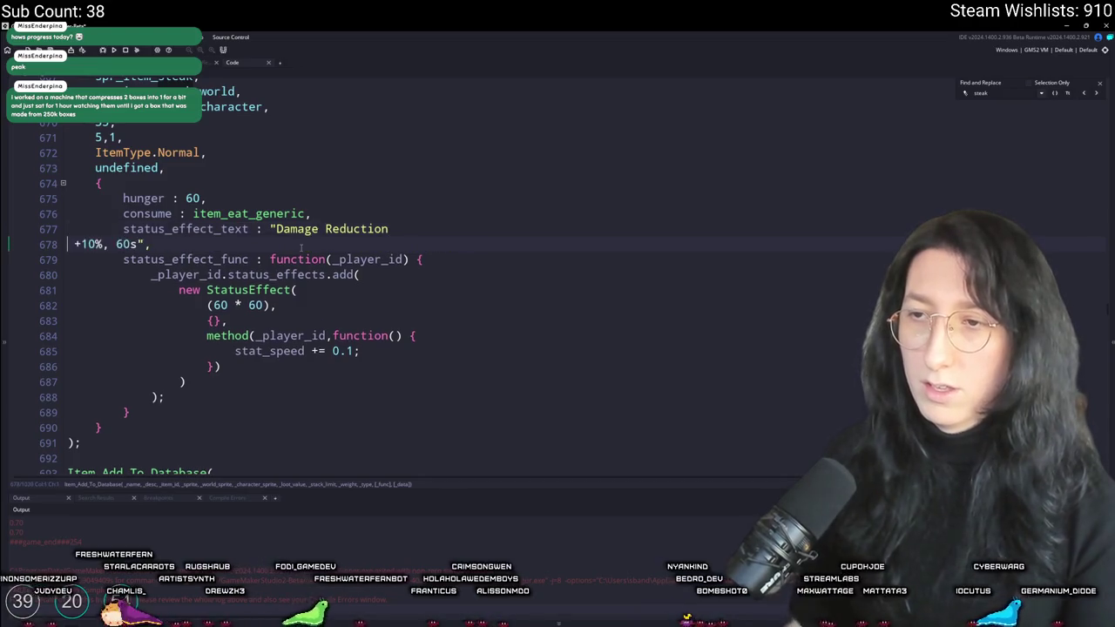
pyautogui.press('BackSpace')
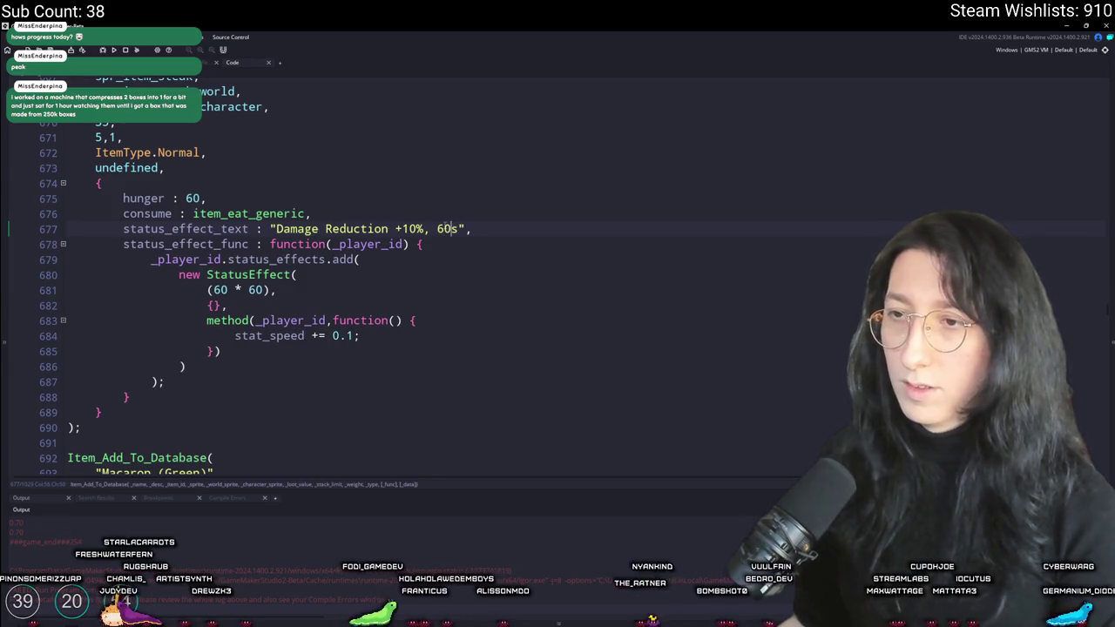
pyautogui.moveTo(437, 229); pyautogui.dragTo(444, 229)
pyautogui.write('12')
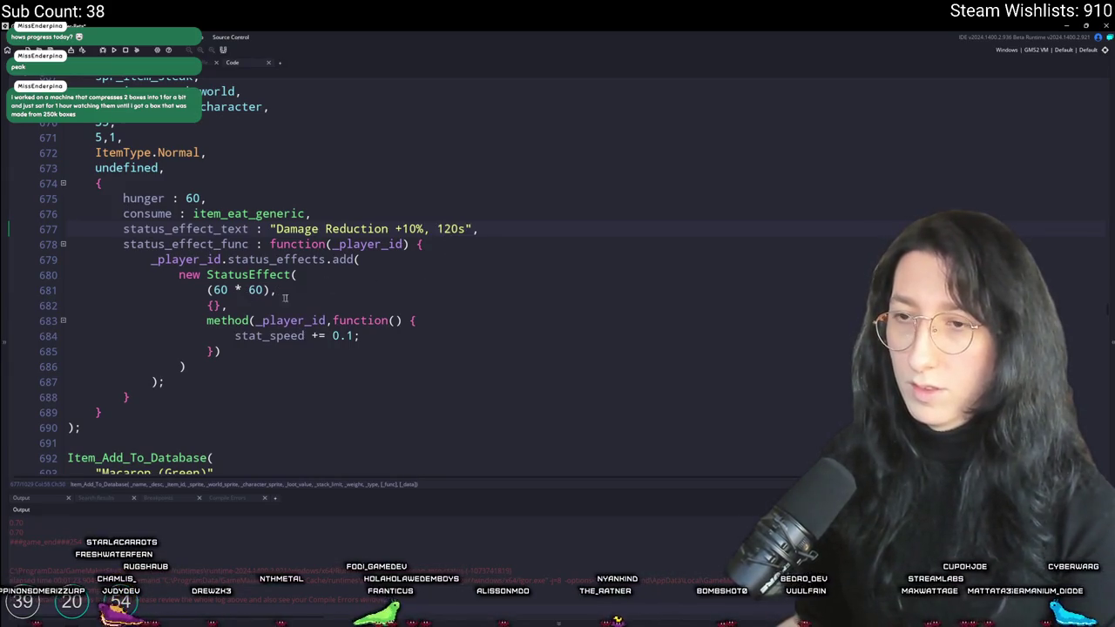
pyautogui.click(249, 287)
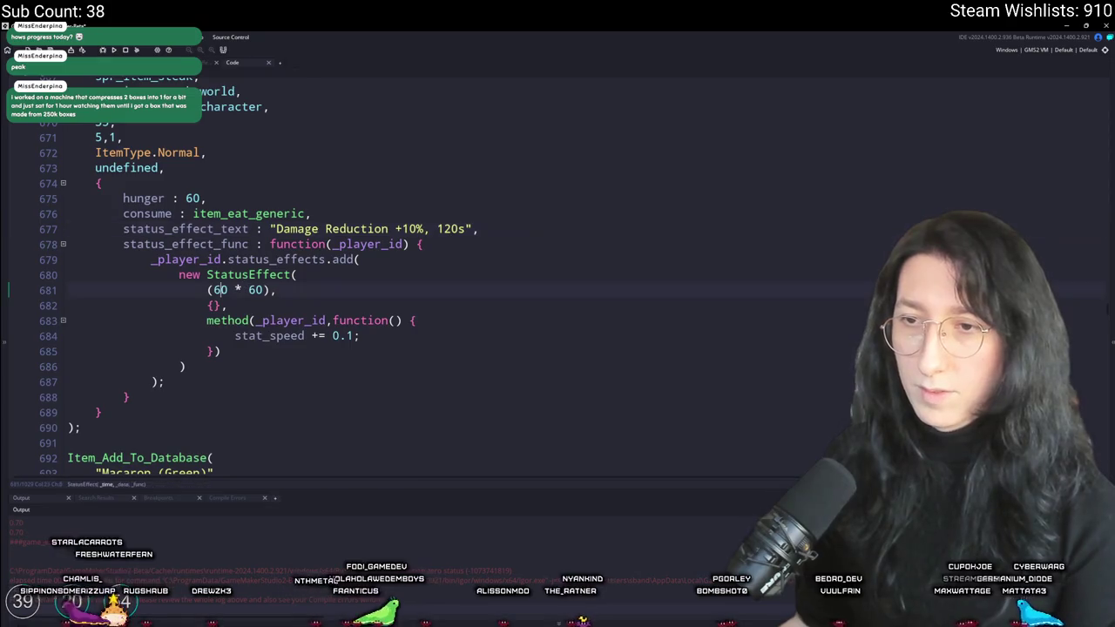
pyautogui.press('Left')
pyautogui.press('Left')
pyautogui.press('Left')
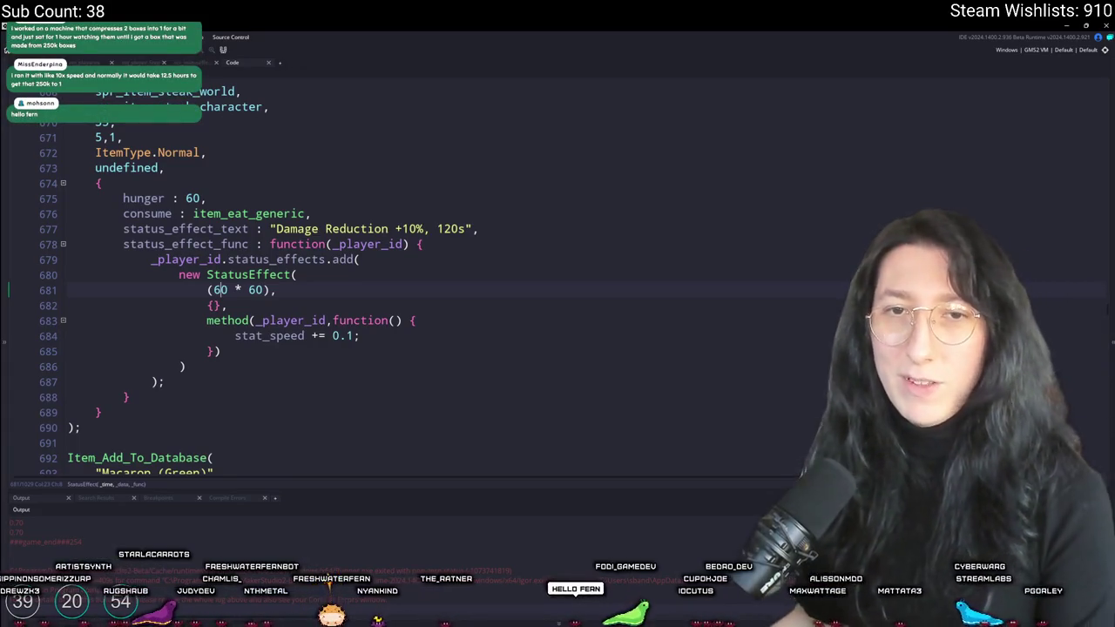
pyautogui.click(417, 228)
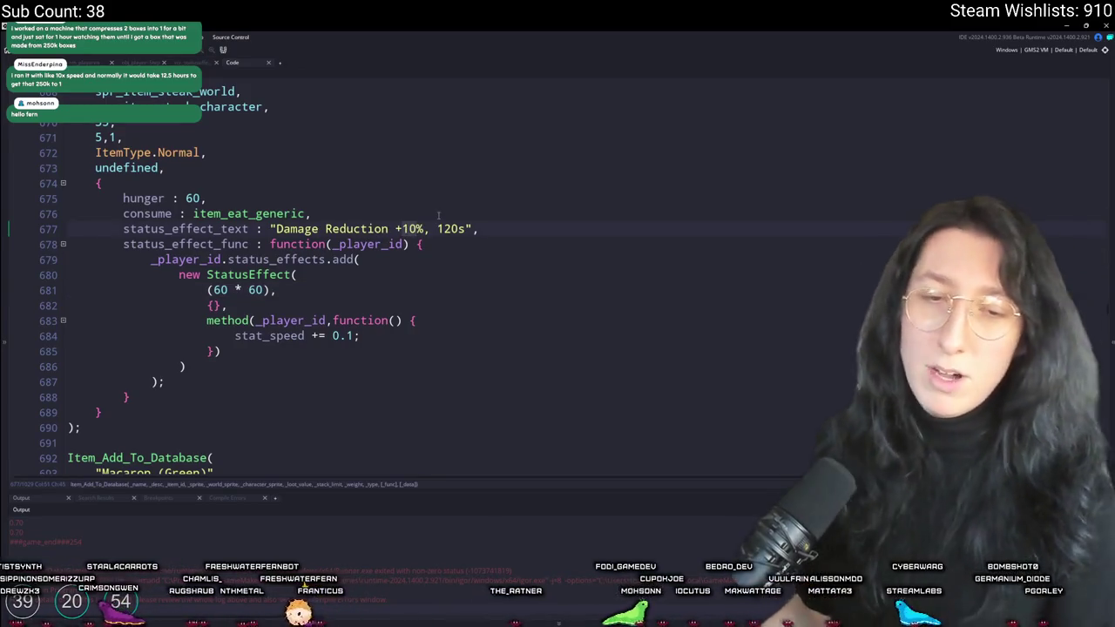
pyautogui.click(561, 233)
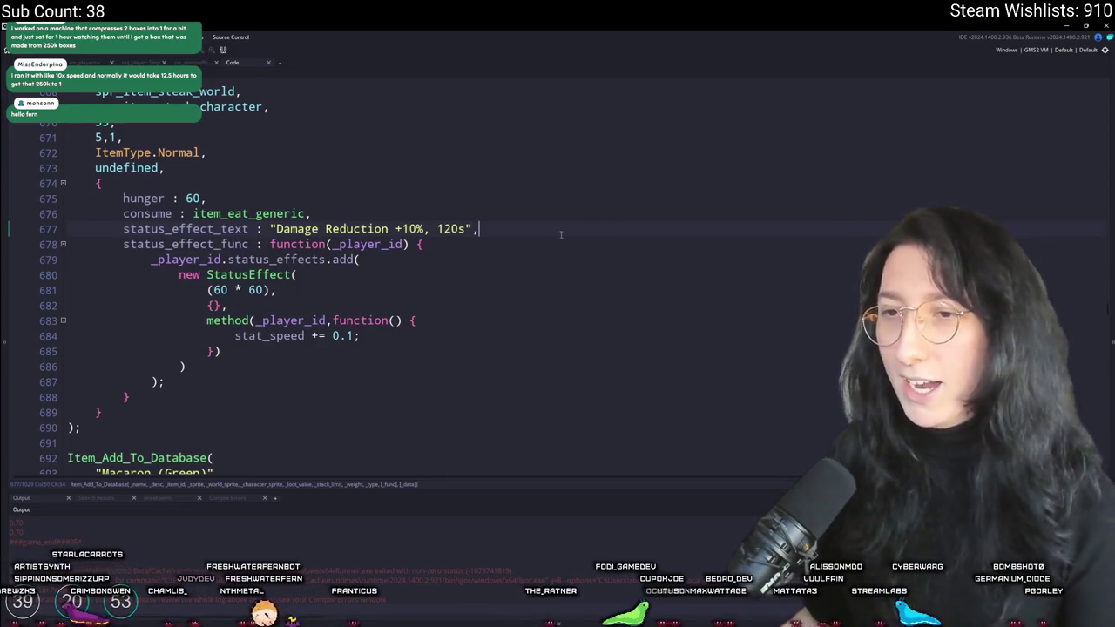
# Change stat_speed to stat_damage_reduction on line 684 and open the StatusEffect definition
pyautogui.click(302, 335)
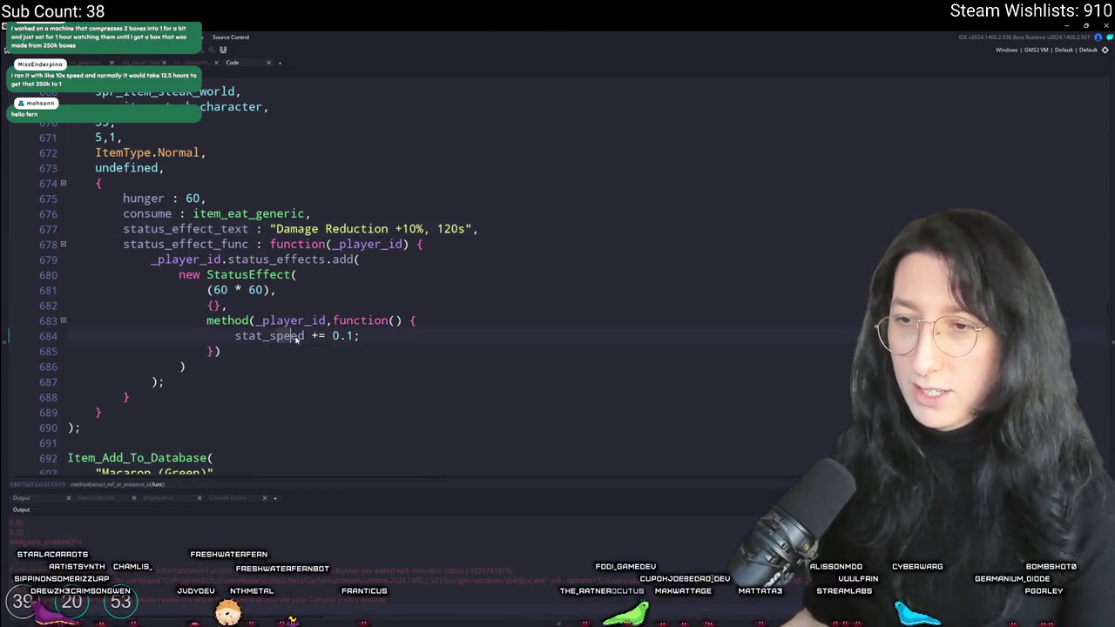
pyautogui.press('BackSpace')
pyautogui.press('BackSpace')
pyautogui.press('BackSpace')
pyautogui.write('da')
pyautogui.write('mage_reductiond')
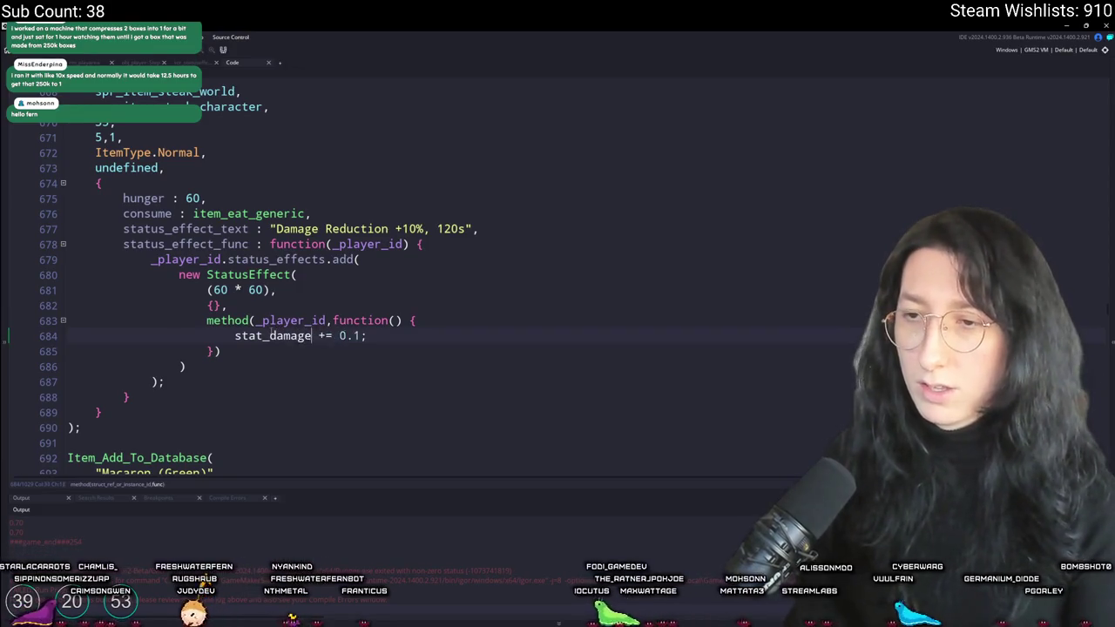
pyautogui.press('BackSpace')
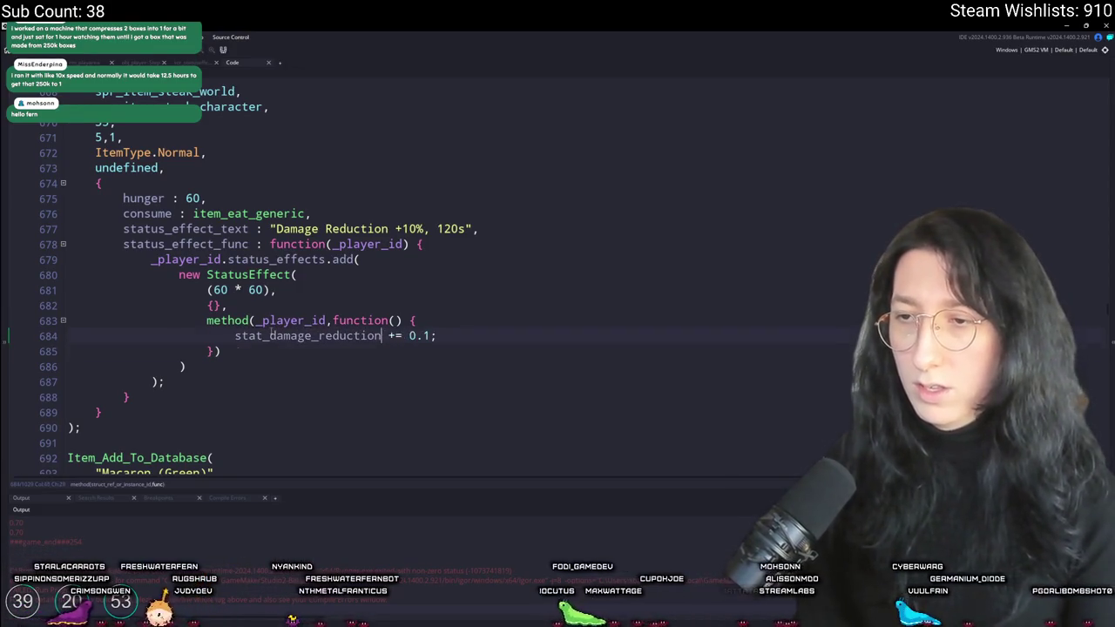
pyautogui.press('Return')
pyautogui.press('BackSpace')
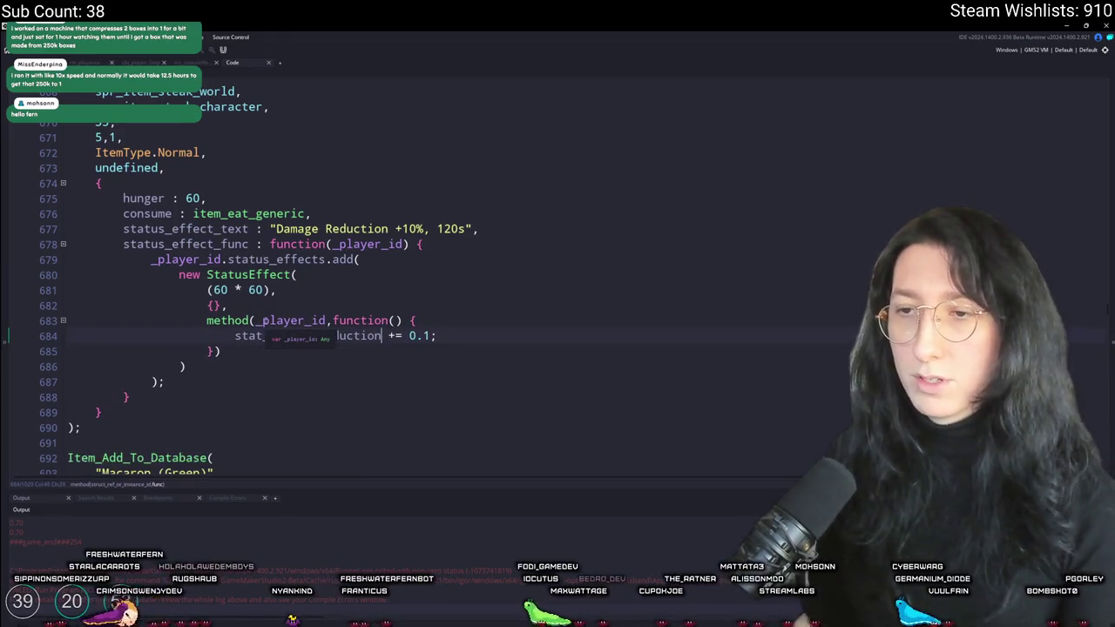
pyautogui.scroll(-3, 292, 324)
pyautogui.scroll(3, 348, 279)
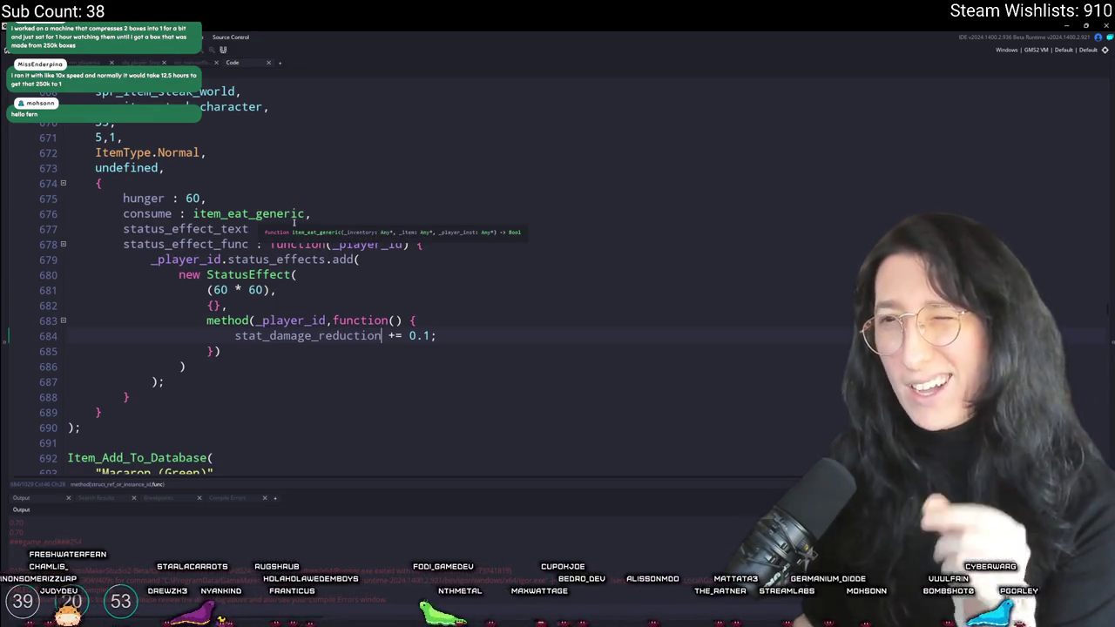
pyautogui.press('F12')
pyautogui.click(443, 398)
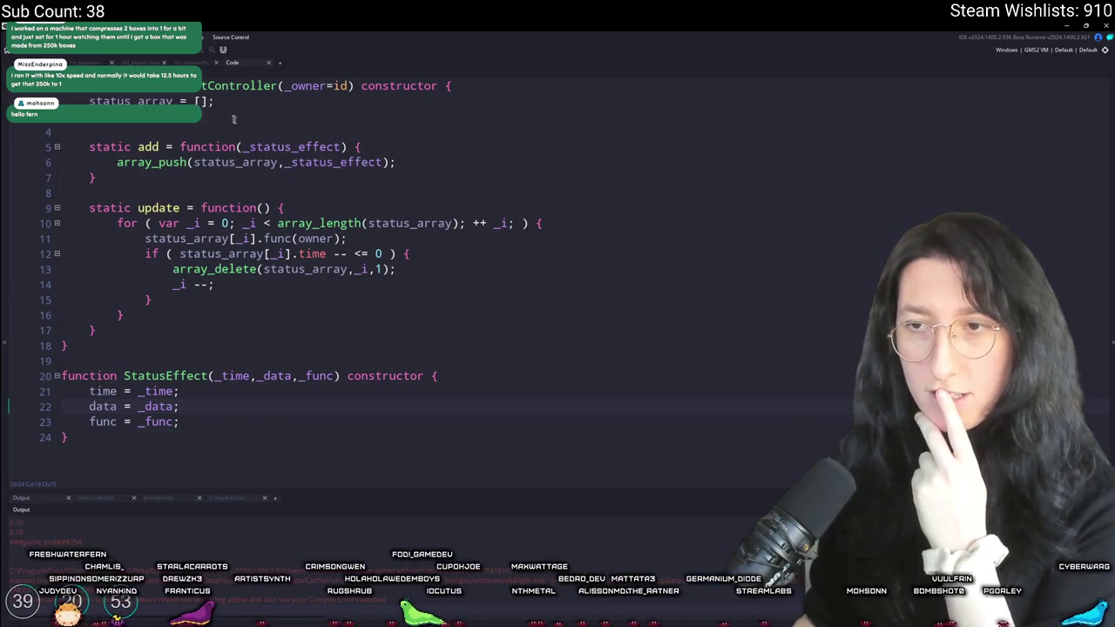
# Return to the steak item's code, then start a browser search typing 'dimini'
pyautogui.doubleClick(312, 254)
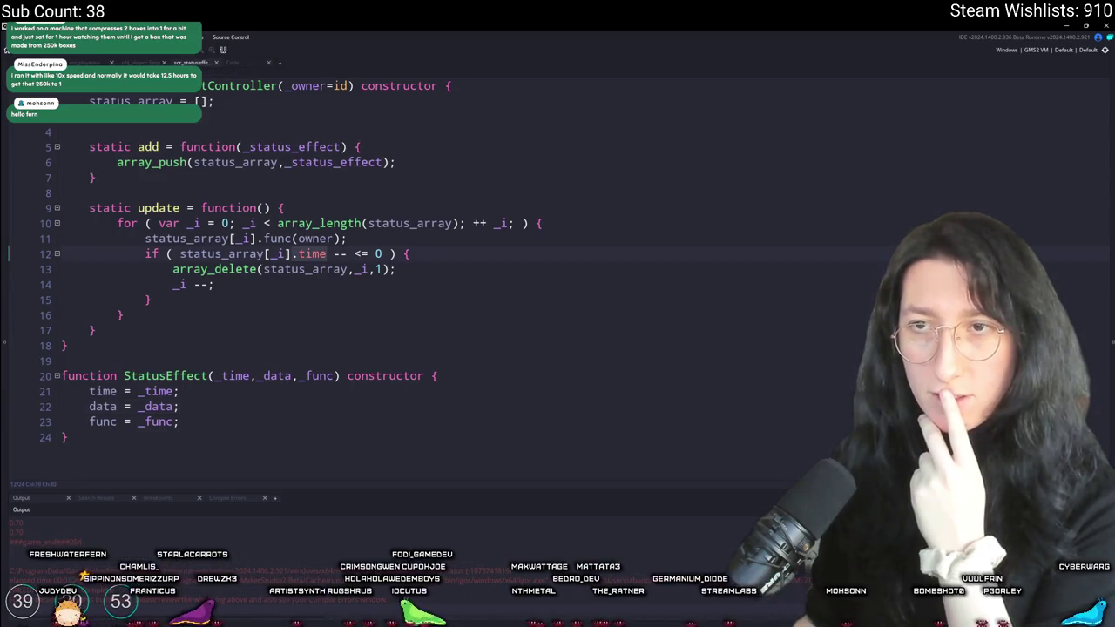
pyautogui.click(135, 61)
pyautogui.click(246, 64)
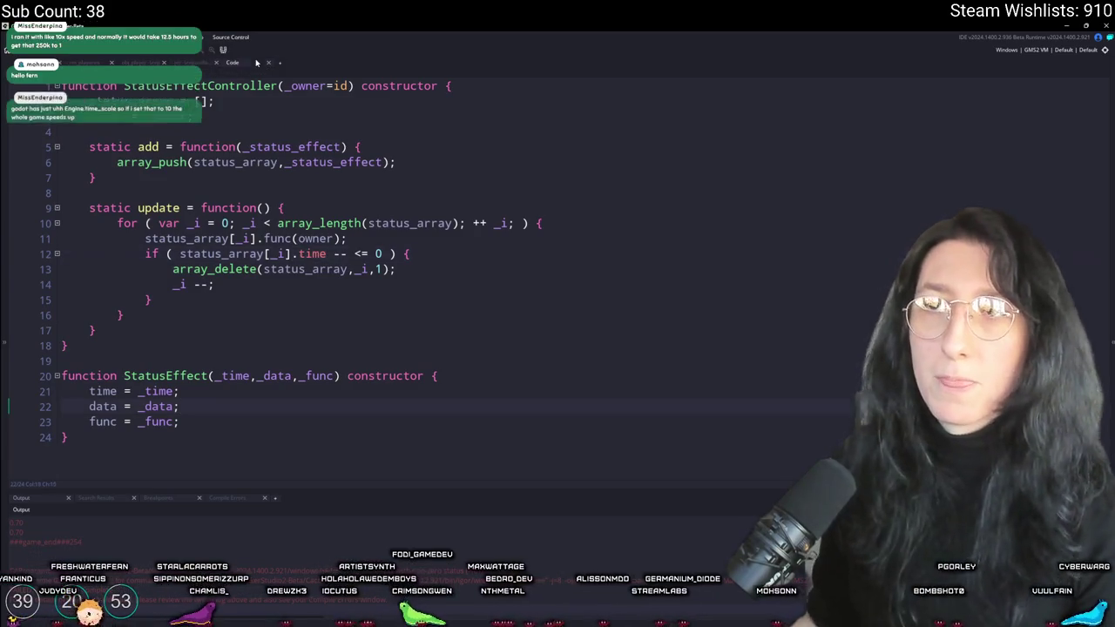
pyautogui.hotkey('ctrl', 'Tab')
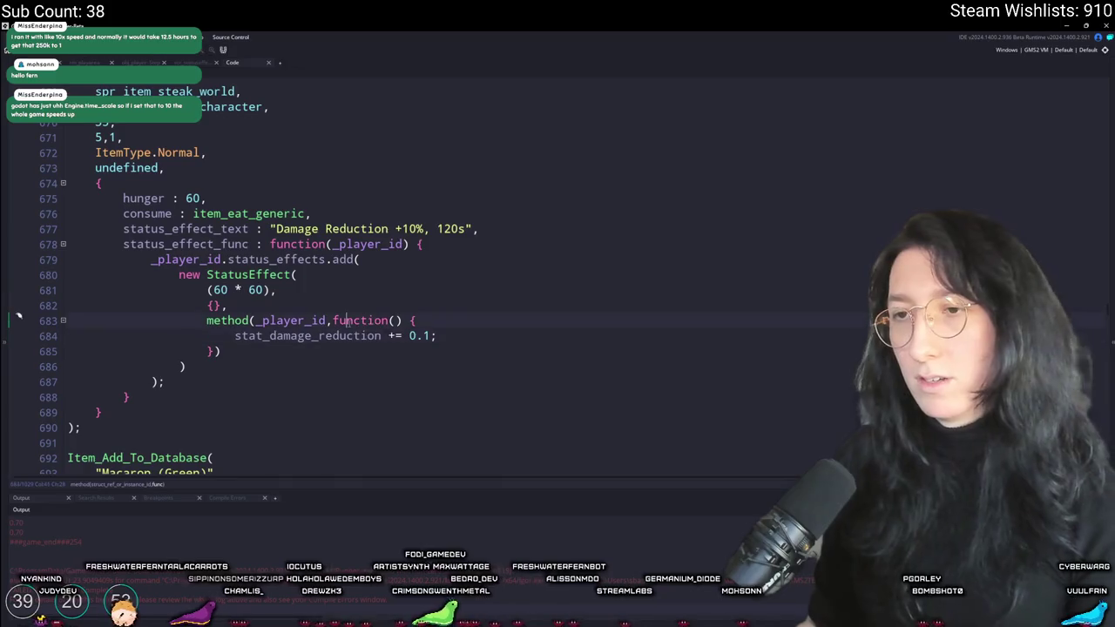
pyautogui.click(493, 335)
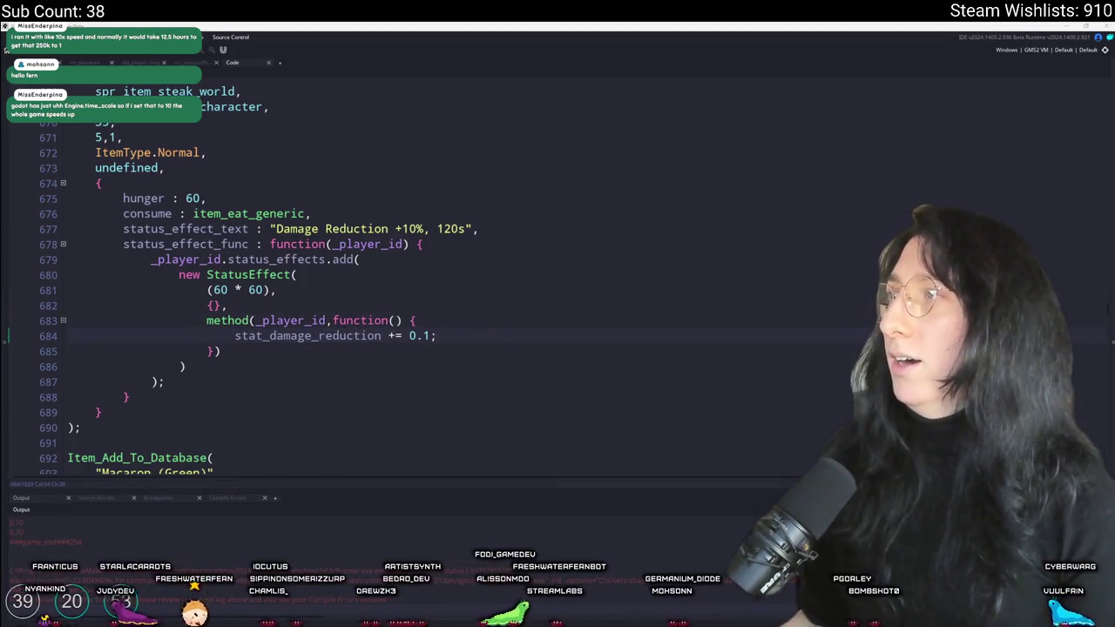
pyautogui.write('dimini')
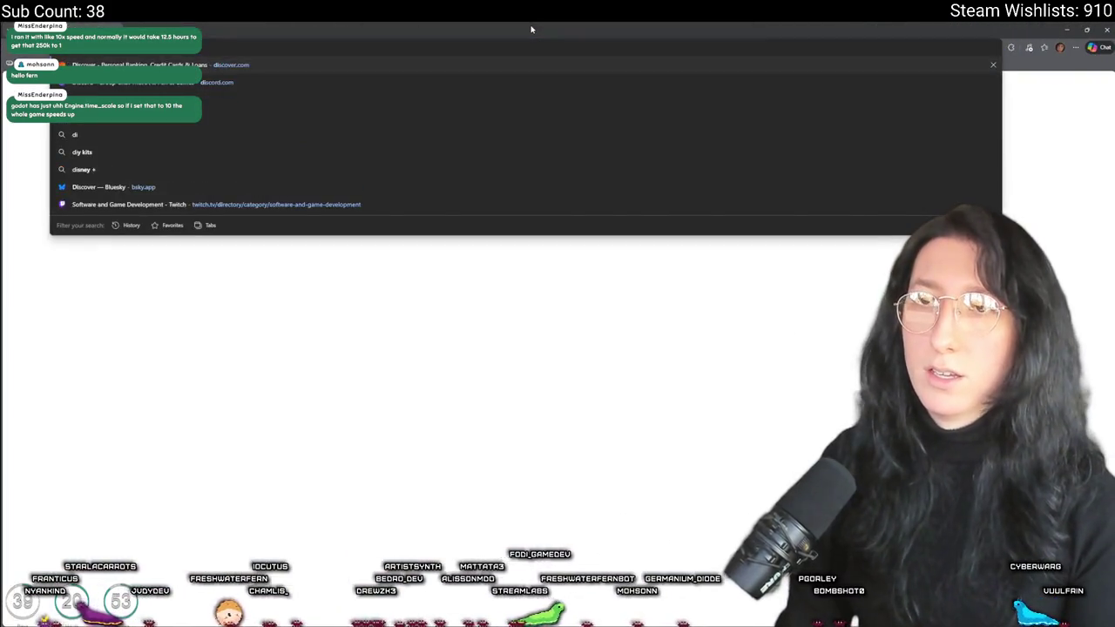
pyautogui.press('BackSpace')
pyautogui.press('BackSpace')
pyautogui.press('BackSpace')
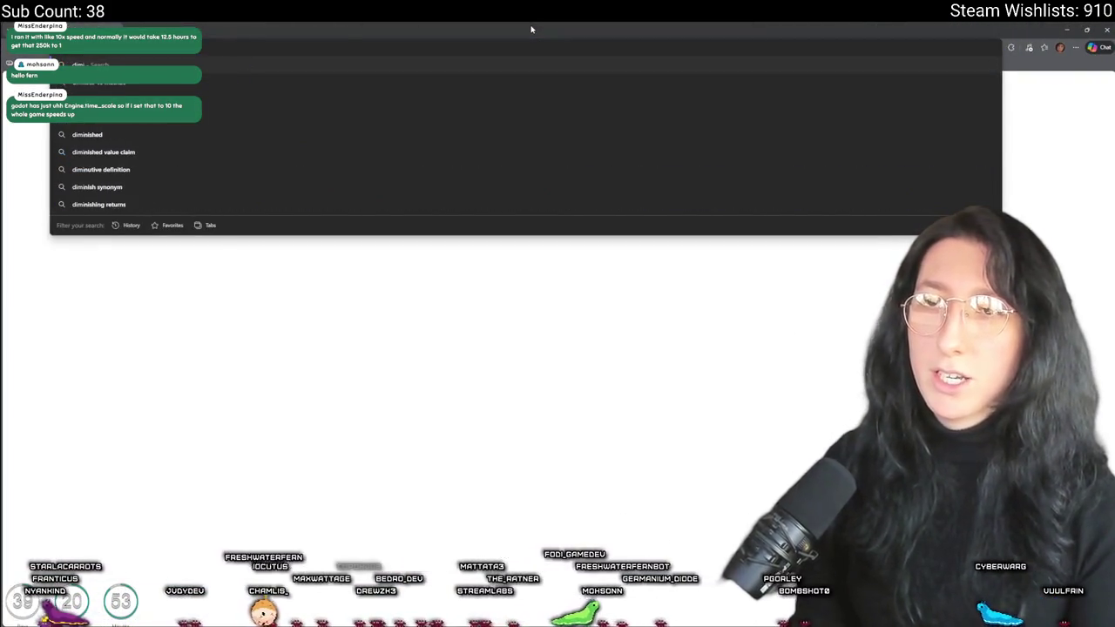
# Search Bing for 'diminishing returns math function' and open the Wikipedia Diminishing returns article
pyautogui.write('nishing returns math')
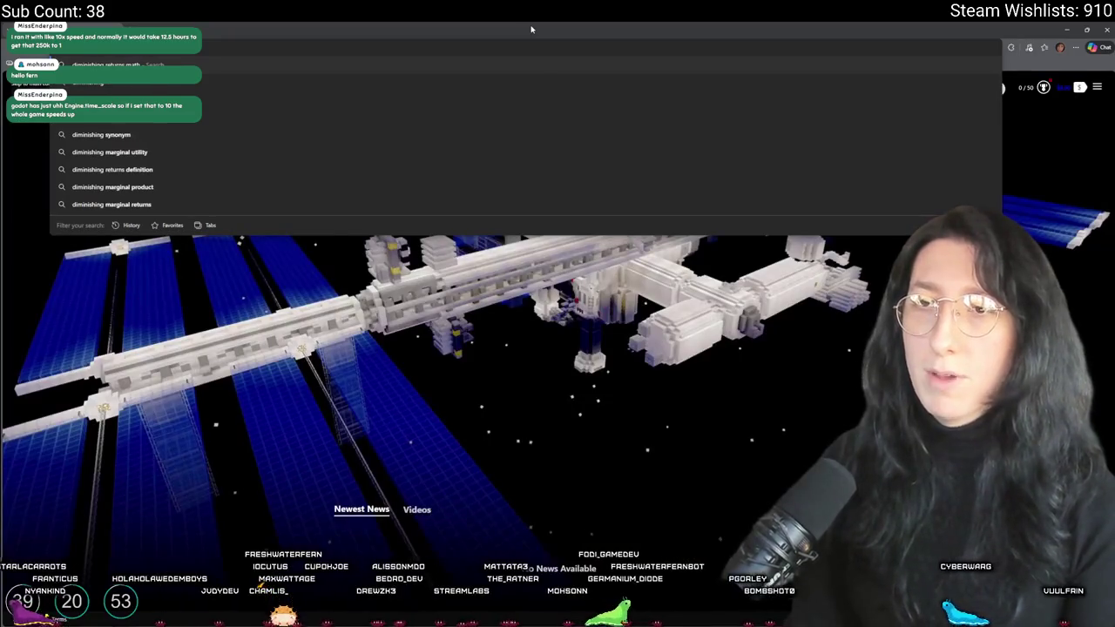
pyautogui.write(' function')
pyautogui.press('Return')
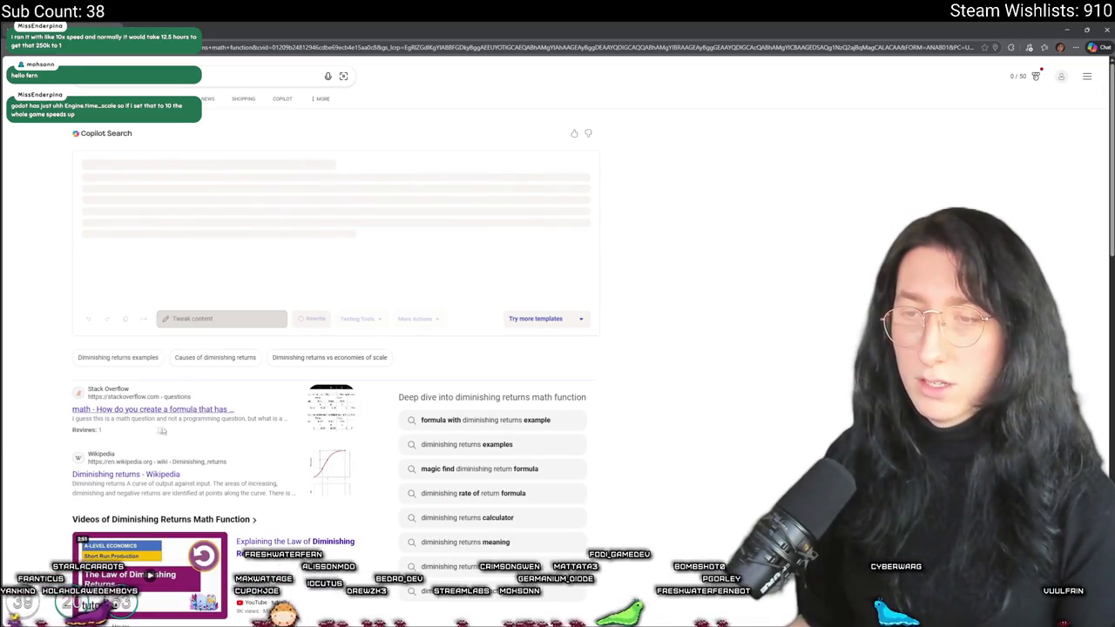
pyautogui.click(126, 474)
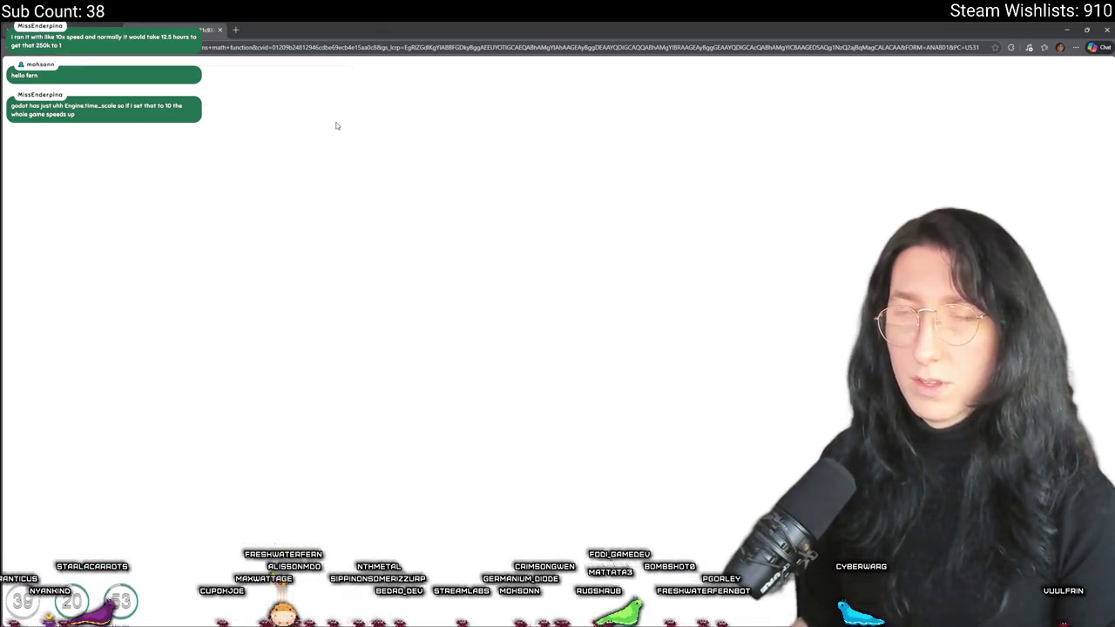
pyautogui.scroll(-7, 556, 348)
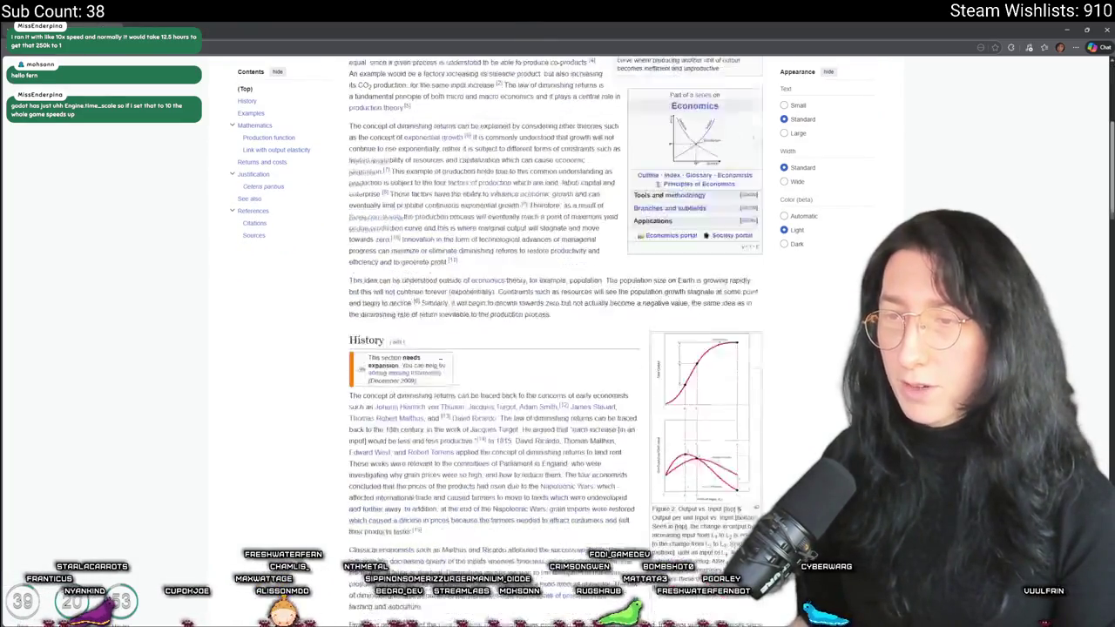
pyautogui.scroll(-8, 556, 348)
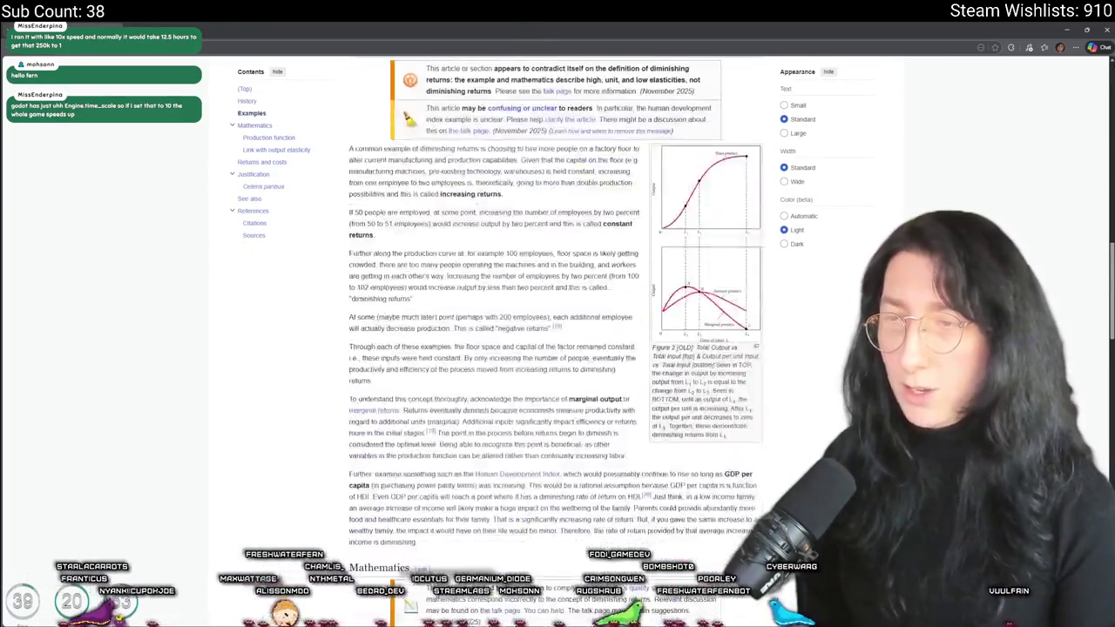
pyautogui.scroll(-2, 556, 349)
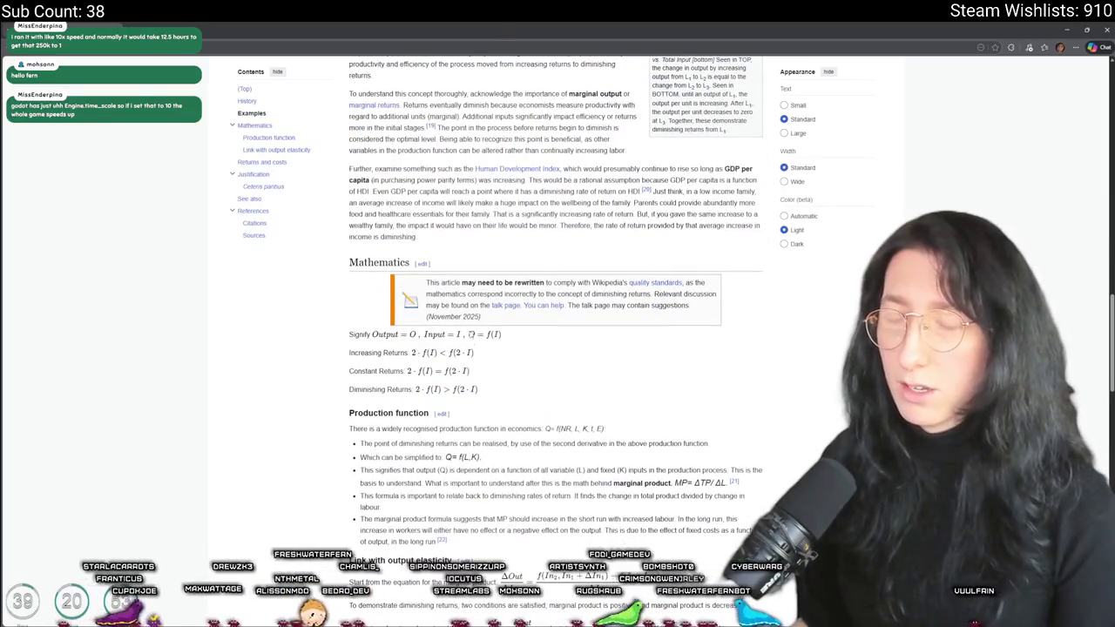
pyautogui.scroll(-1, 470, 346)
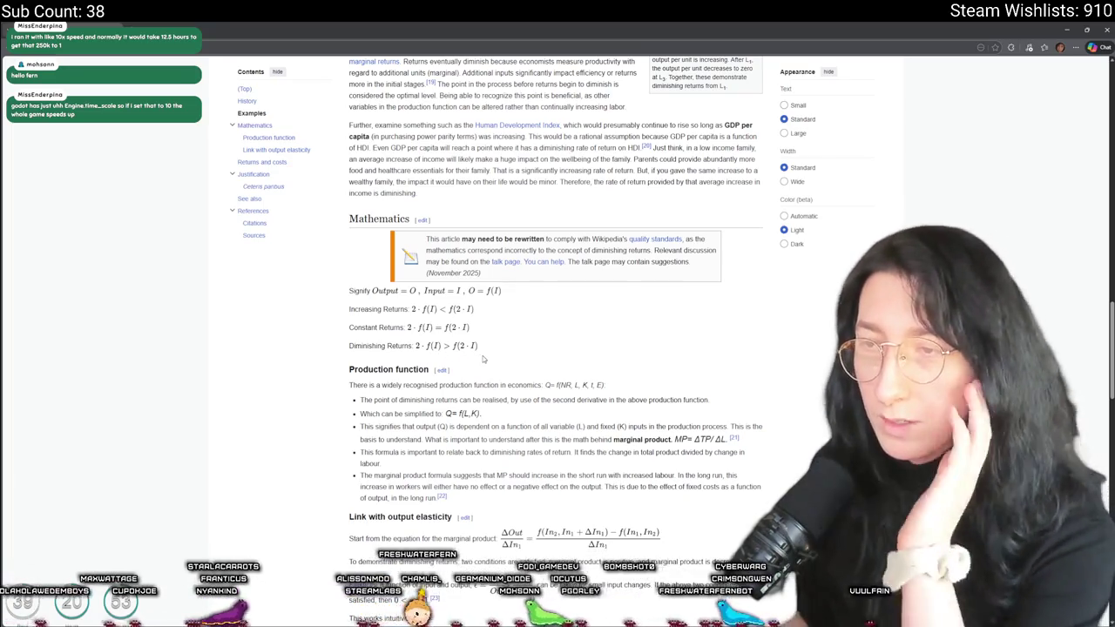
pyautogui.scroll(-3, 495, 383)
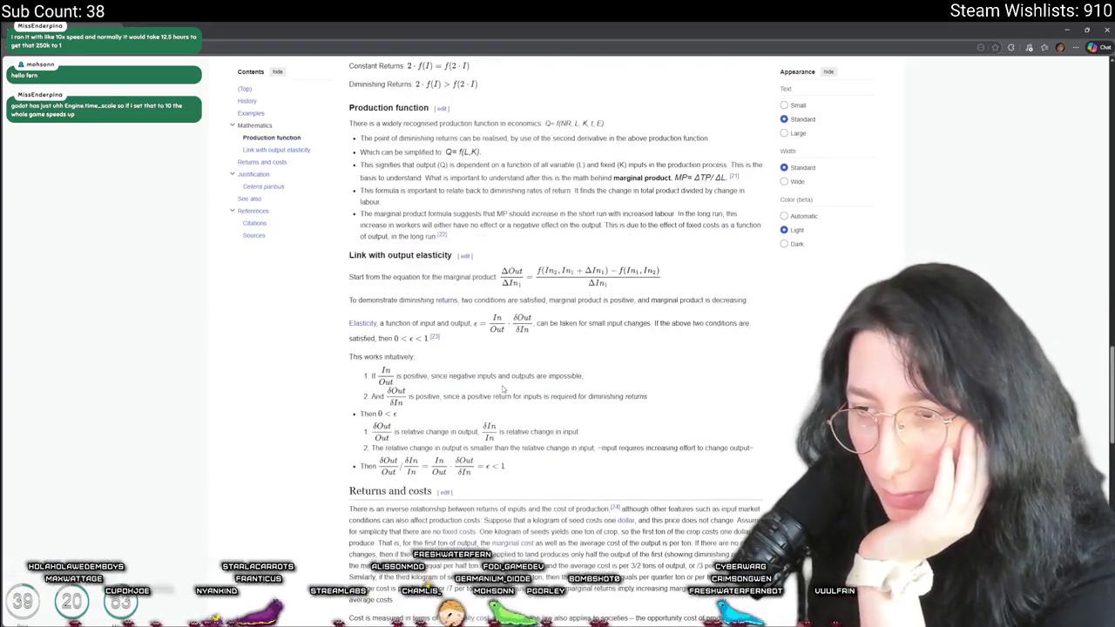
pyautogui.scroll(-5, 502, 389)
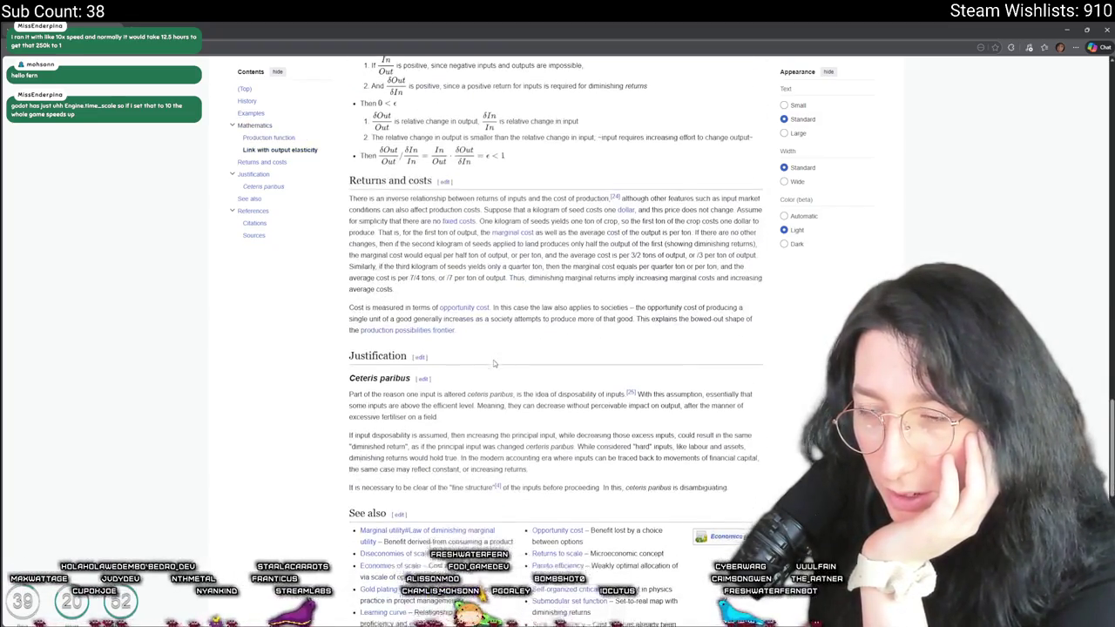
pyautogui.scroll(3, 83, 136)
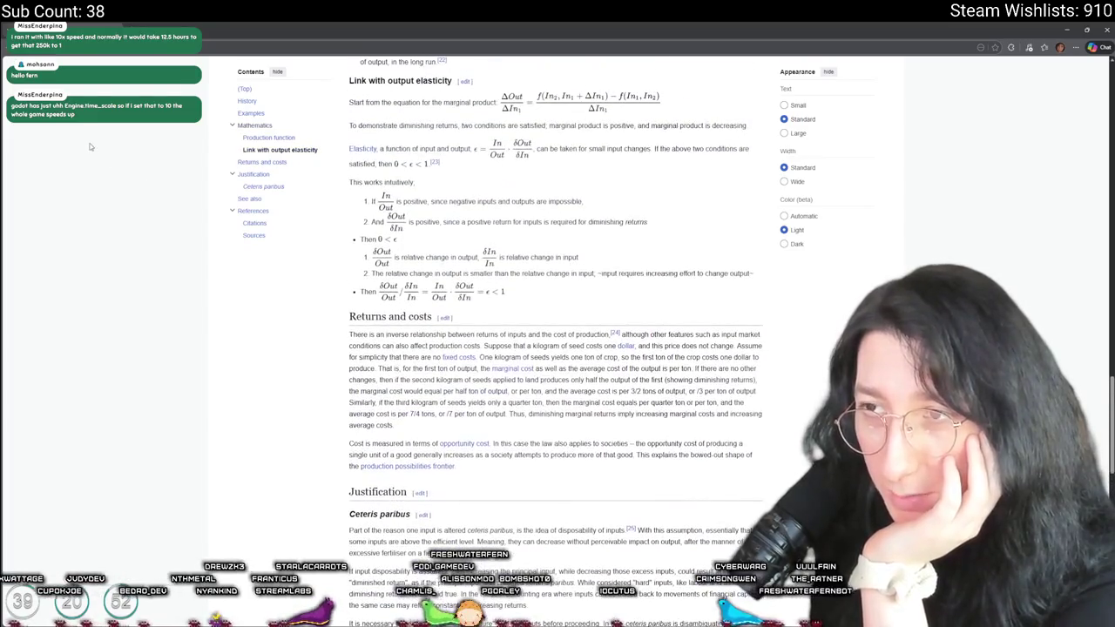
pyautogui.hotkey('alt', 'Left')
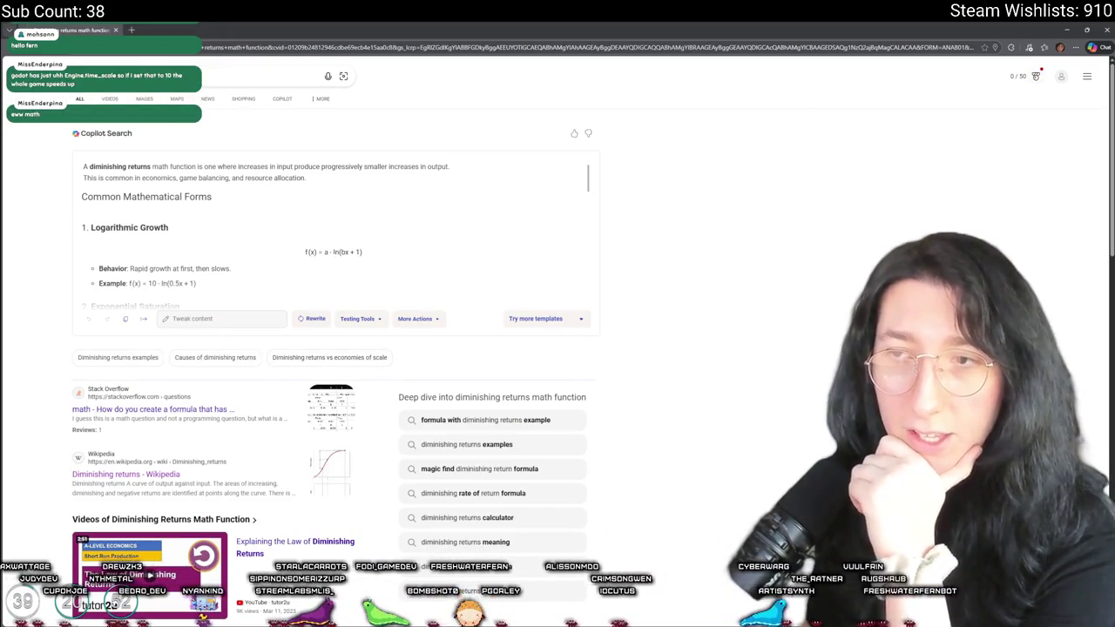
pyautogui.click(307, 277)
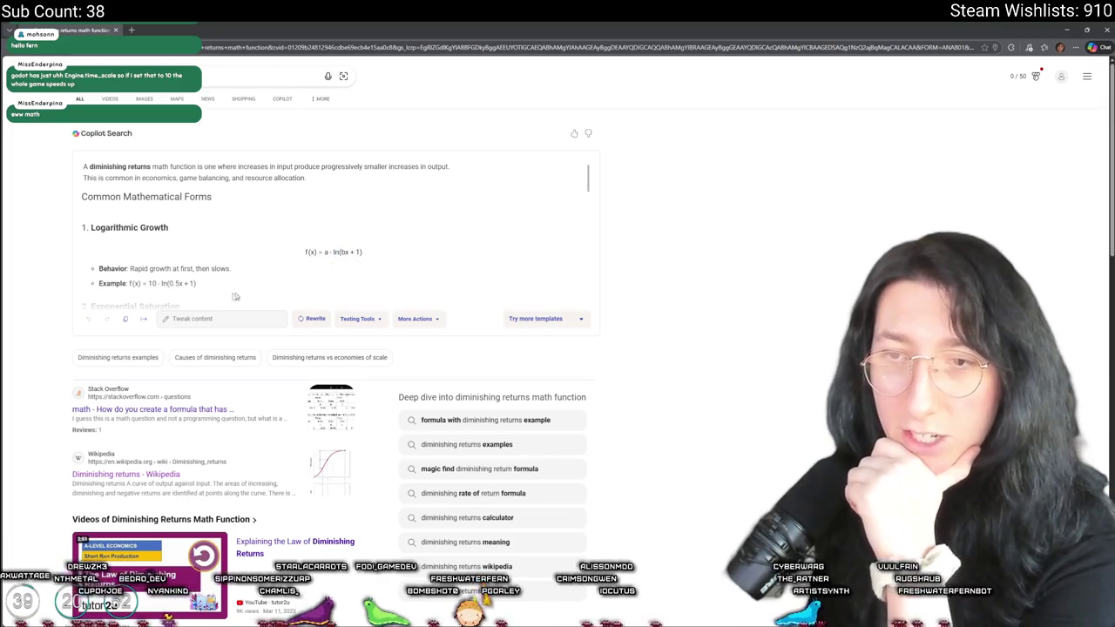
pyautogui.click(111, 409)
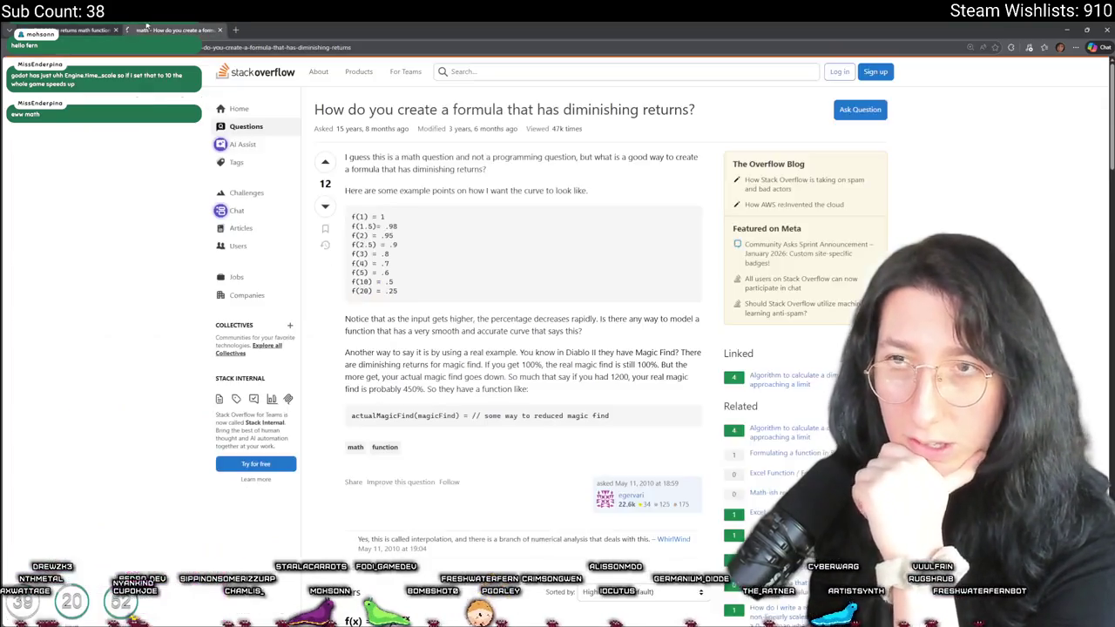
pyautogui.scroll(-3, 404, 286)
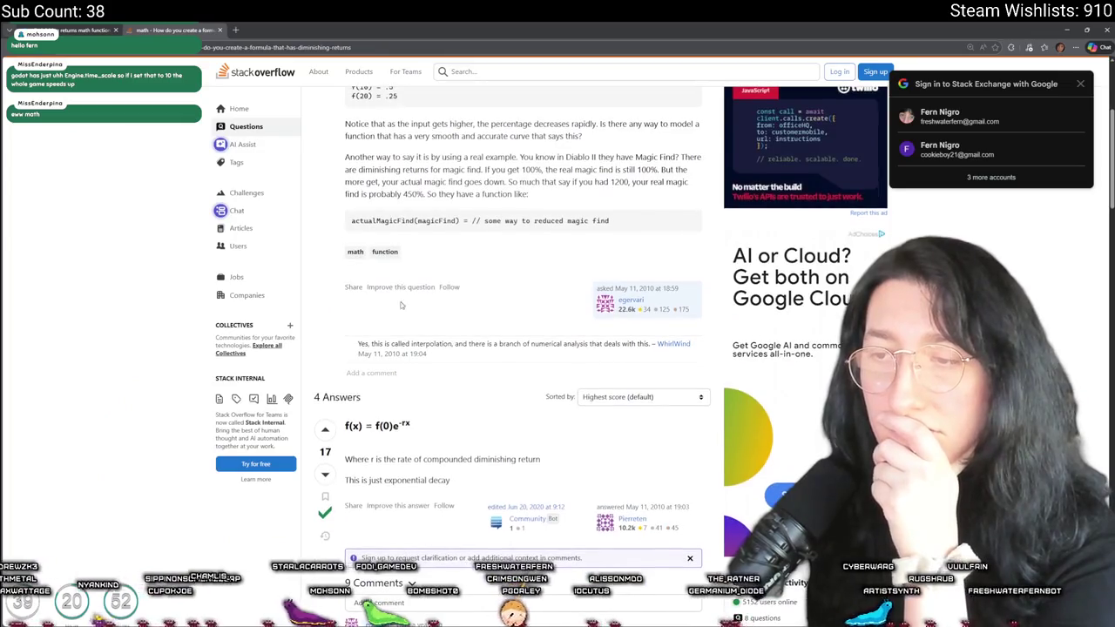
pyautogui.scroll(-1, 401, 304)
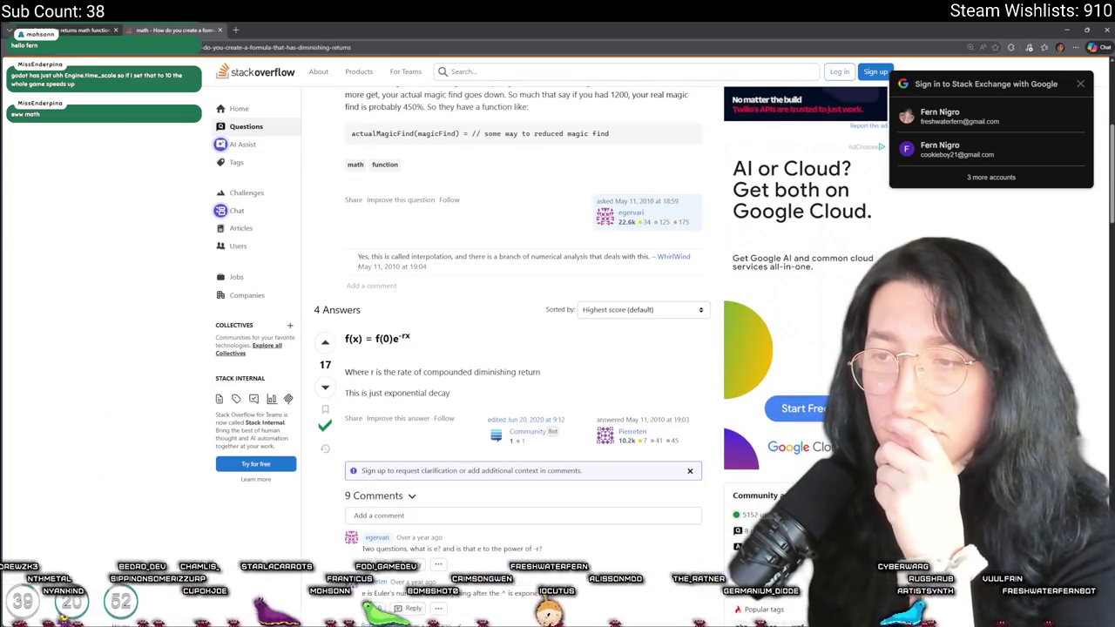
pyautogui.scroll(-2, 506, 348)
pyautogui.scroll(2, 453, 427)
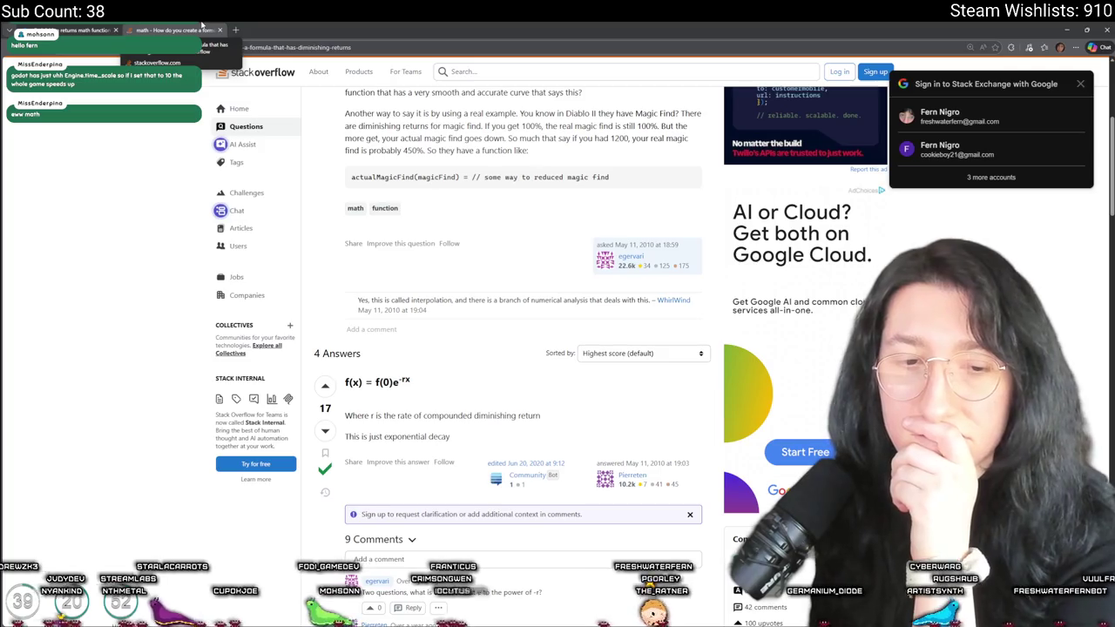
pyautogui.middleClick(202, 26)
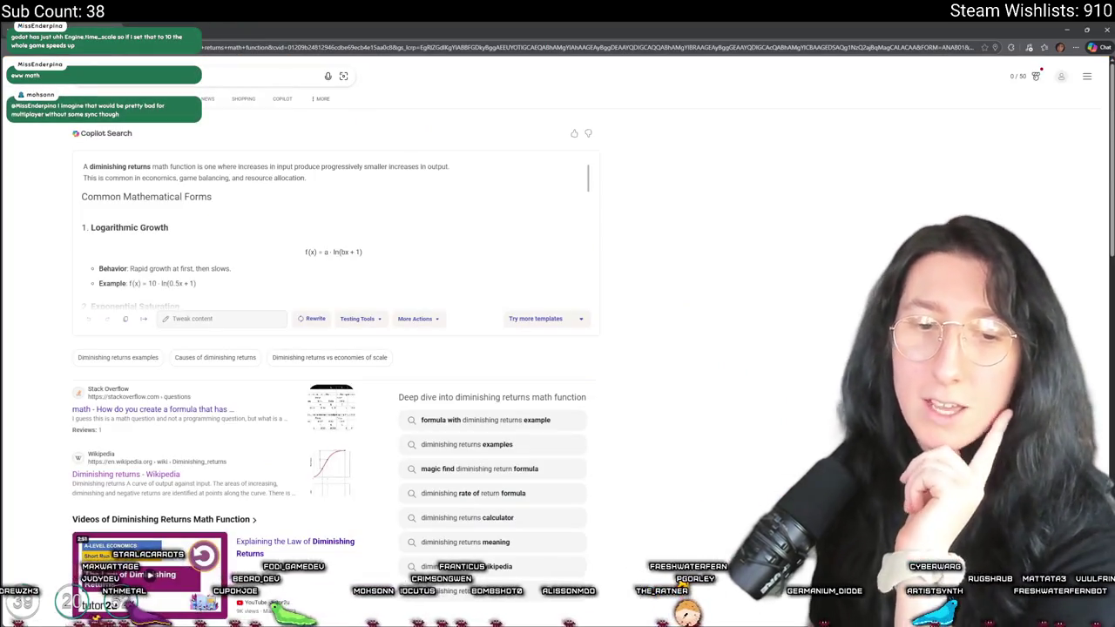
# View the Desmos diminishing-returns graph from Bing's results, return to the results, and begin a new search
pyautogui.scroll(-6, 133, 339)
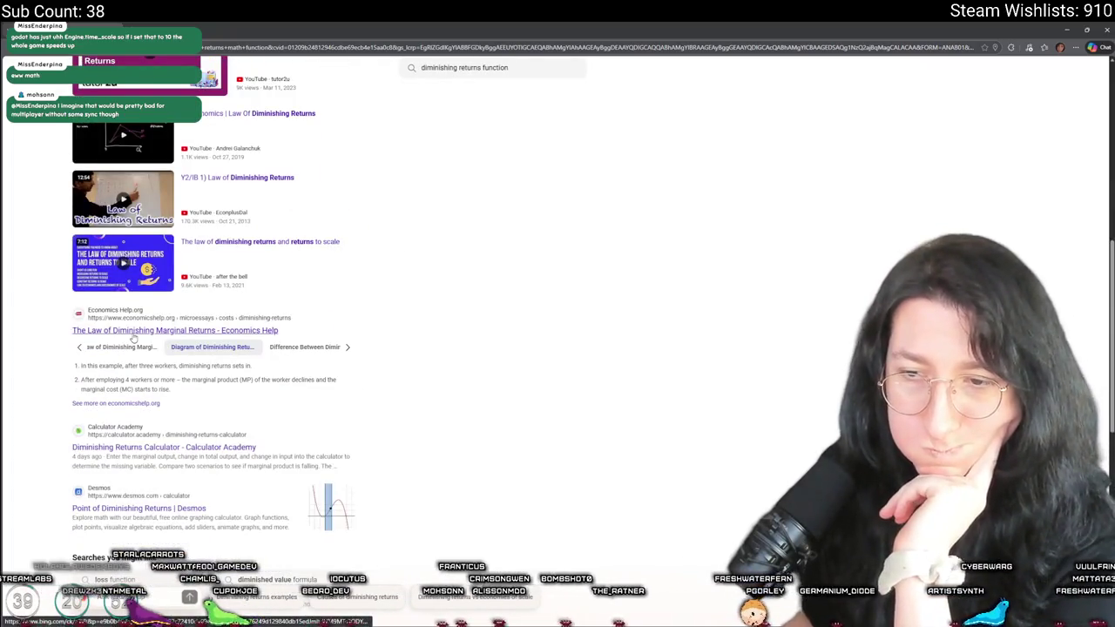
pyautogui.scroll(-3, 134, 339)
pyautogui.click(141, 295)
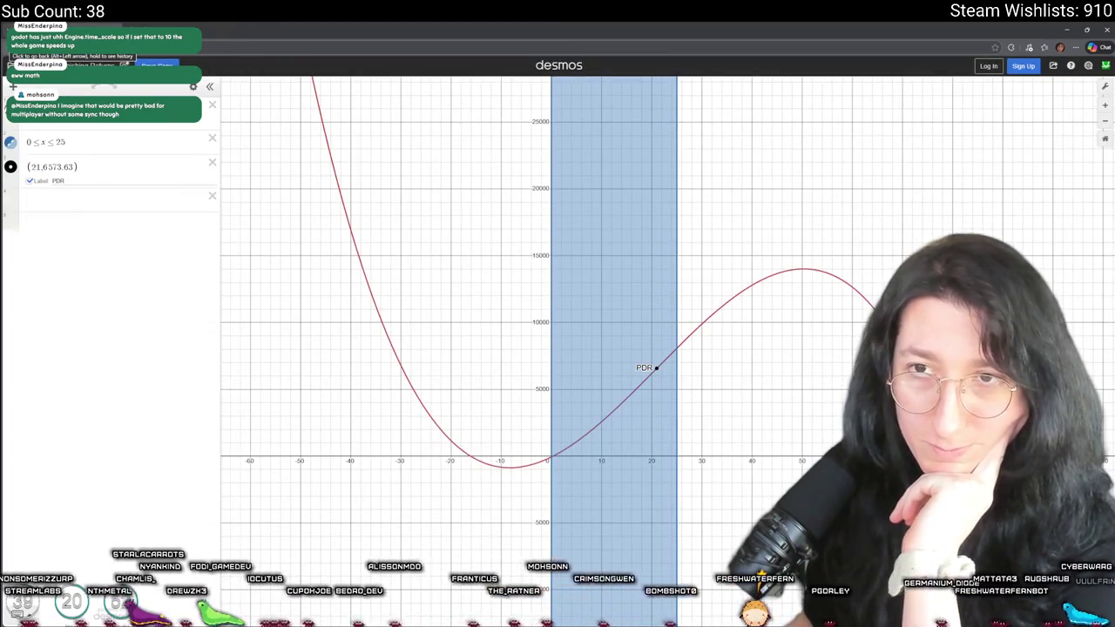
pyautogui.click(12, 47)
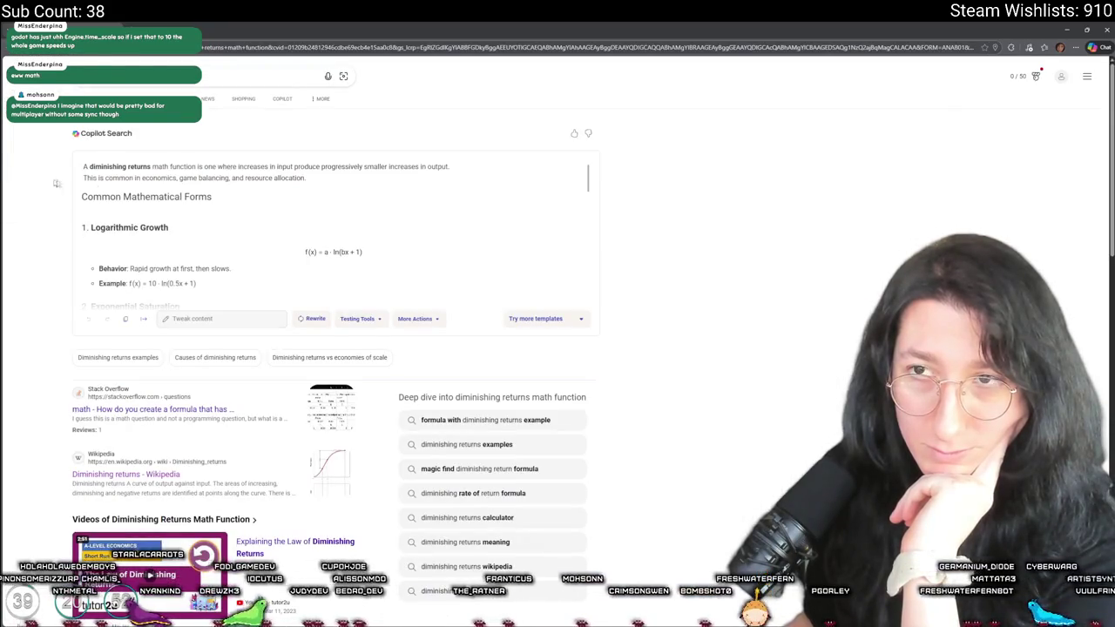
pyautogui.click(269, 50)
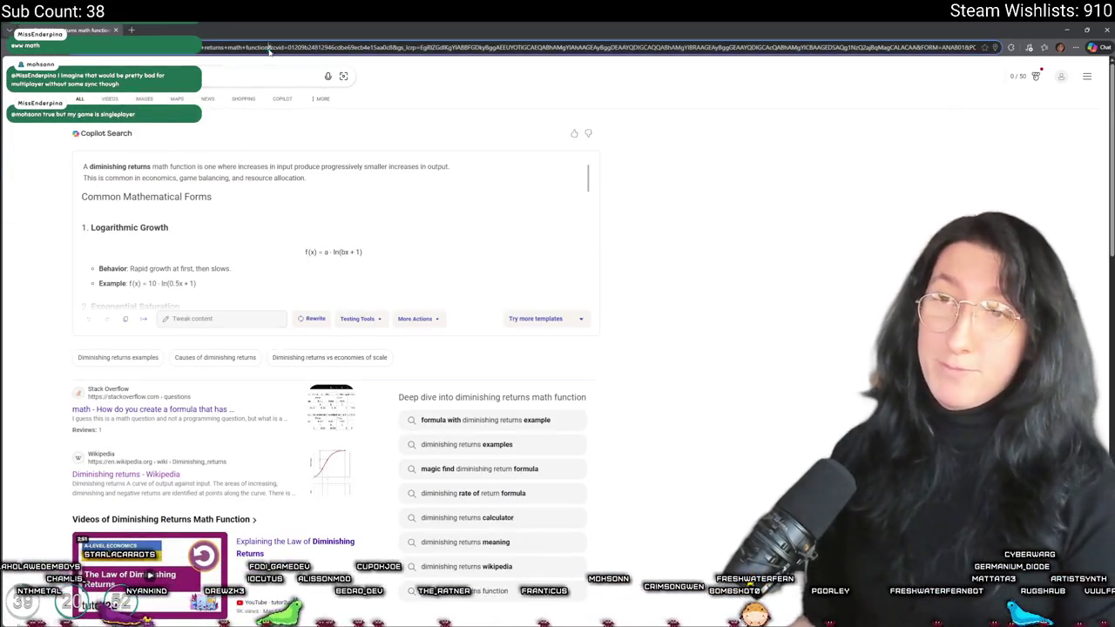
# Open ChatGPT, draft 'Write me a diminishing returns function', and return to GameMaker
pyautogui.write('f')
pyautogui.write('chat')
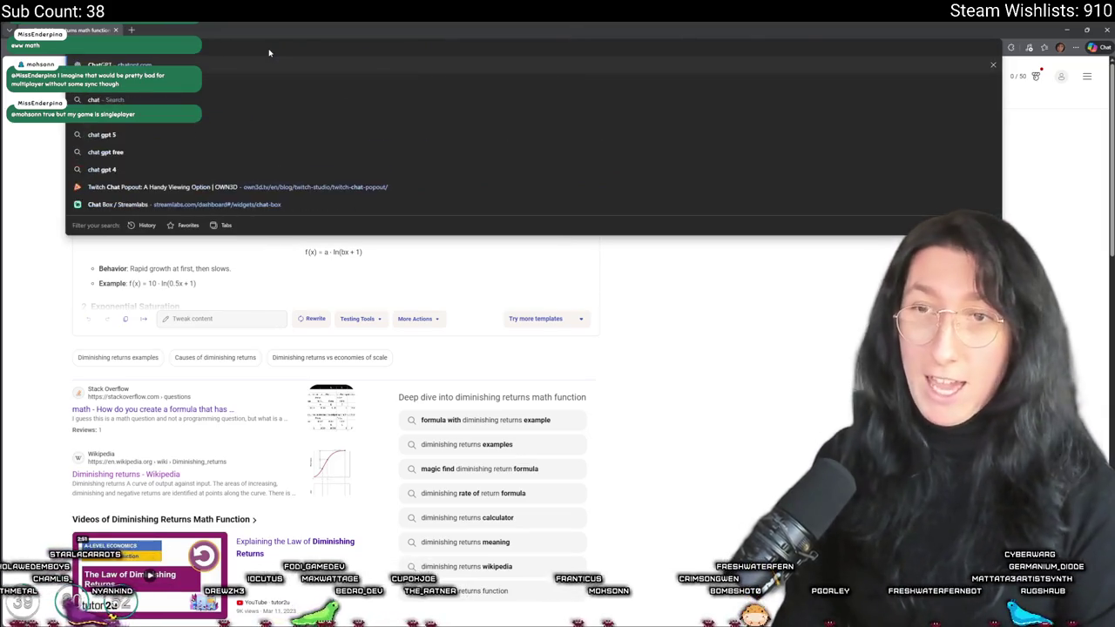
pyautogui.press('Return')
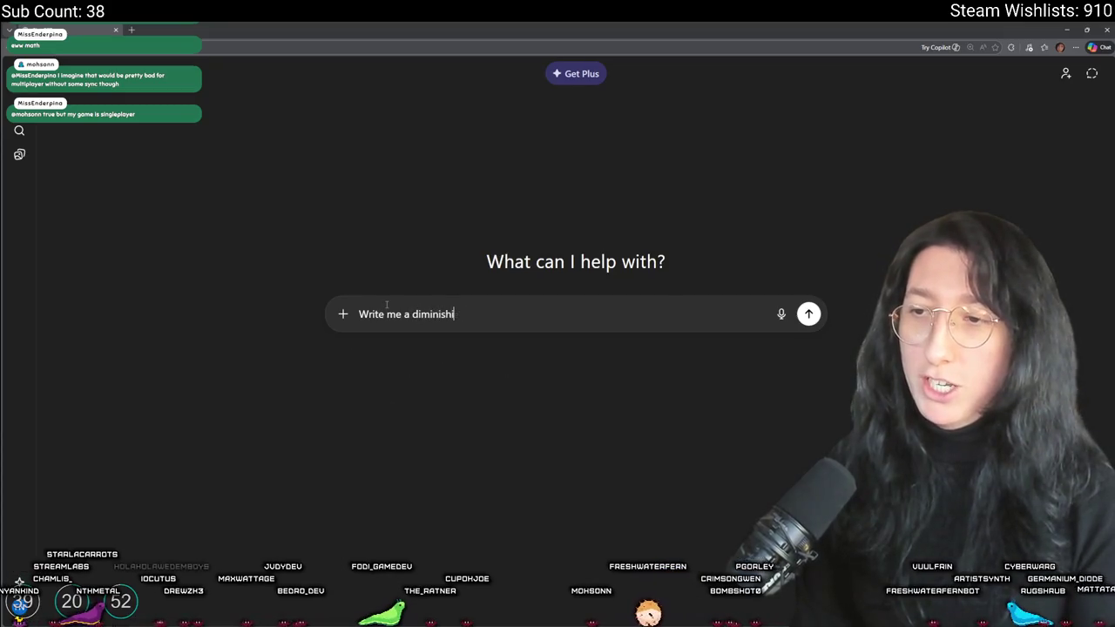
pyautogui.write('ng returns')
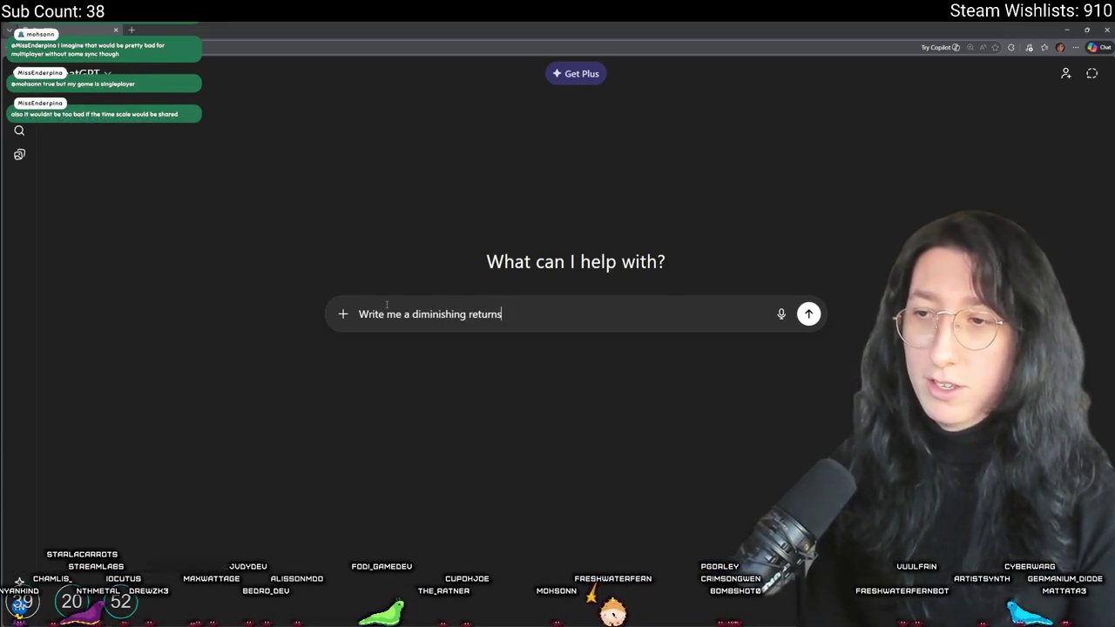
pyautogui.write('function i')
pyautogui.hotkey('alt', 'Tab')
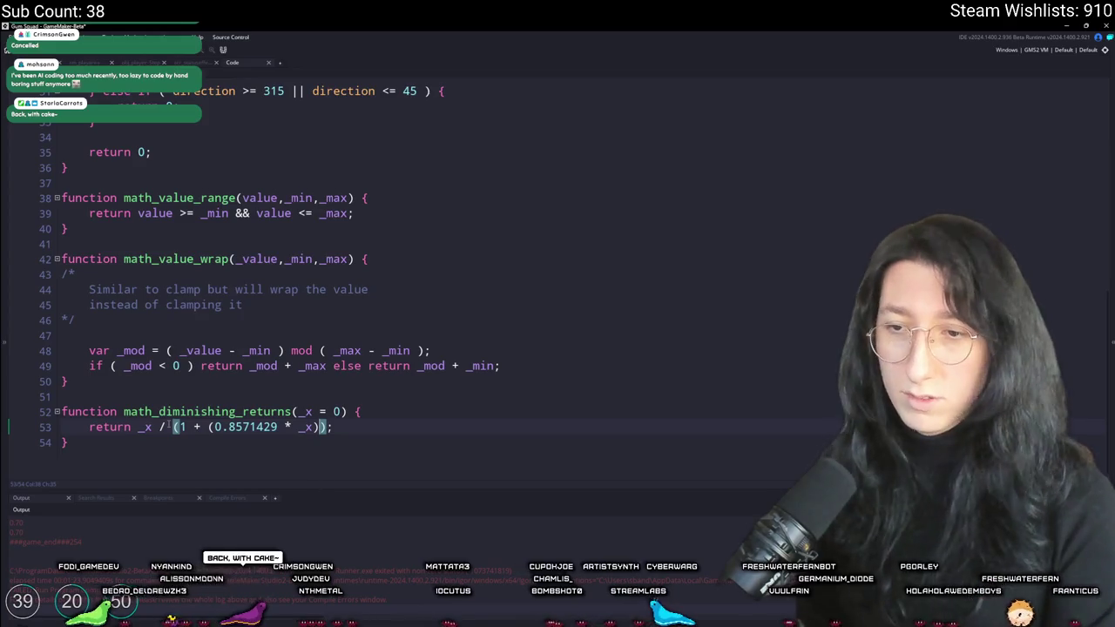
pyautogui.click(291, 411)
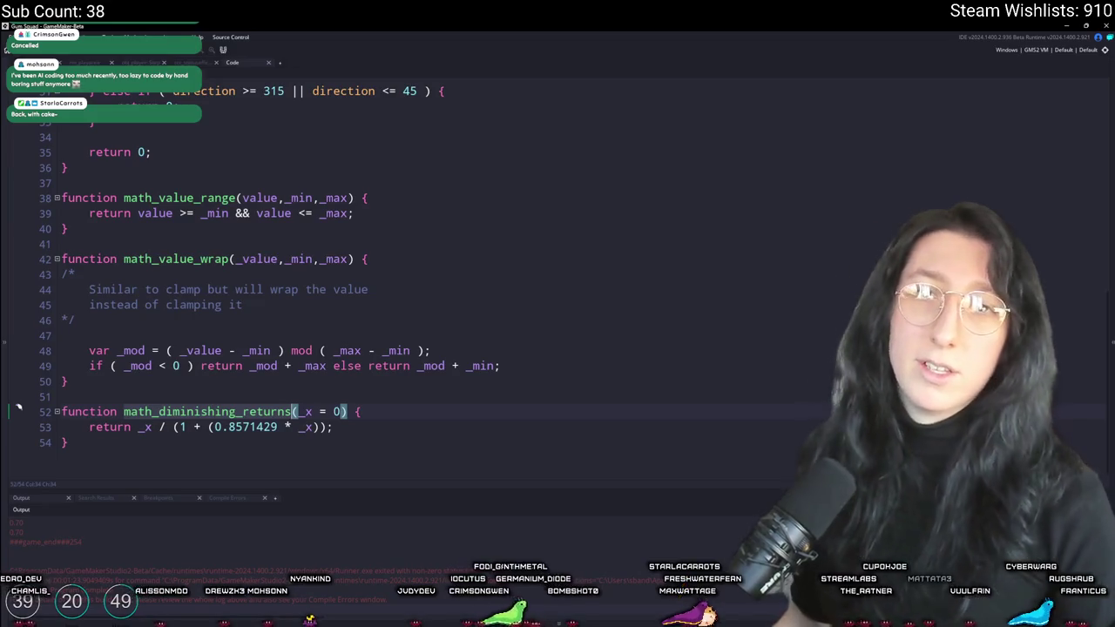
pyautogui.click(393, 415)
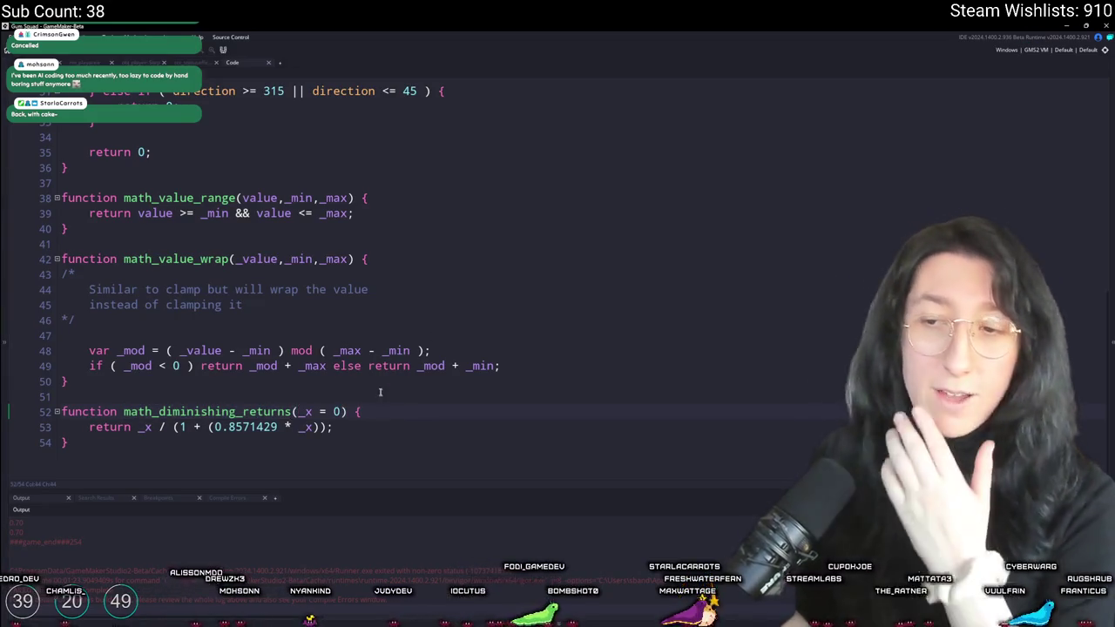
pyautogui.click(198, 62)
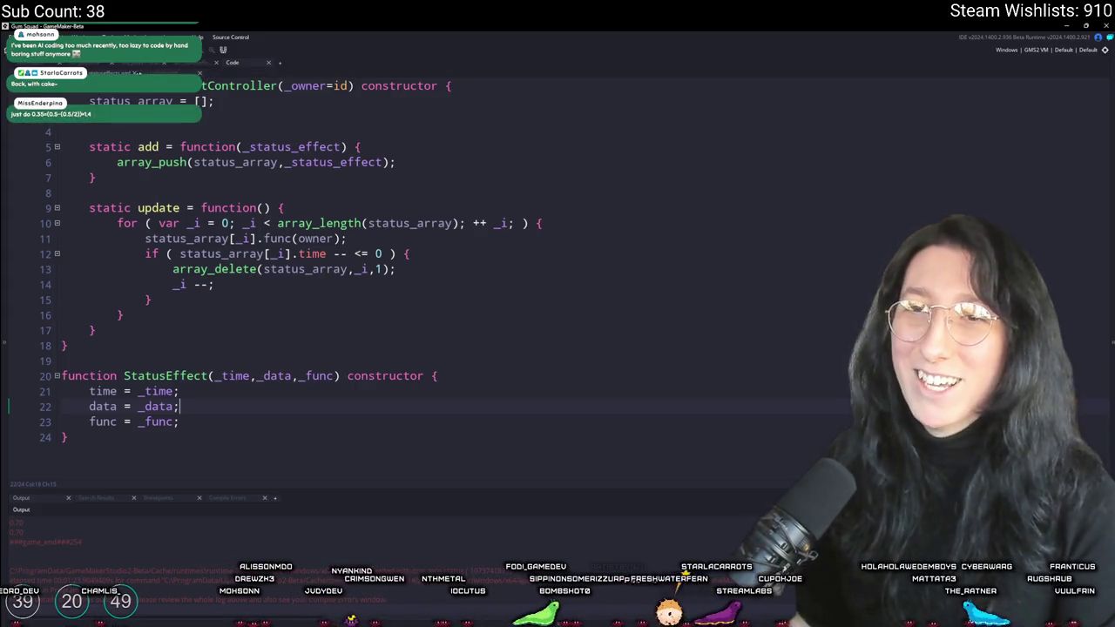
# Add math_diminishing_returns(stat_damage_reduction + 0.1); on a new line in the damage reduction item's effect
pyautogui.hotkey('ctrl', 'Tab')
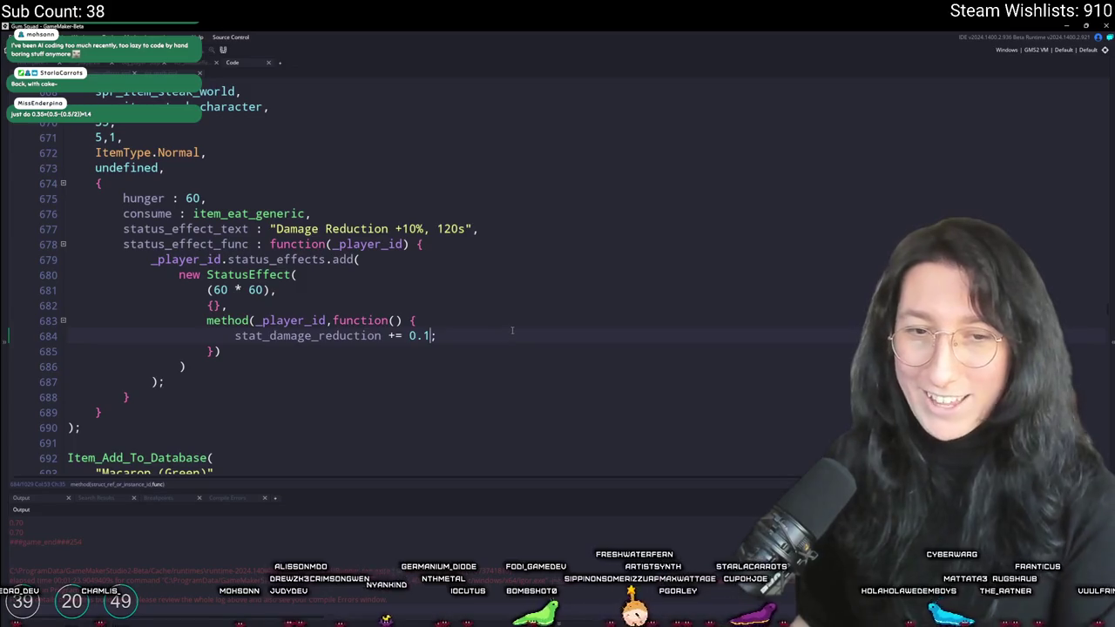
pyautogui.click(530, 321)
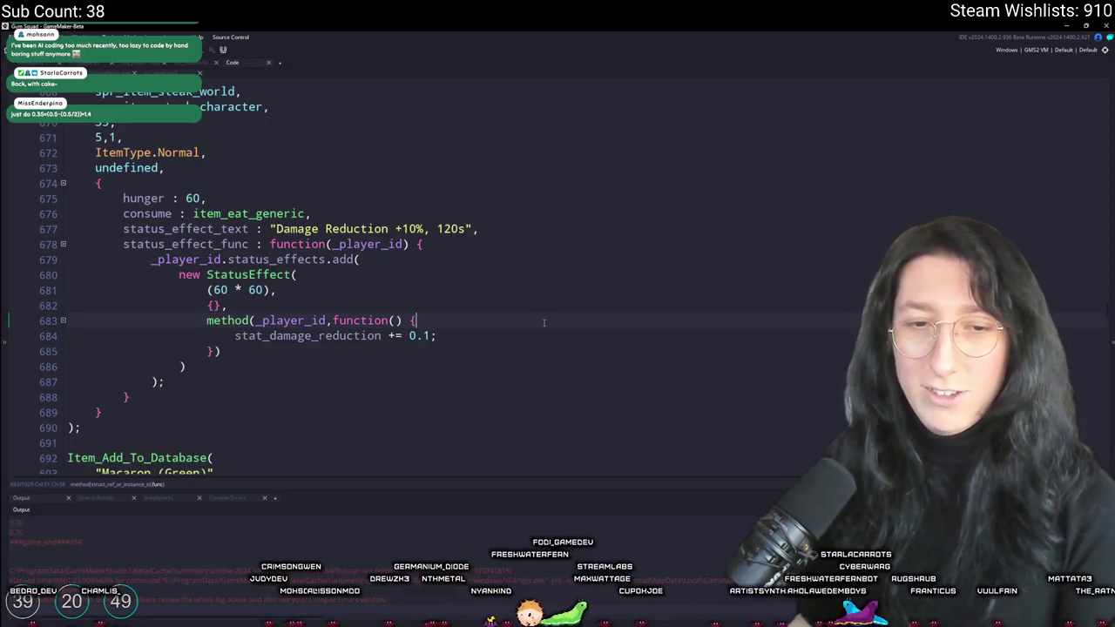
pyautogui.press('Return')
pyautogui.write('math_diminishing_returns')
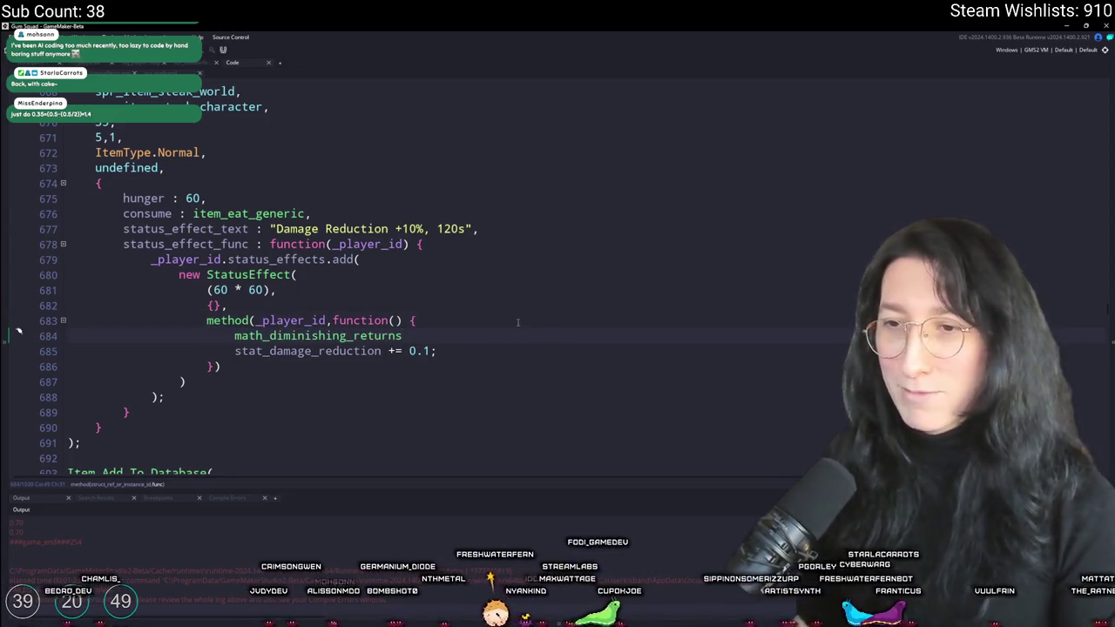
pyautogui.write('(')
pyautogui.click(356, 351)
pyautogui.doubleClick(355, 351)
pyautogui.hotkey('ctrl', 'c')
pyautogui.click(439, 336)
pyautogui.hotkey('ctrl', 'v')
pyautogui.write('+ 0.1)')
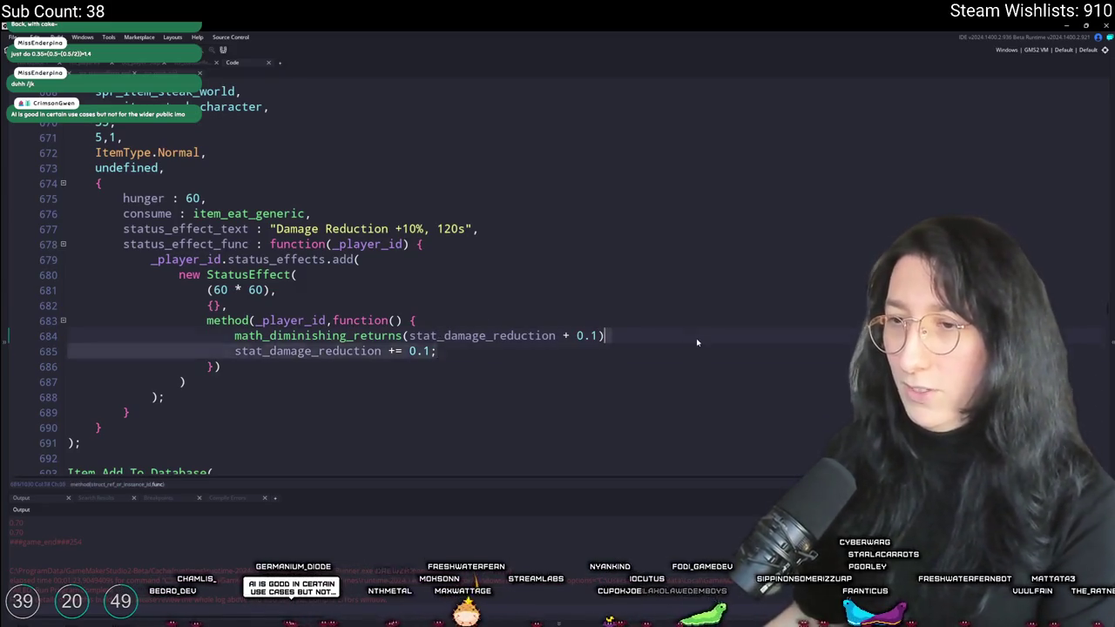
pyautogui.write(';')
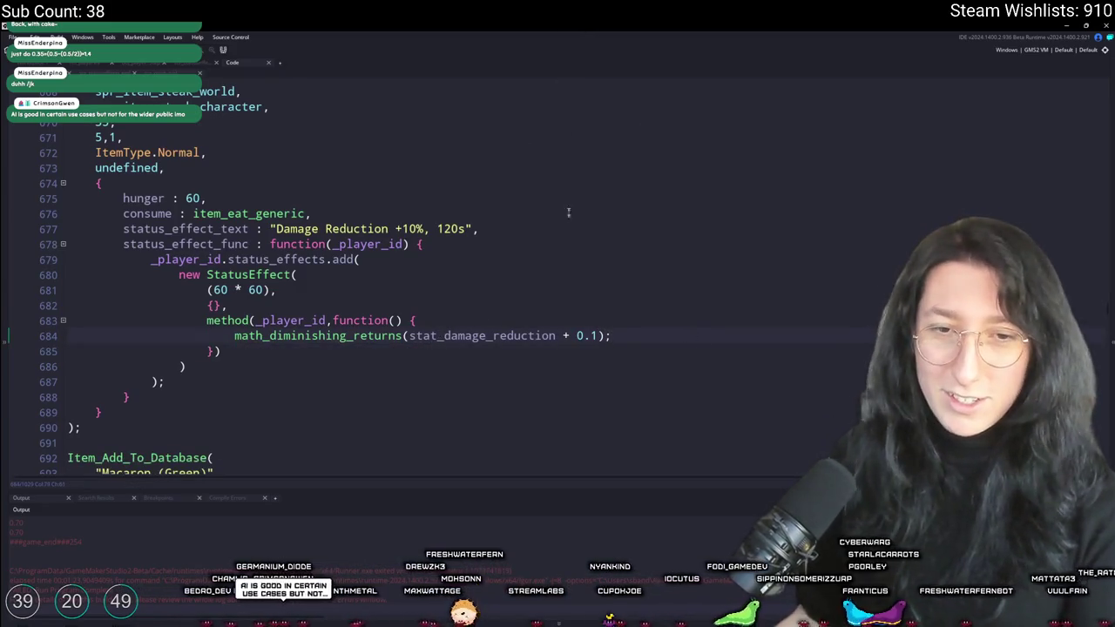
# Make that line assign to stat_damage_reduction, then search the code for 'cake'
pyautogui.doubleClick(473, 335)
pyautogui.hotkey('ctrl', 'c')
pyautogui.click(235, 336)
pyautogui.hotkey('ctrl', 'v')
pyautogui.write('=')
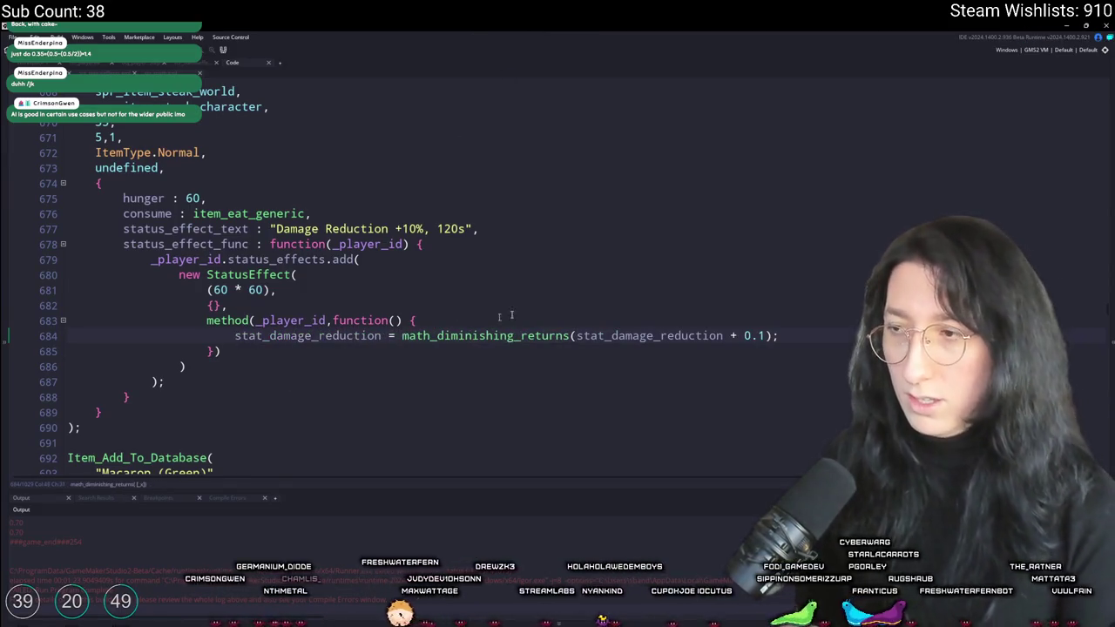
pyautogui.click(234, 335)
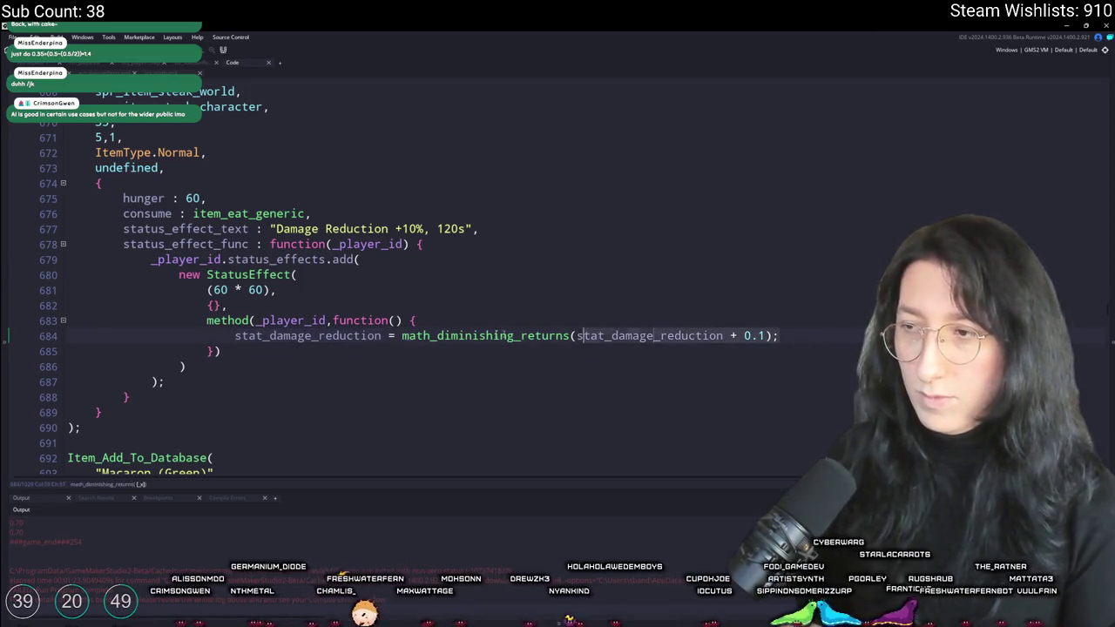
pyautogui.hotkey('ctrl', 'f')
pyautogui.write('cake')
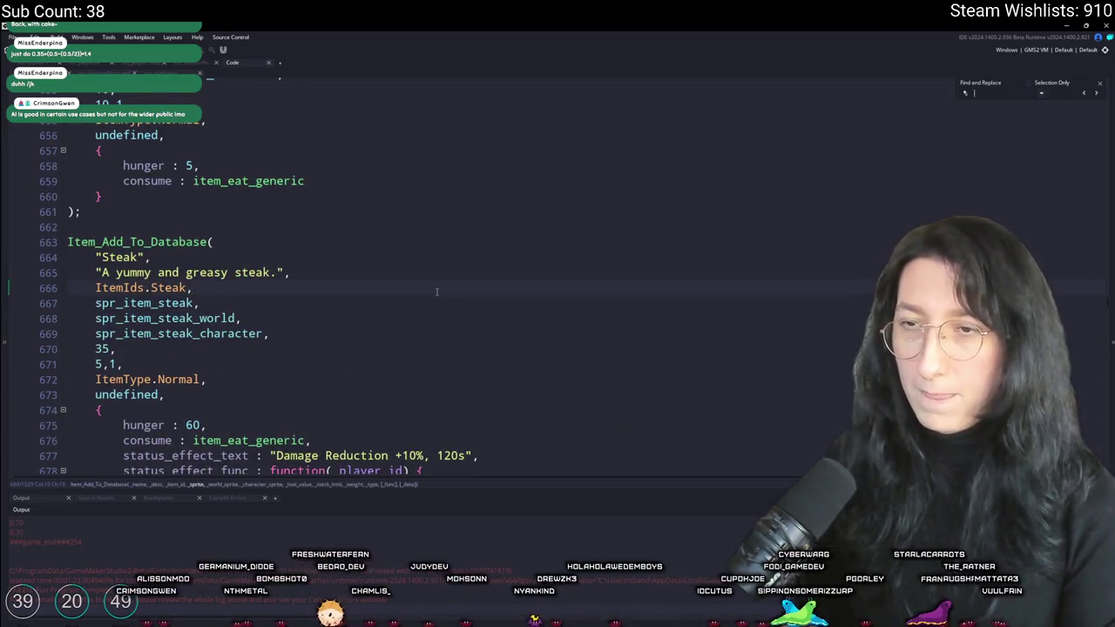
# Paste the diminishing-returns assignment into the Cake effect and retarget both variables to stat_speed
pyautogui.click(1096, 93)
pyautogui.scroll(-2, 697, 323)
pyautogui.click(425, 354)
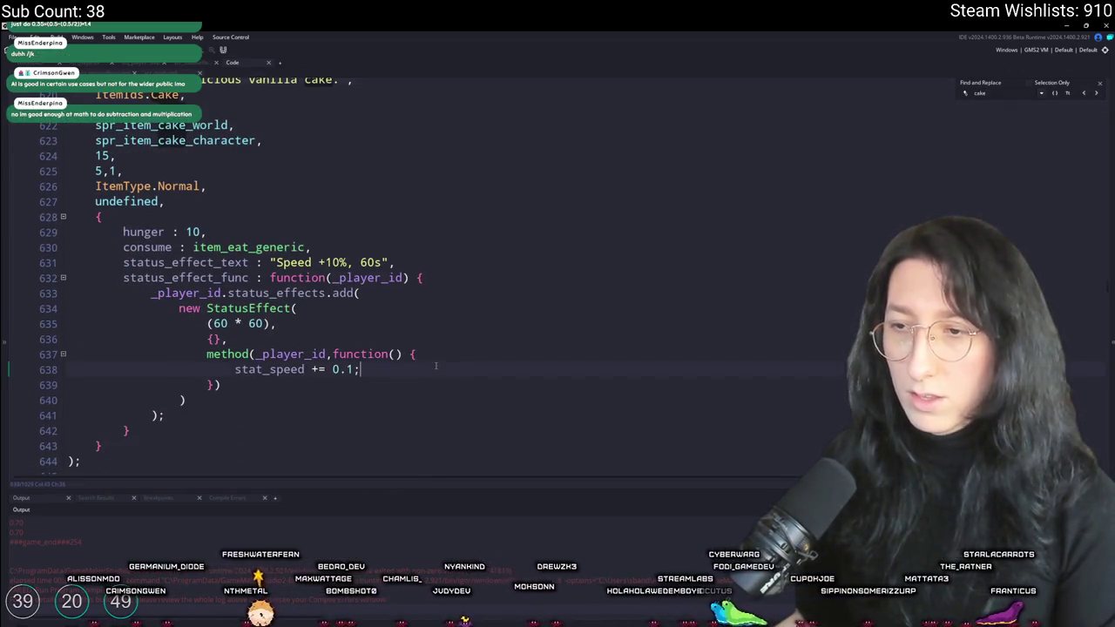
pyautogui.press('Return')
pyautogui.hotkey('ctrl', 'v')
pyautogui.doubleClick(270, 384)
pyautogui.hotkey('ctrl', 'c')
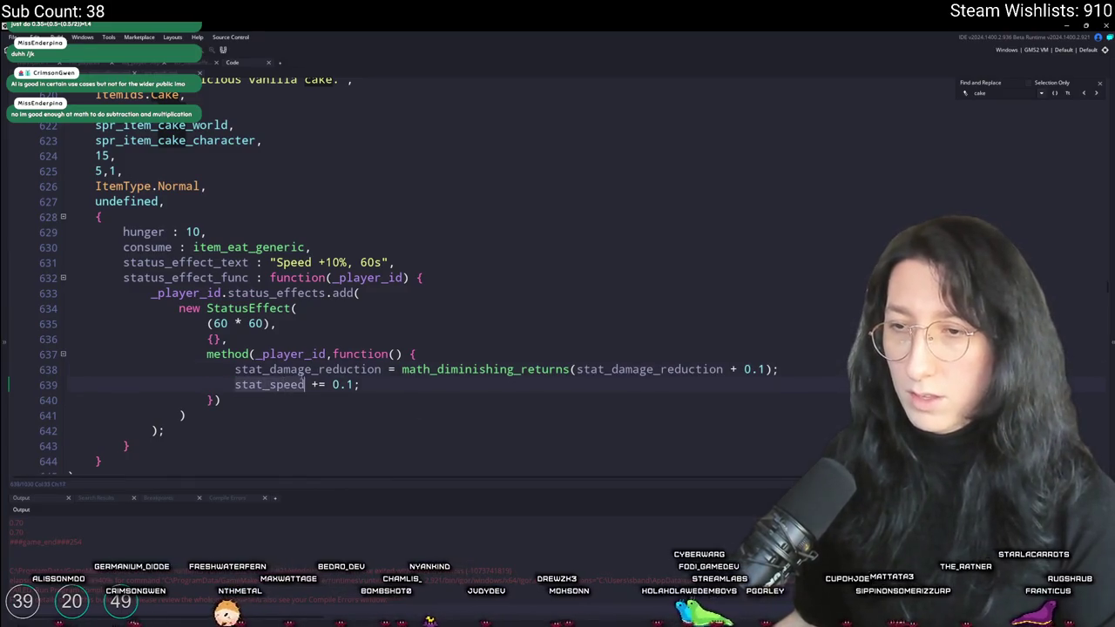
pyautogui.doubleClick(304, 369)
pyautogui.hotkey('ctrl', 'v')
pyautogui.doubleClick(616, 369)
pyautogui.hotkey('ctrl', 'v')
# Replace the old stat_speed += 0.1 line with show_message(stat_speed) and run the build
pyautogui.click(719, 369)
pyautogui.hotkey('shift', 'Down')
pyautogui.press('BackSpace')
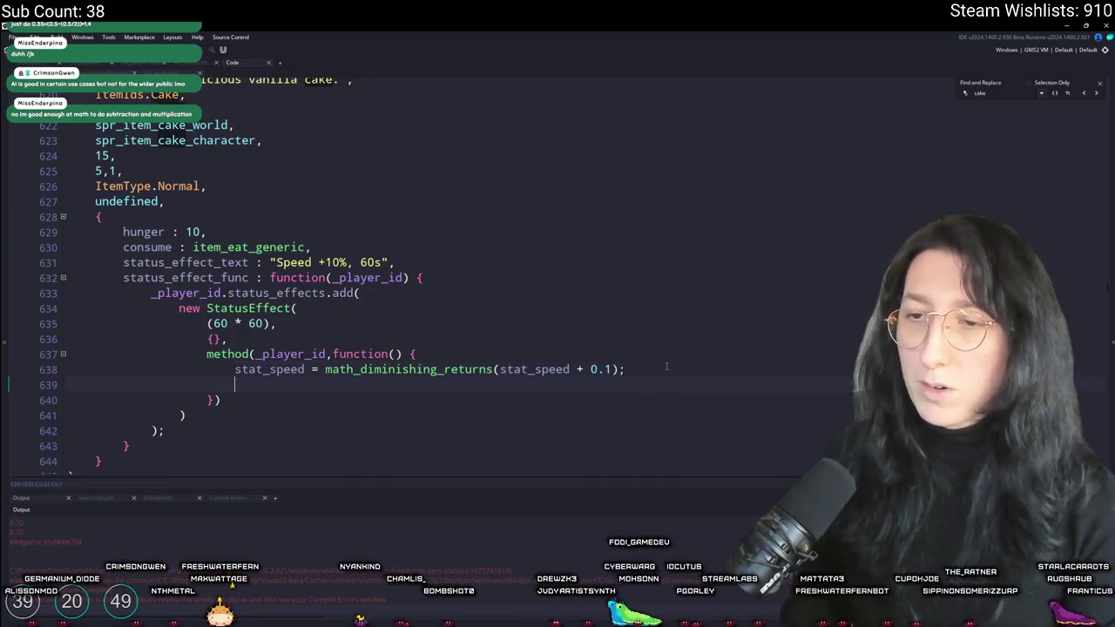
pyautogui.write('log(stat_speed')
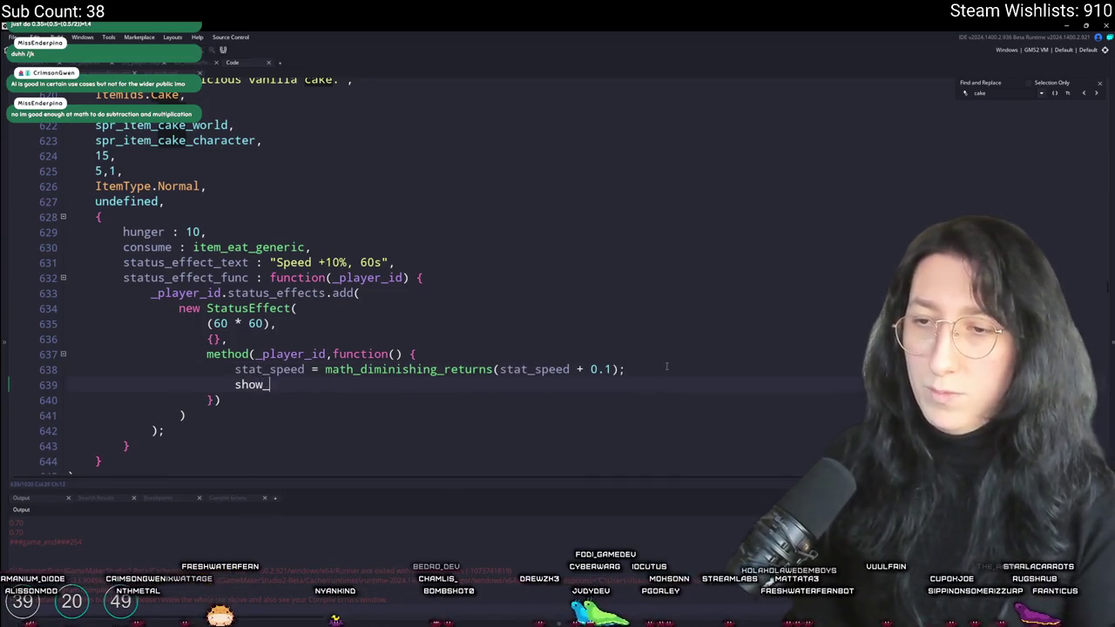
pyautogui.write('message')
pyautogui.press('F5')
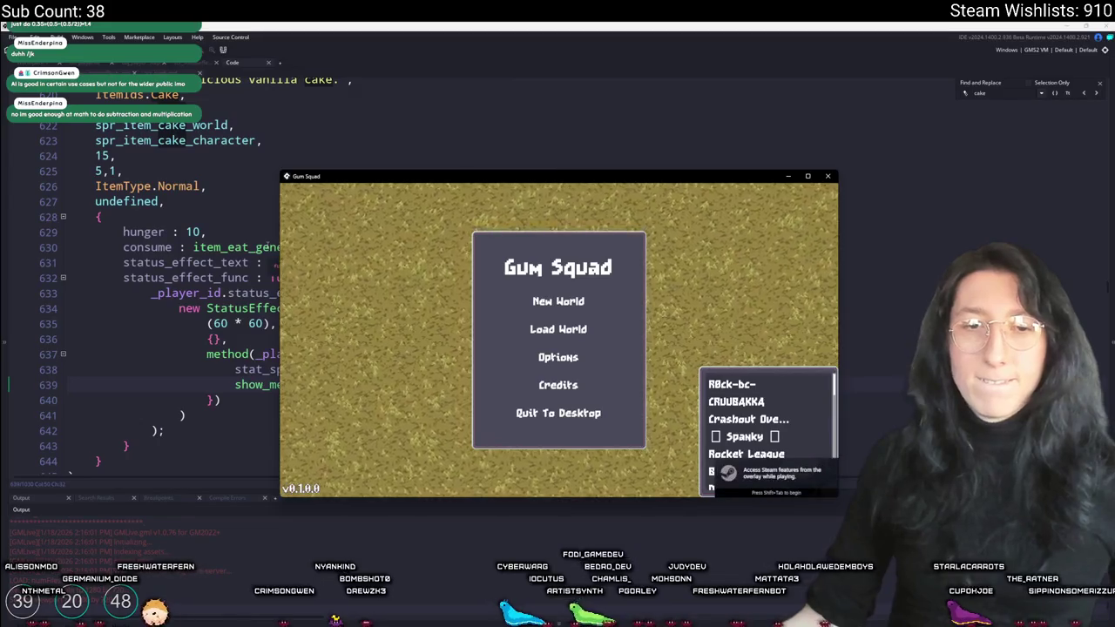
# Start a new world and create the lobby in Gum Squad, with the game window maximized
pyautogui.click(589, 307)
pyautogui.click(565, 404)
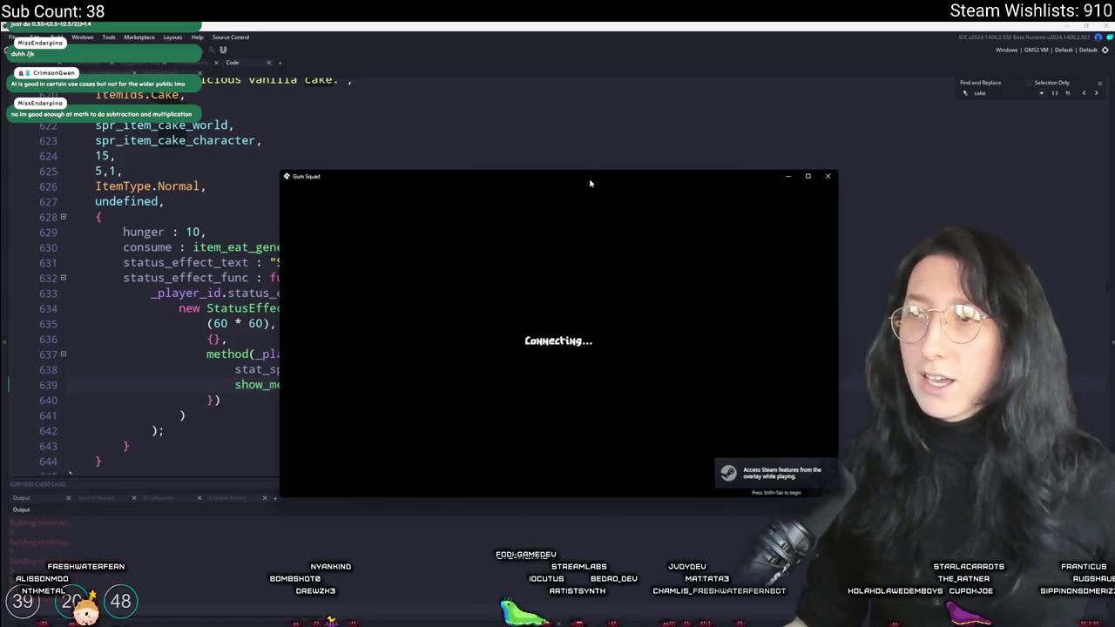
pyautogui.doubleClick(589, 180)
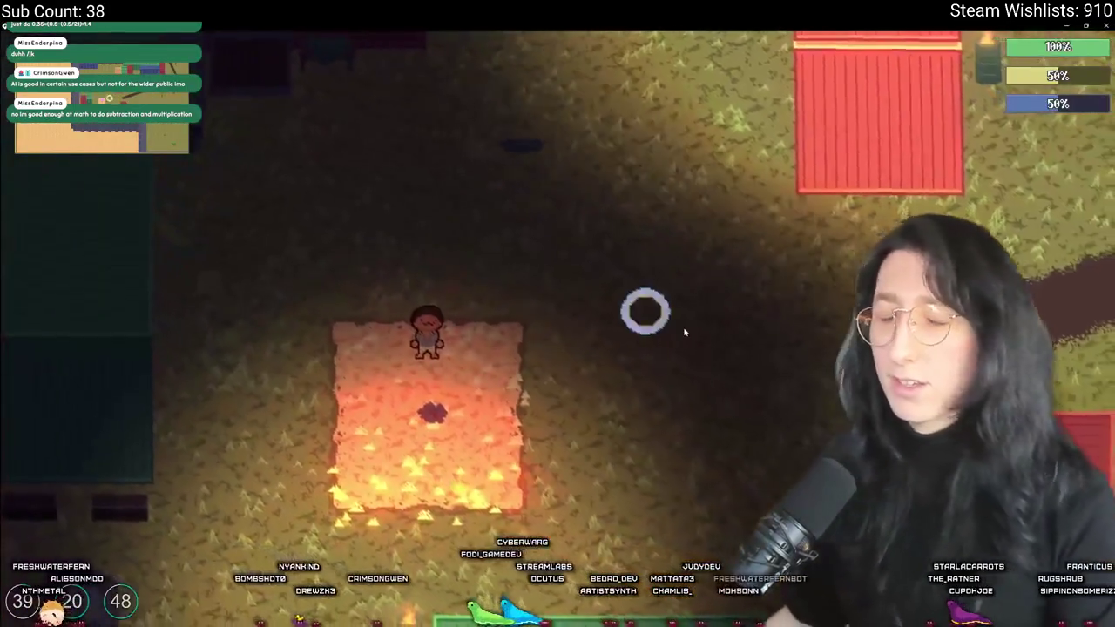
# Eat one cake from the inventory to see the speed message, then close the game
pyautogui.press('i')
pyautogui.rightClick(288, 380)
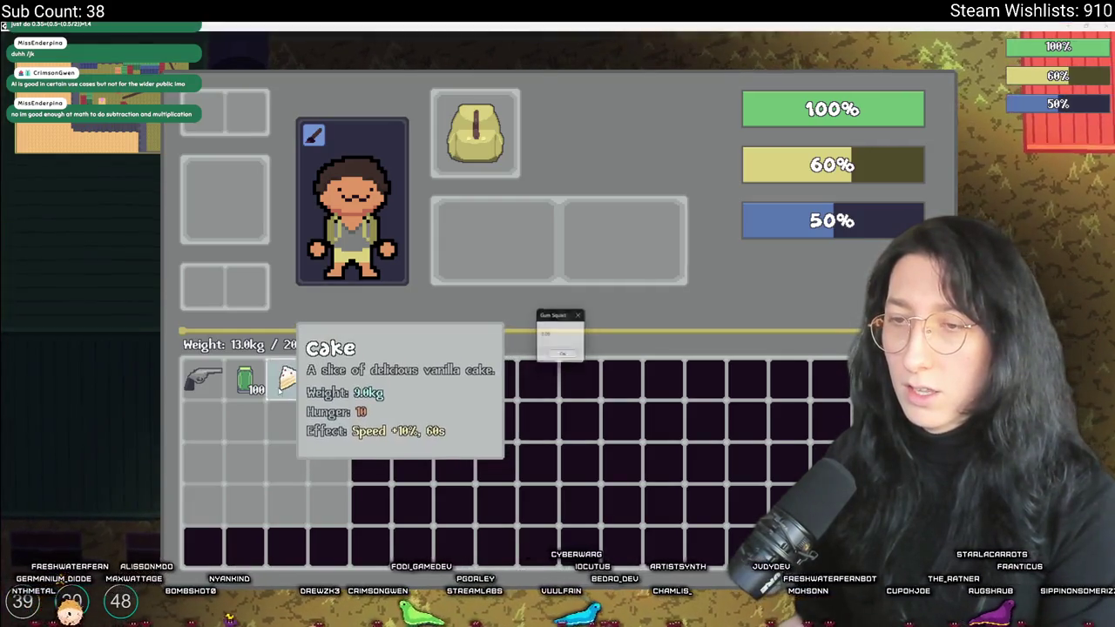
pyautogui.moveTo(320, 24); pyautogui.dragTo(364, 336)
pyautogui.click(300, 272)
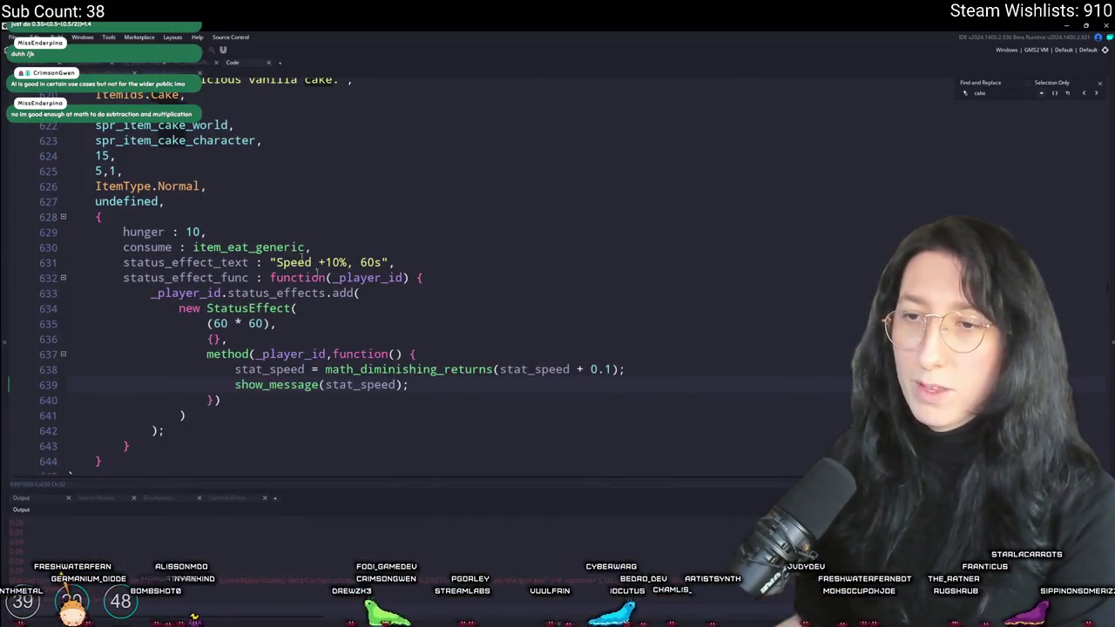
# Delete the show_message(stat_speed) debug line from the Cake effect
pyautogui.click(103, 384)
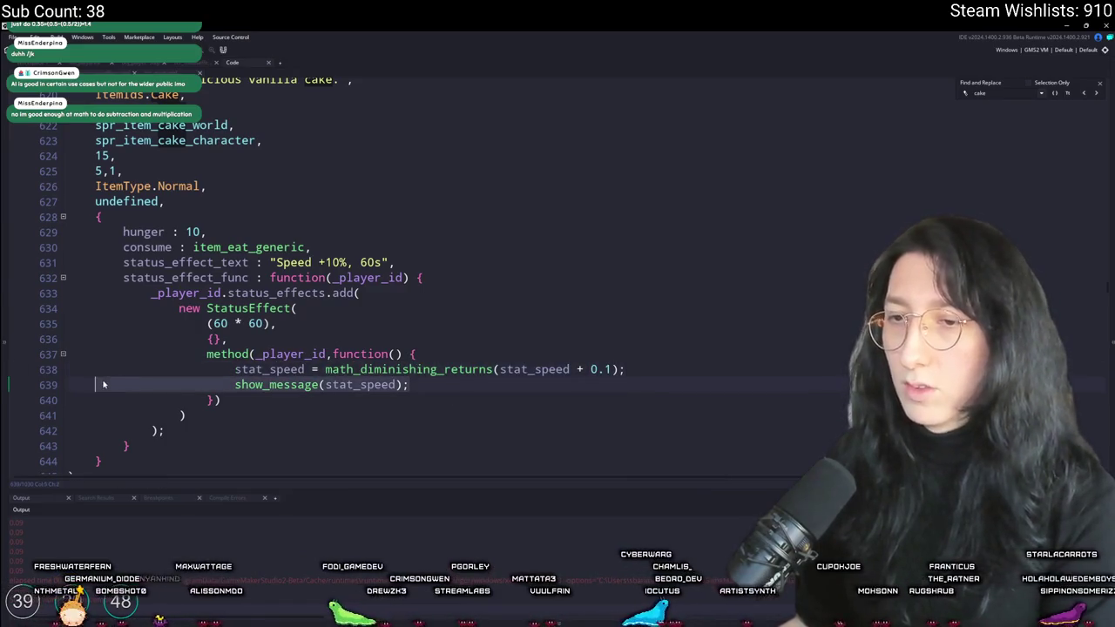
pyautogui.click(392, 385)
pyautogui.click(647, 378)
pyautogui.hotkey('shift', 'Down')
pyautogui.press('Delete')
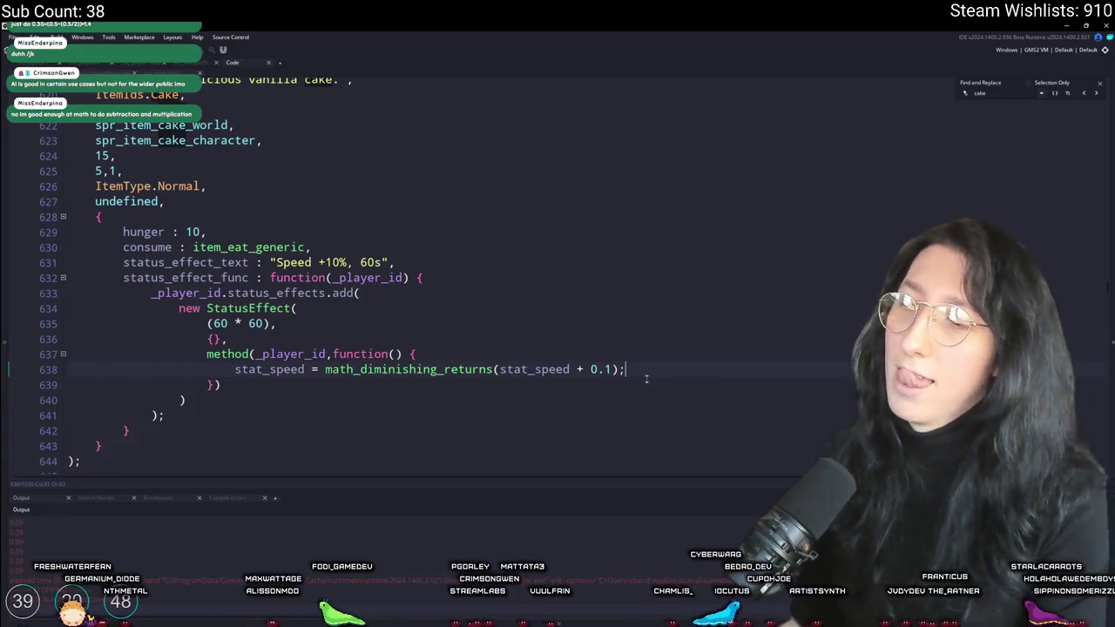
# Add show_message(_player_inst.stat_speed); after the status-effect block in item_eat_generic and rebuild
pyautogui.hotkey('shift', 'F3')
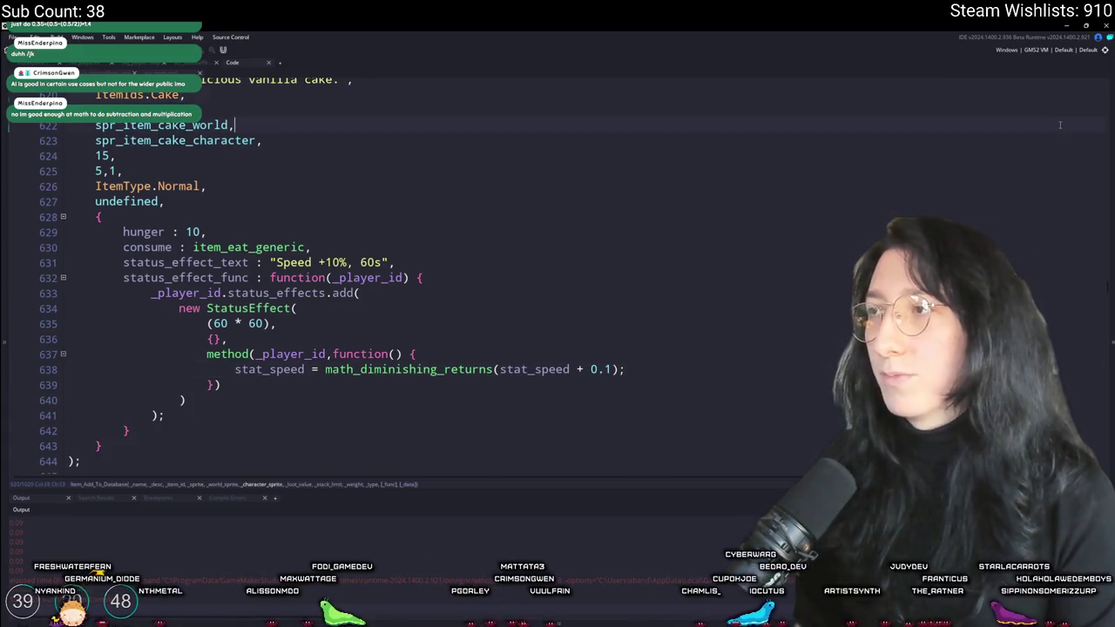
pyautogui.write('consume_')
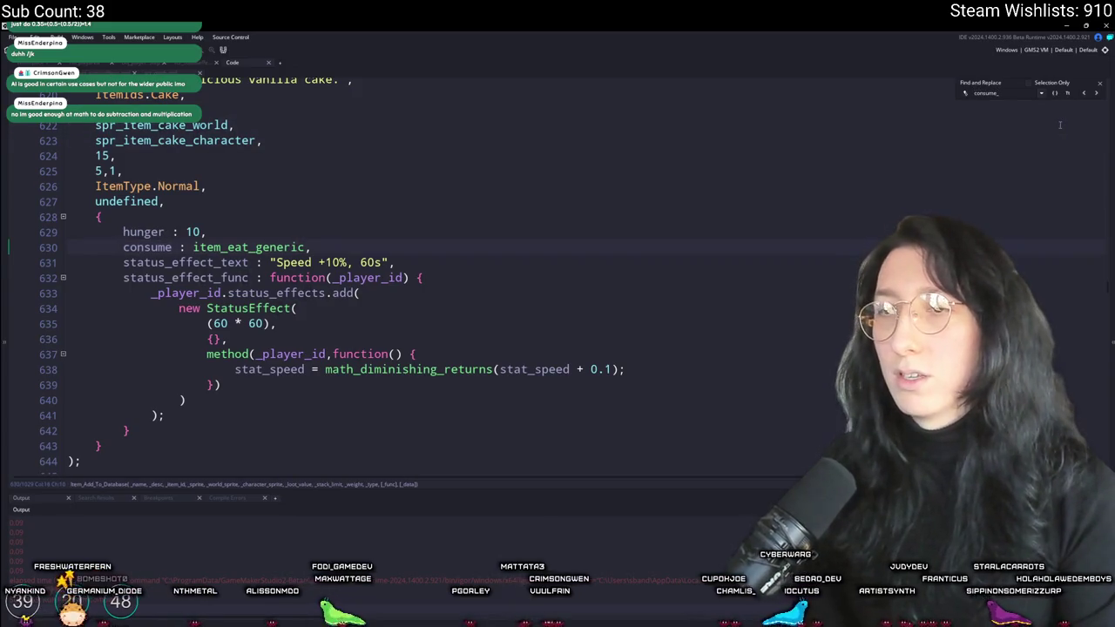
pyautogui.middleClick(249, 247)
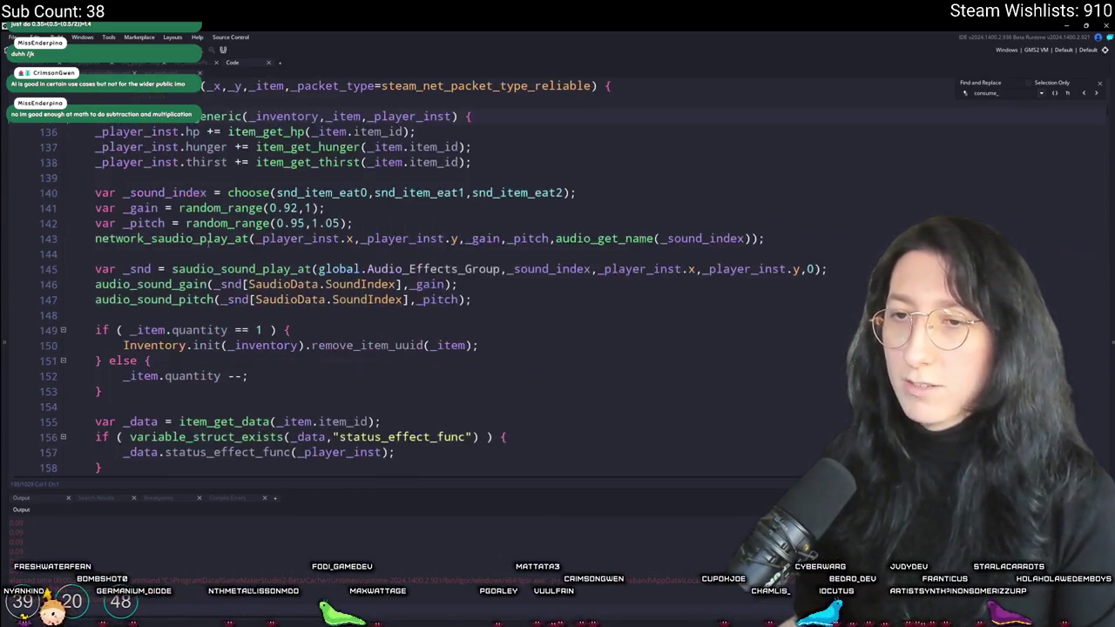
pyautogui.scroll(-2, 435, 361)
pyautogui.click(141, 395)
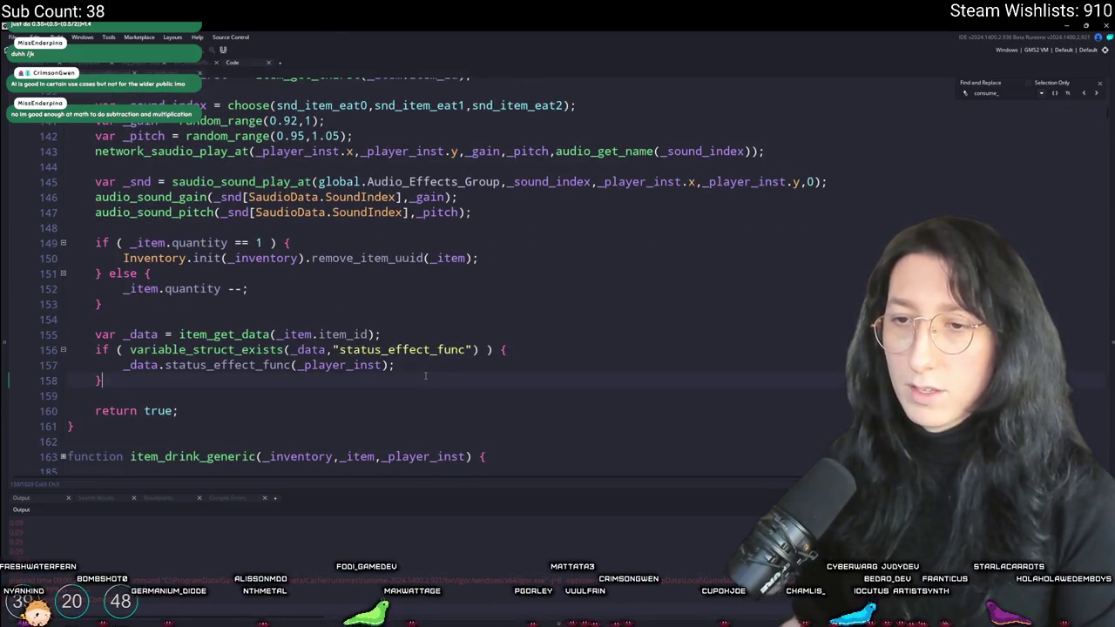
pyautogui.press('Return')
pyautogui.write('show_message(stat_speed);')
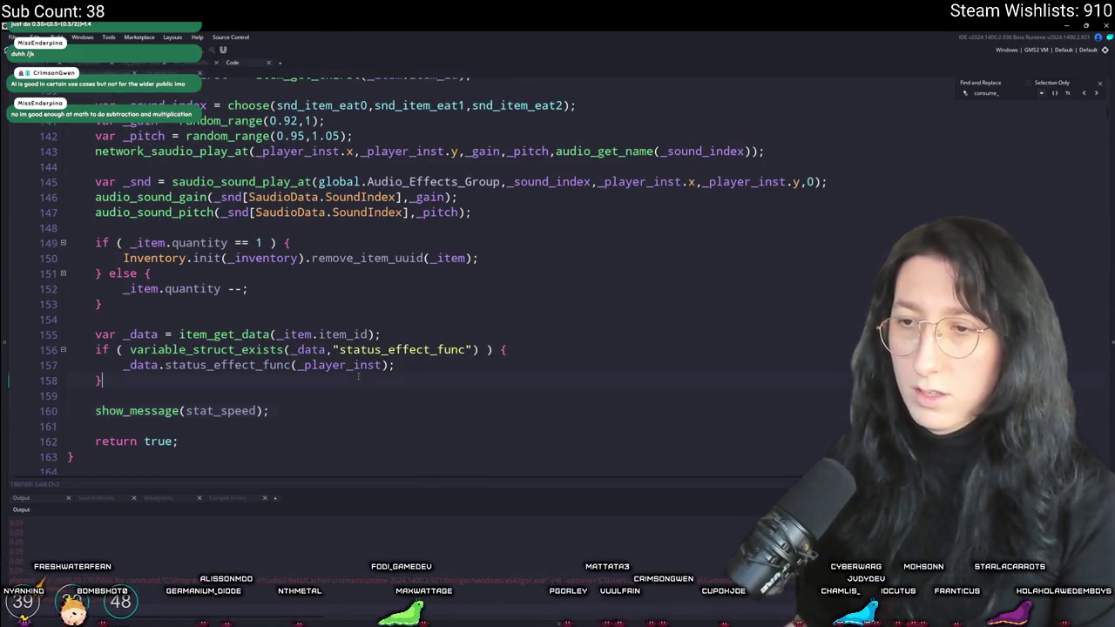
pyautogui.click(186, 410)
pyautogui.write('_player_inst.')
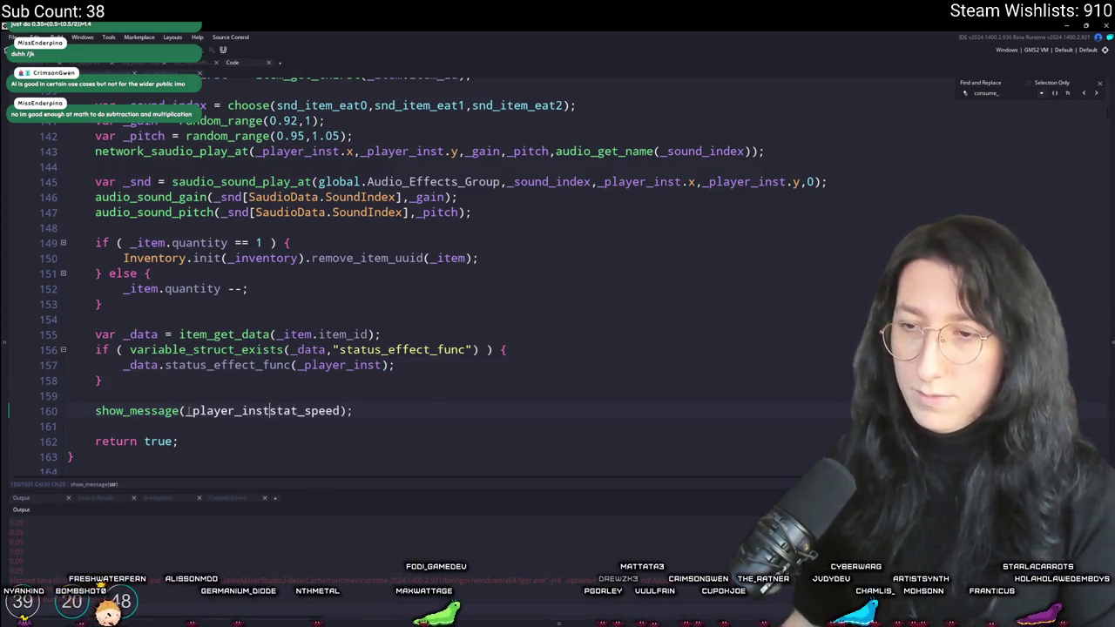
pyautogui.press('F5')
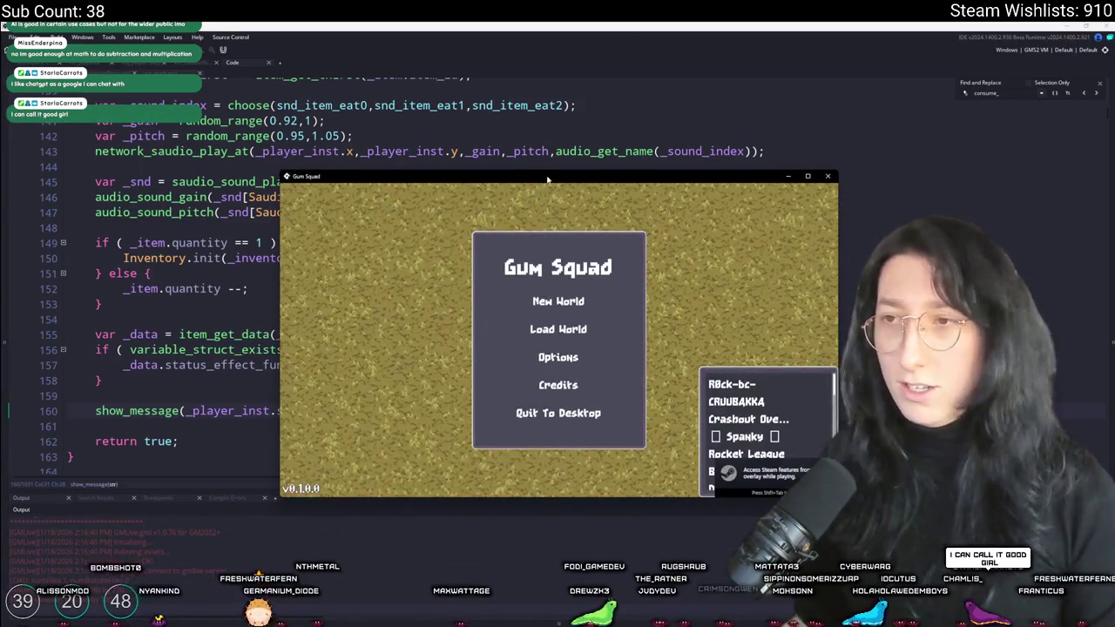
# Start a new world and create the lobby in the rebuilt Gum Squad
pyautogui.moveTo(548, 179); pyautogui.dragTo(513, 24)
pyautogui.click(544, 249)
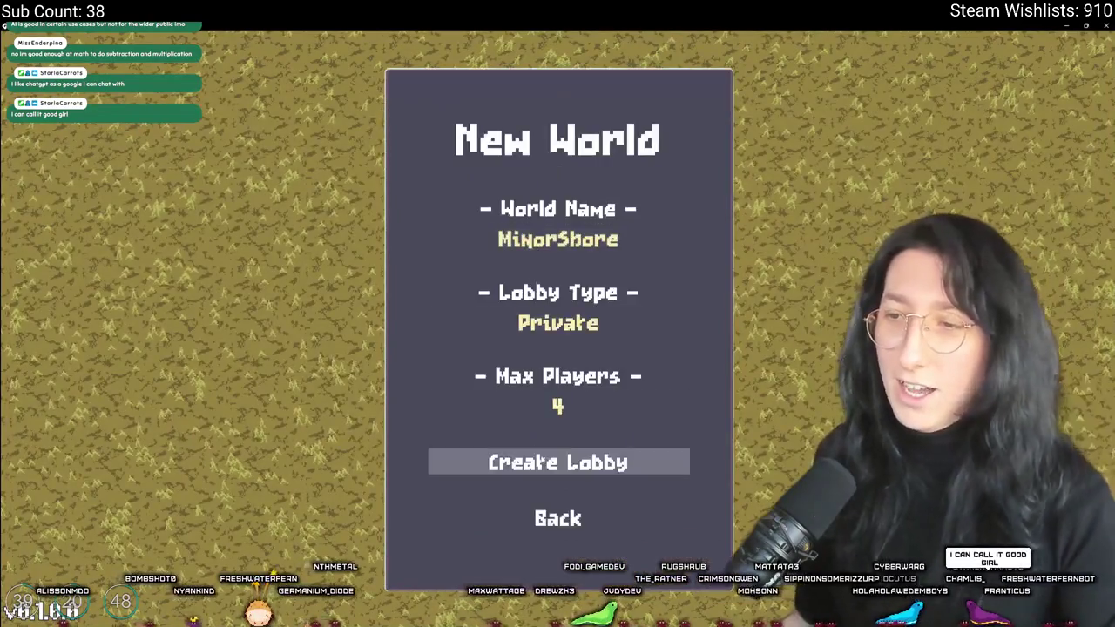
pyautogui.click(541, 451)
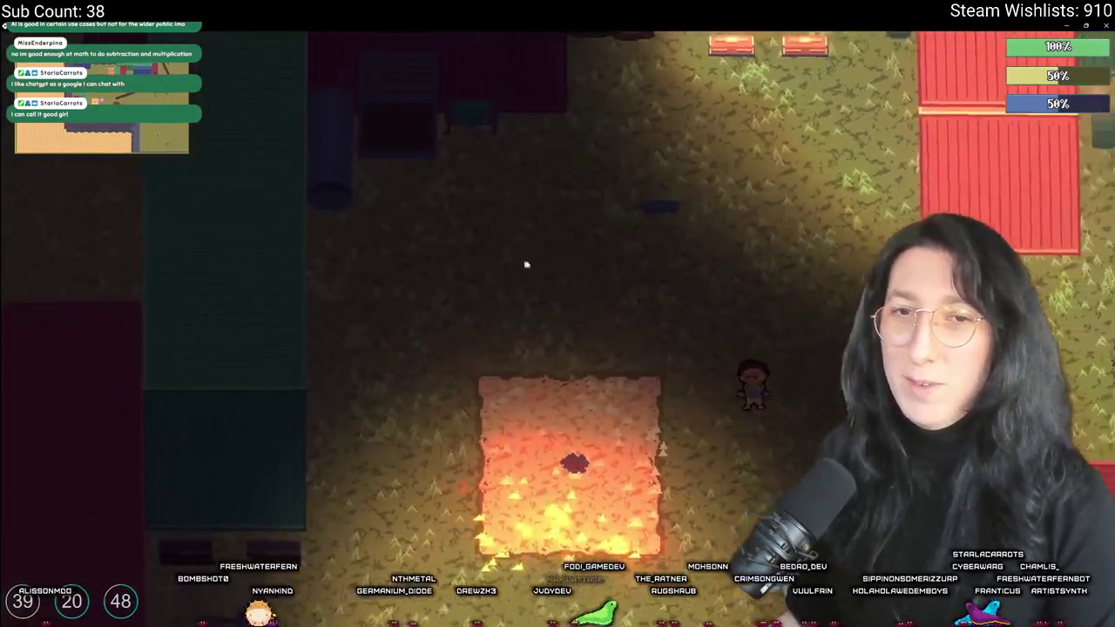
# Eat all ten cakes from the inventory until hunger reaches 100%, then switch back to GameMaker
pyautogui.press('Tab')
pyautogui.rightClick(296, 379)
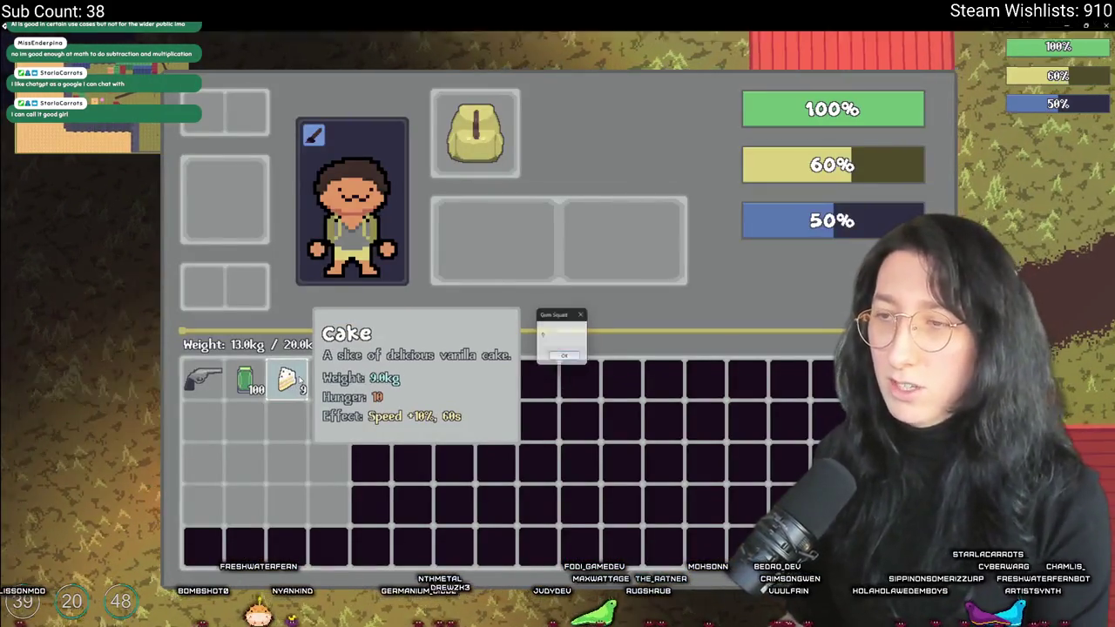
pyautogui.rightClick(297, 380)
pyautogui.rightClick(296, 380)
pyautogui.rightClick(296, 380)
pyautogui.rightClick(296, 380)
pyautogui.rightClick(296, 380)
pyautogui.rightClick(296, 380)
pyautogui.rightClick(301, 380)
pyautogui.rightClick(301, 380)
pyautogui.rightClick(302, 379)
pyautogui.press('Tab')
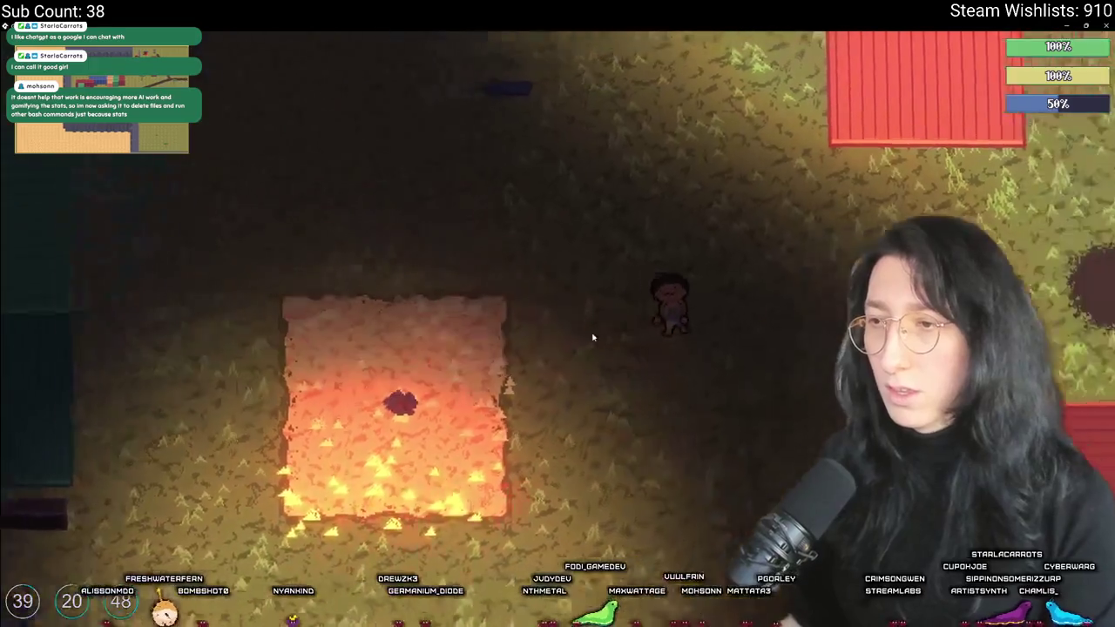
pyautogui.press('d')
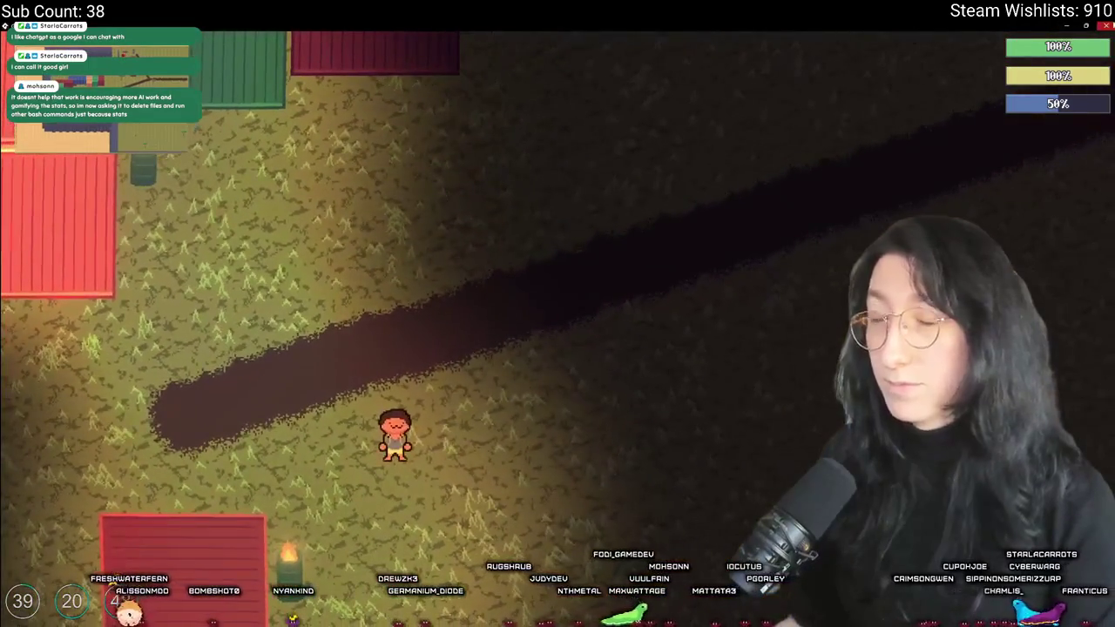
pyautogui.hotkey('alt', 'Tab')
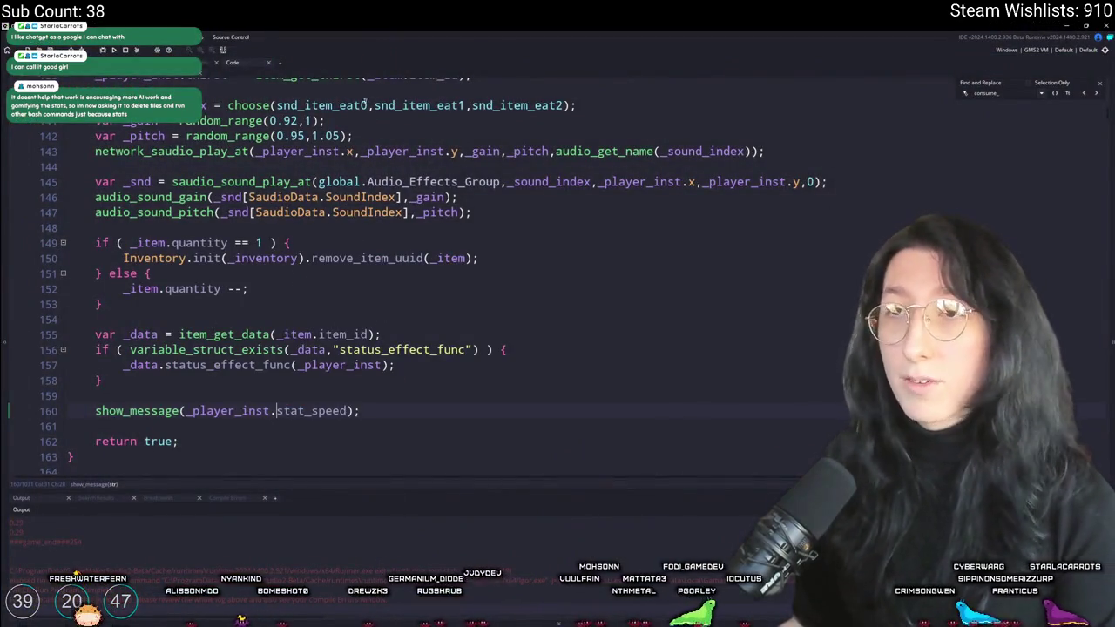
# Replace 0.8571429 with 0.92 on line 53 of the math script and rebuild the game
pyautogui.hotkey('ctrl', 'Tab')
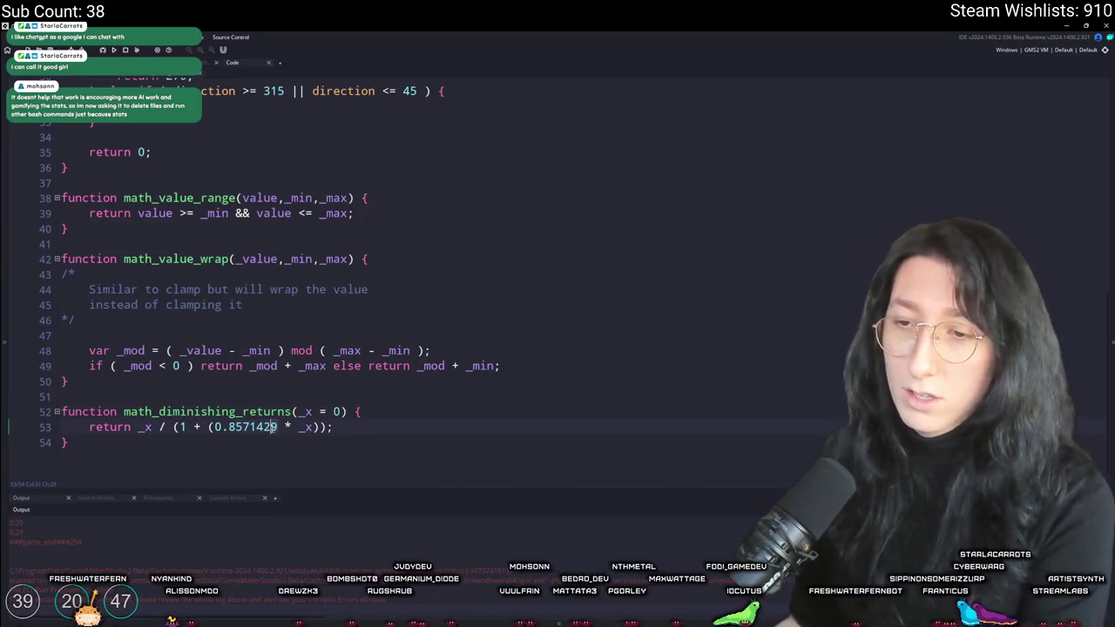
pyautogui.write('92')
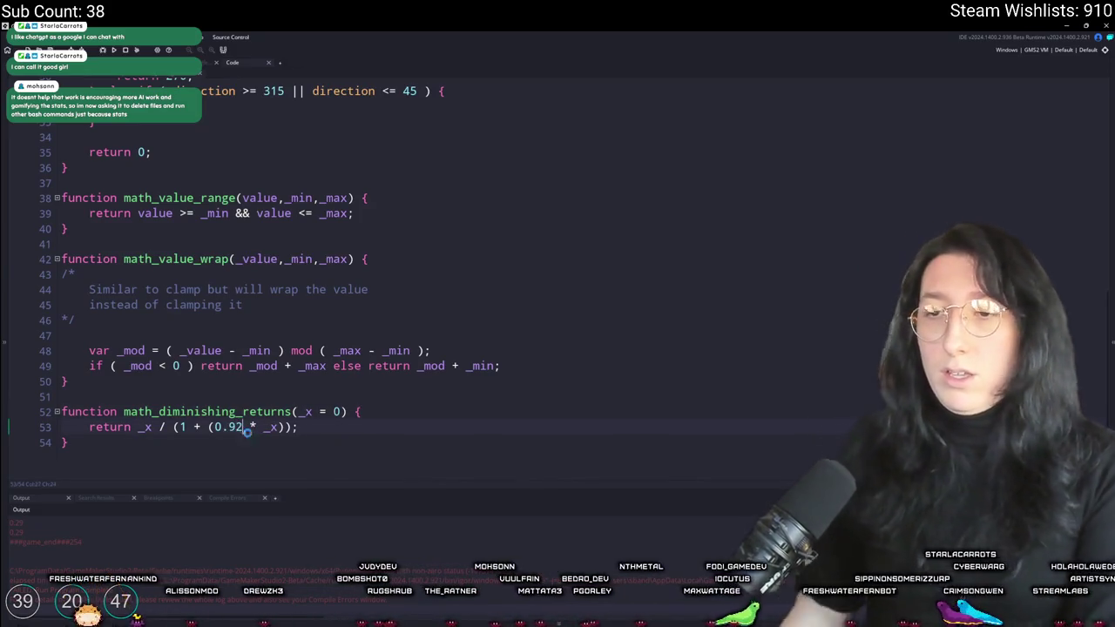
pyautogui.press('F5')
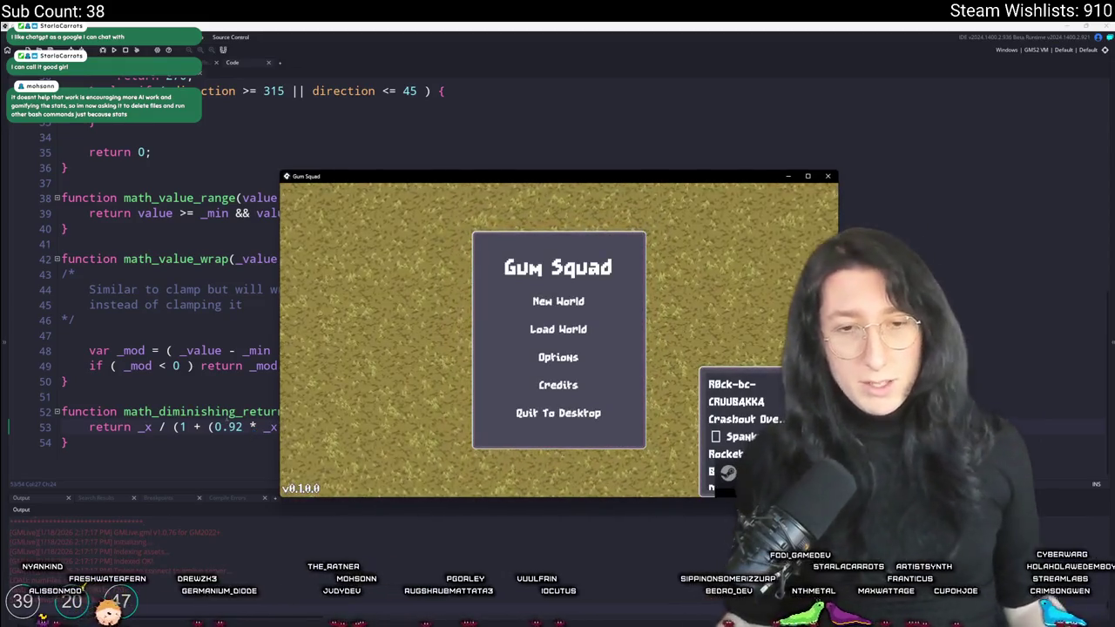
# Start a new world and create the lobby in the 0.92 build
pyautogui.click(577, 304)
pyautogui.click(552, 404)
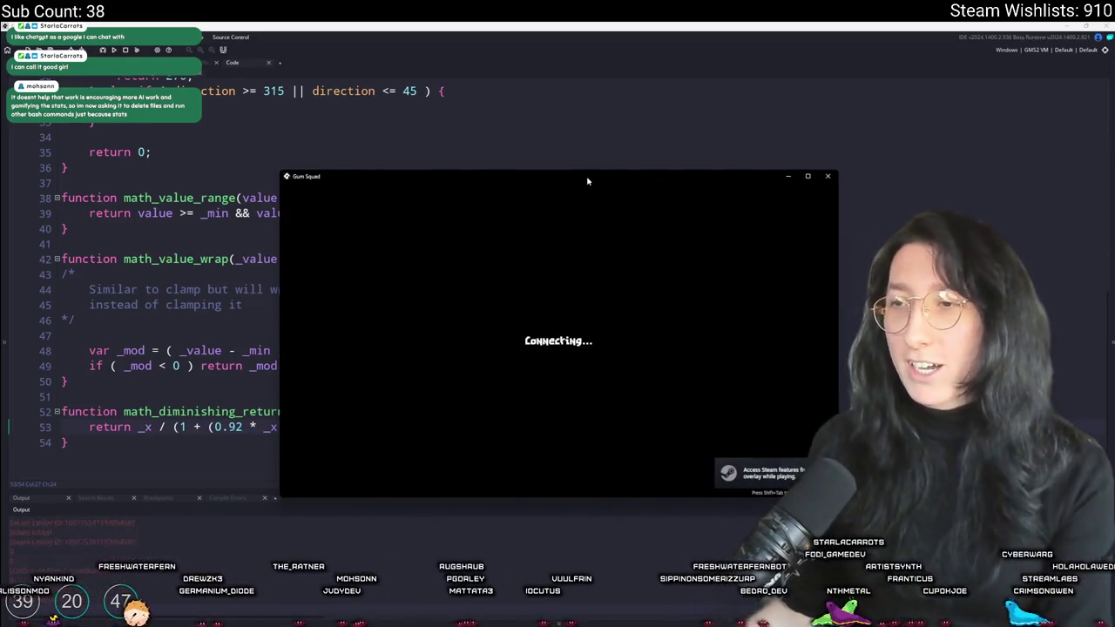
pyautogui.press('d')
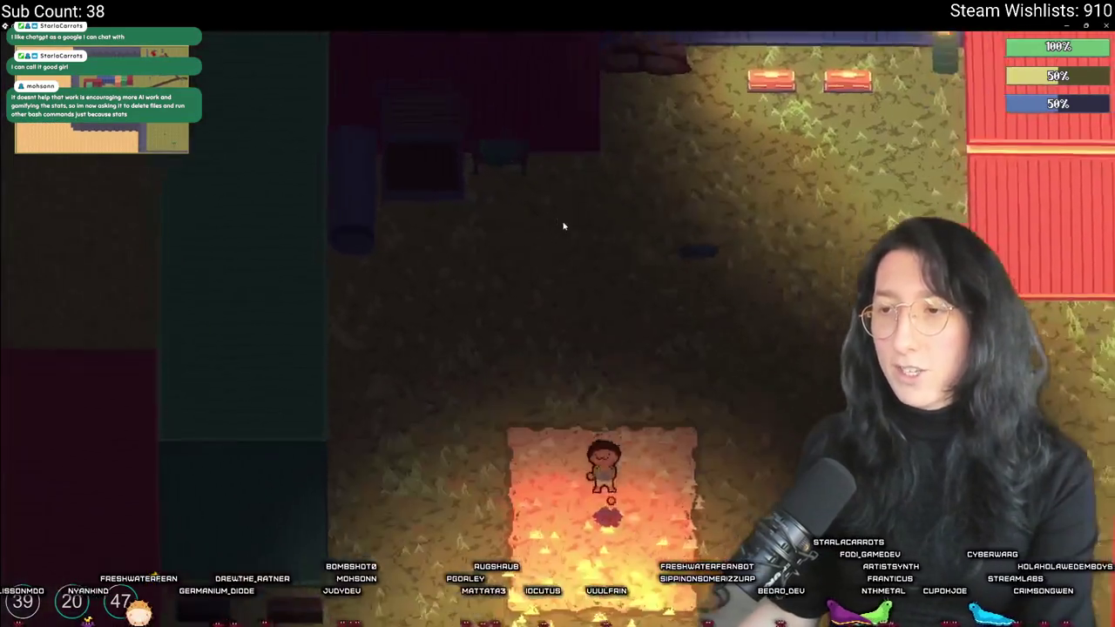
# Eat all six cakes from the inventory, then close the game
pyautogui.press('Tab')
pyautogui.rightClick(288, 381)
pyautogui.rightClick(288, 380)
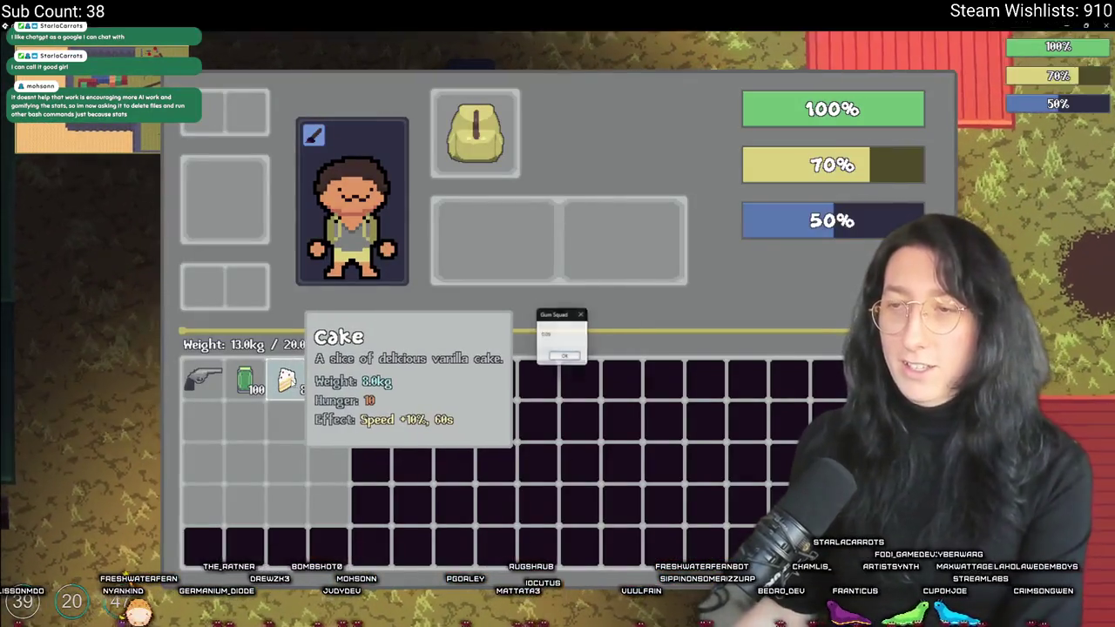
pyautogui.rightClick(288, 380)
pyautogui.rightClick(287, 381)
pyautogui.rightClick(288, 380)
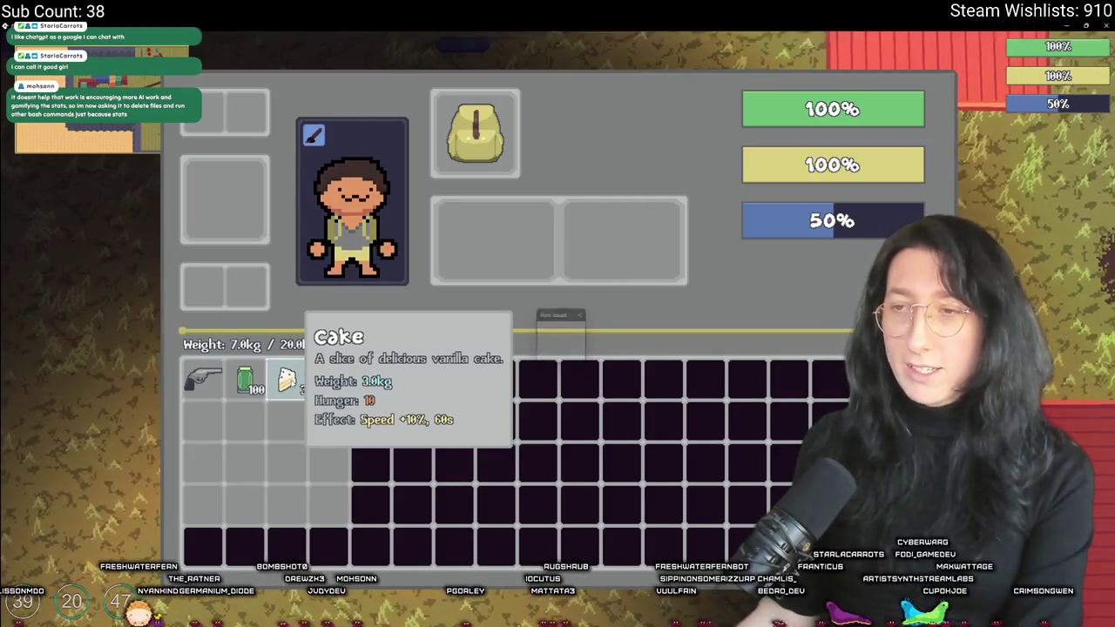
pyautogui.rightClick(301, 382)
pyautogui.rightClick(301, 382)
pyautogui.rightClick(300, 381)
pyautogui.rightClick(300, 382)
pyautogui.rightClick(302, 378)
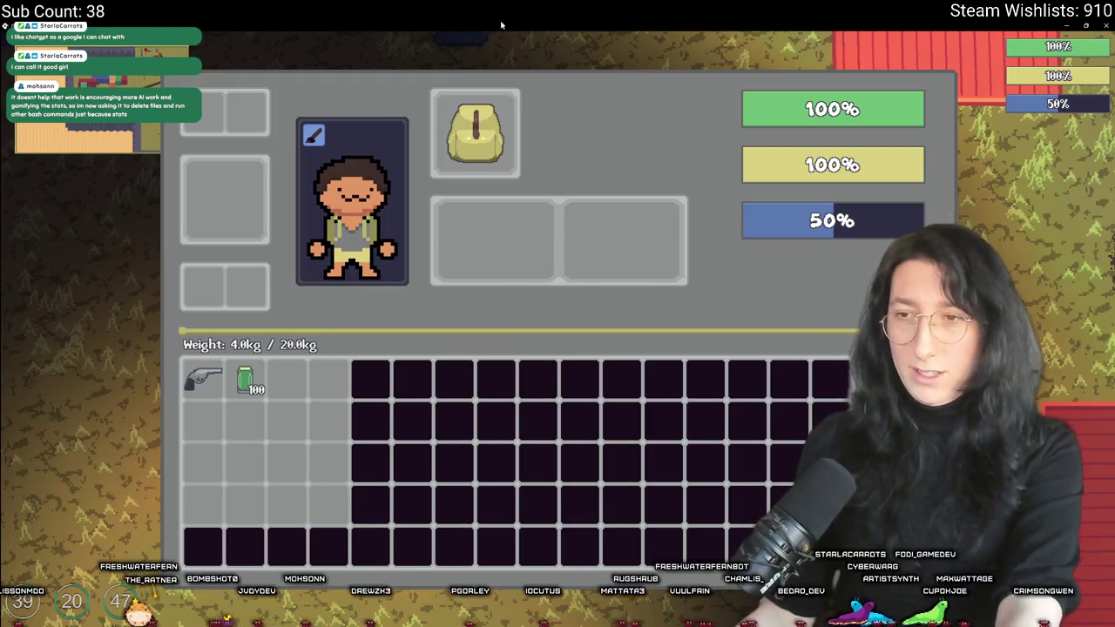
pyautogui.hotkey('alt', 'F4')
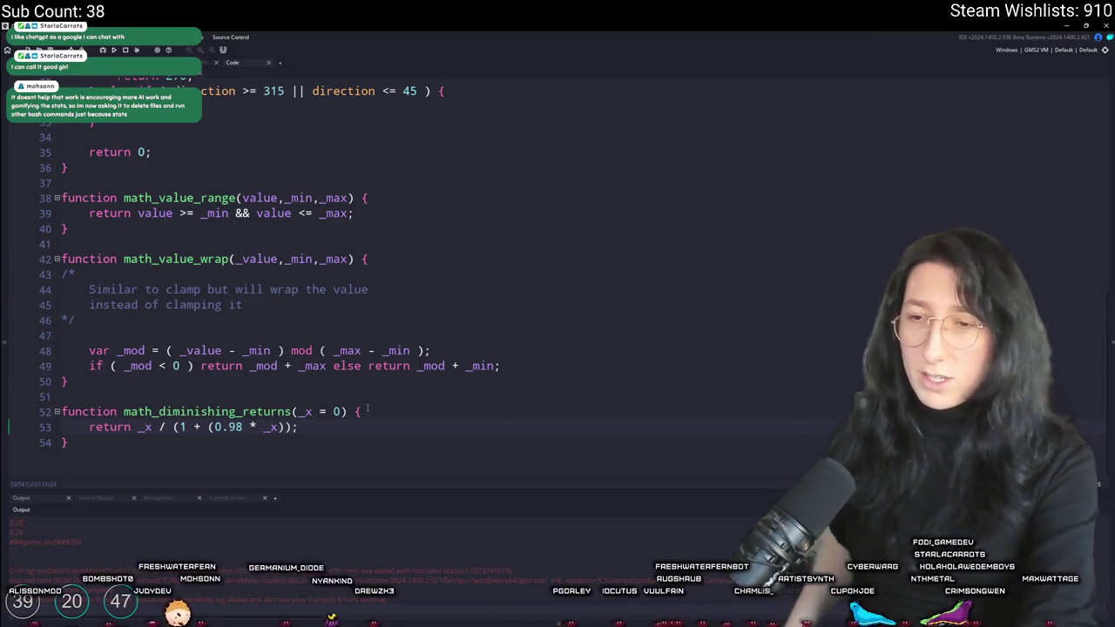
# Run the 0.98 build, start a new world with a lobby, and eat all the cakes
pyautogui.press('F5')
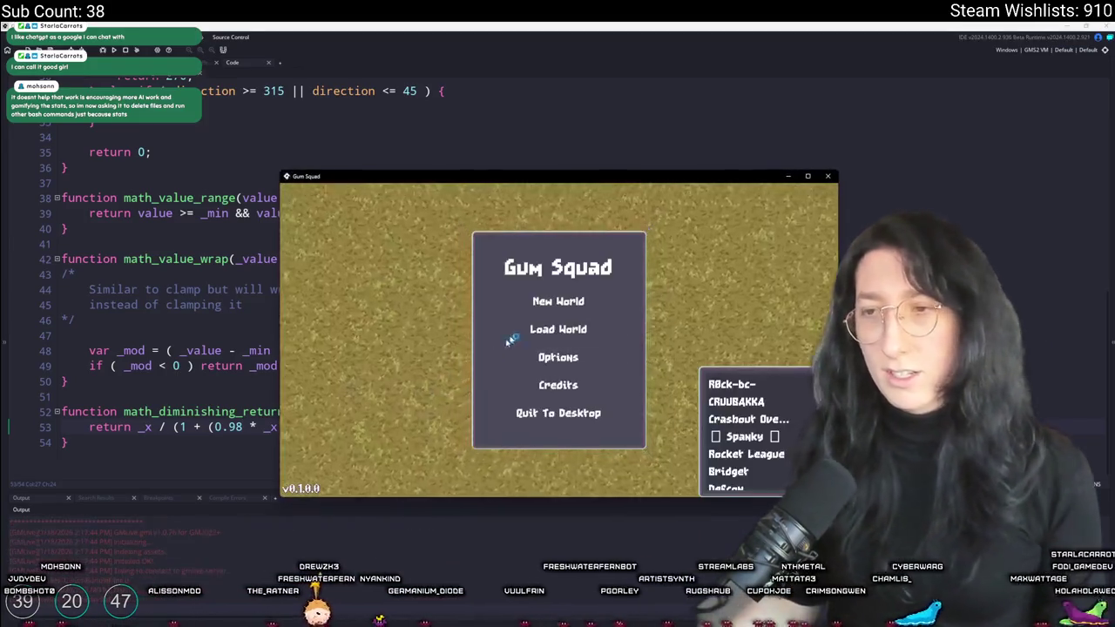
pyautogui.click(545, 234)
pyautogui.click(549, 406)
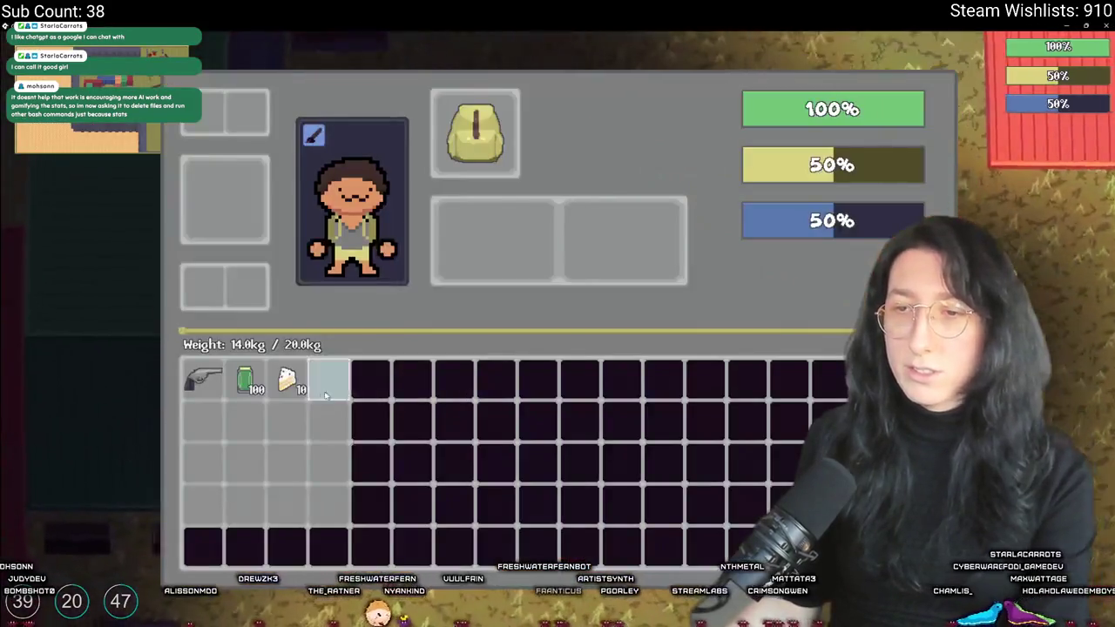
pyautogui.click(288, 387)
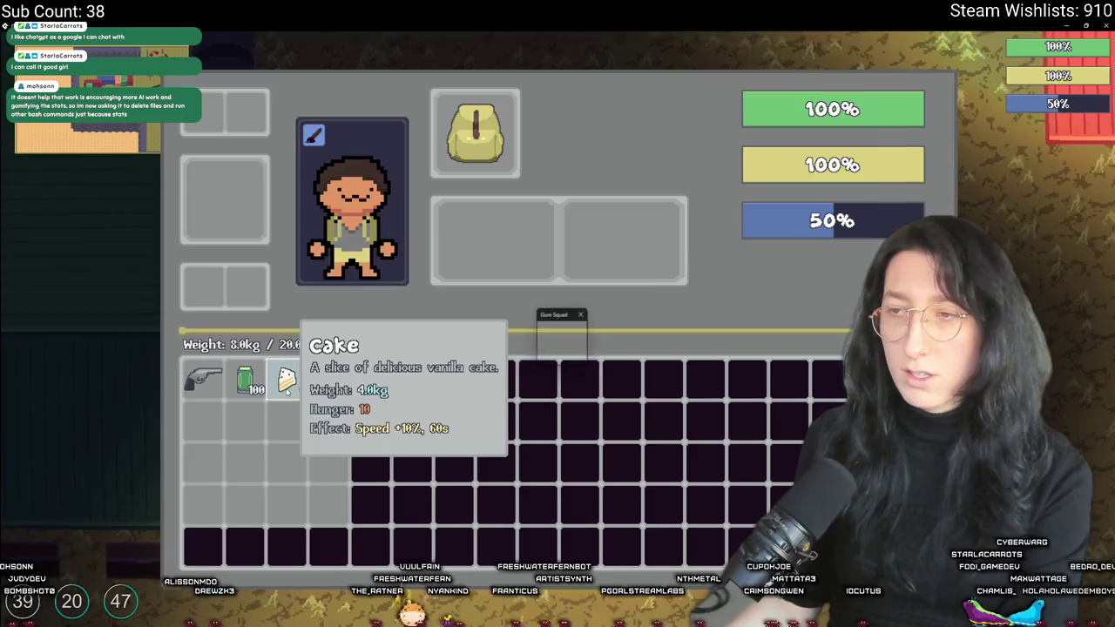
pyautogui.click(288, 387)
pyautogui.click(288, 387)
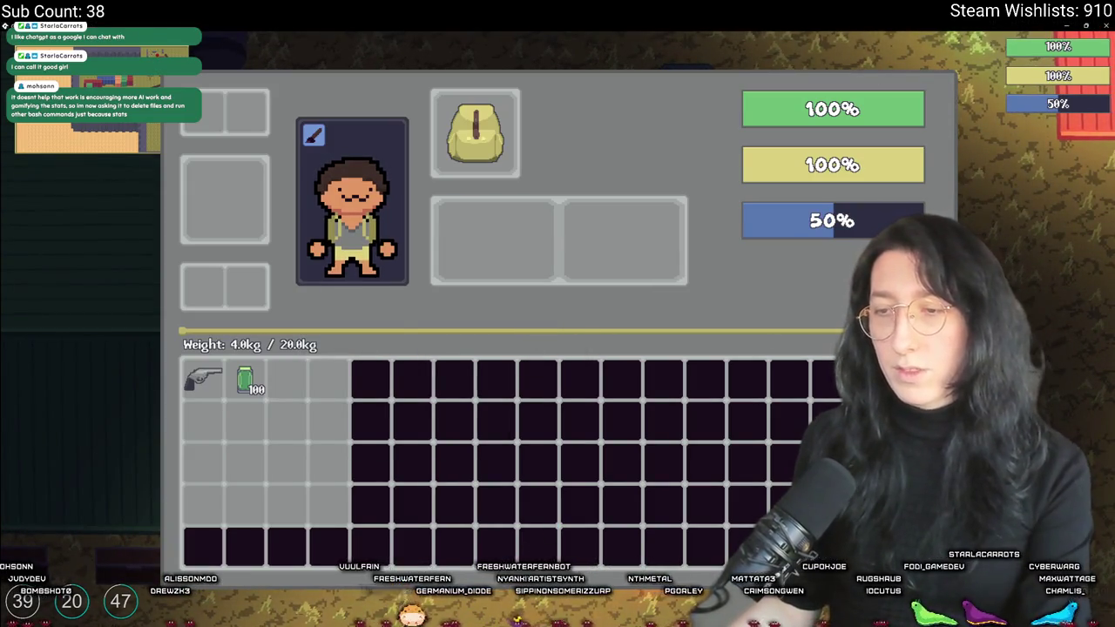
# Return to the line 53 formula in GameMaker and search the system for Calculator
pyautogui.hotkey('alt', 'Tab')
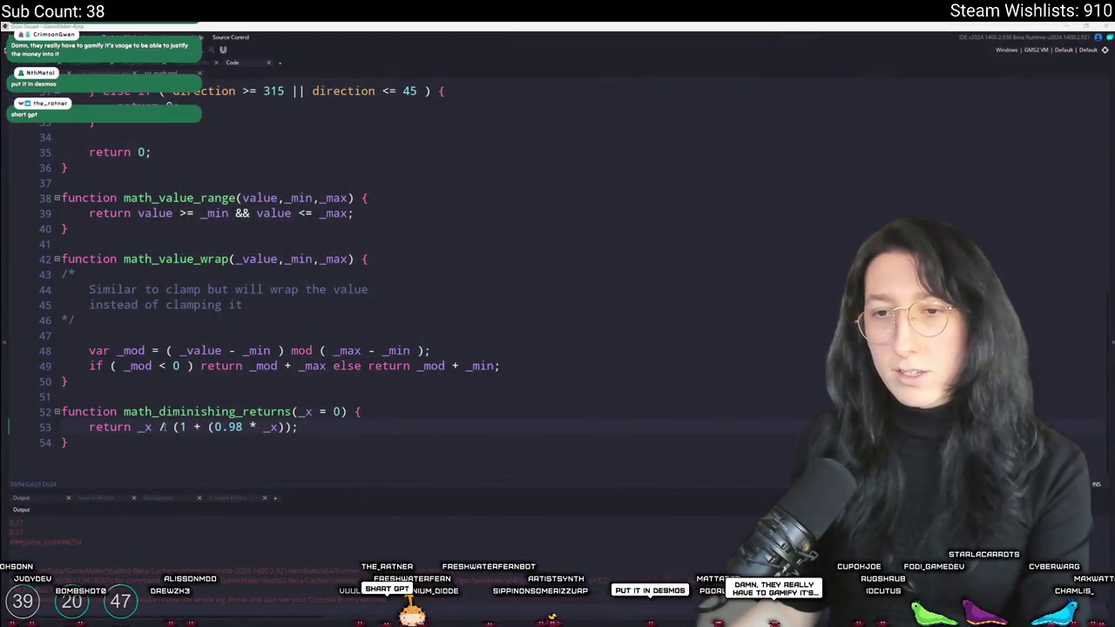
pyautogui.click(159, 427)
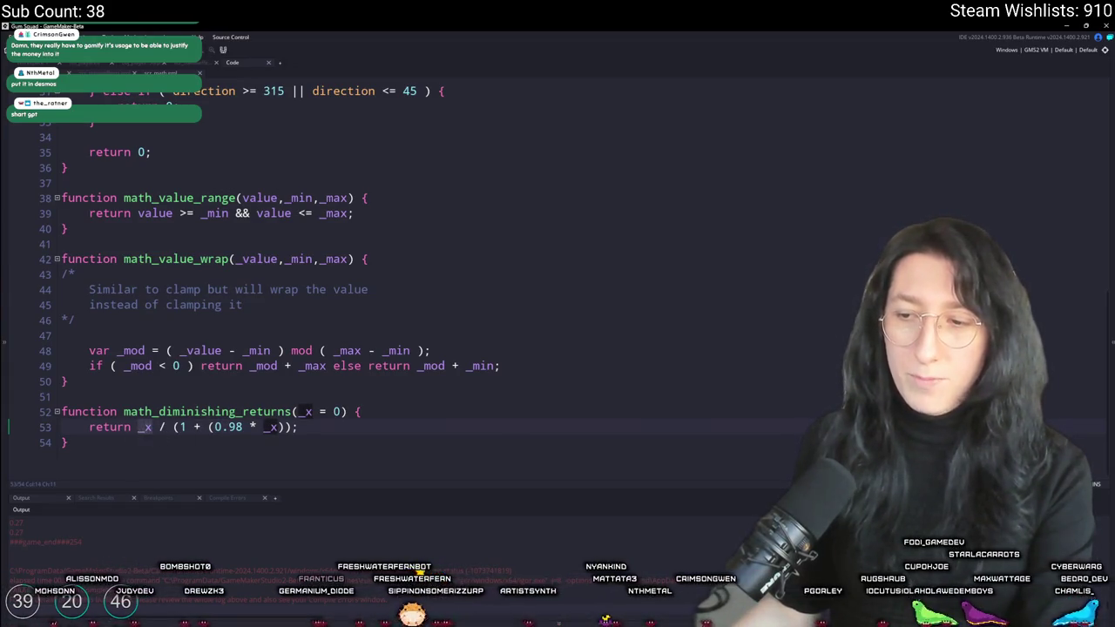
pyautogui.press('super')
# Launch Calculator with 'calc', enter 0.5, close it, and switch back to the browser
pyautogui.write('calc')
pyautogui.press('Return')
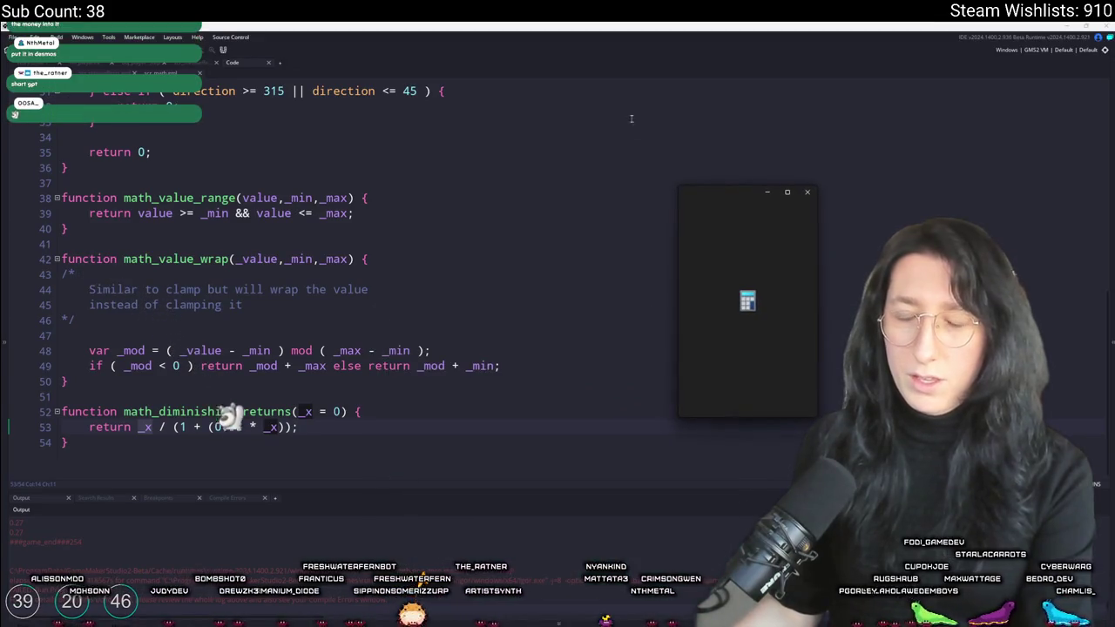
pyautogui.moveTo(801, 189); pyautogui.dragTo(751, 154)
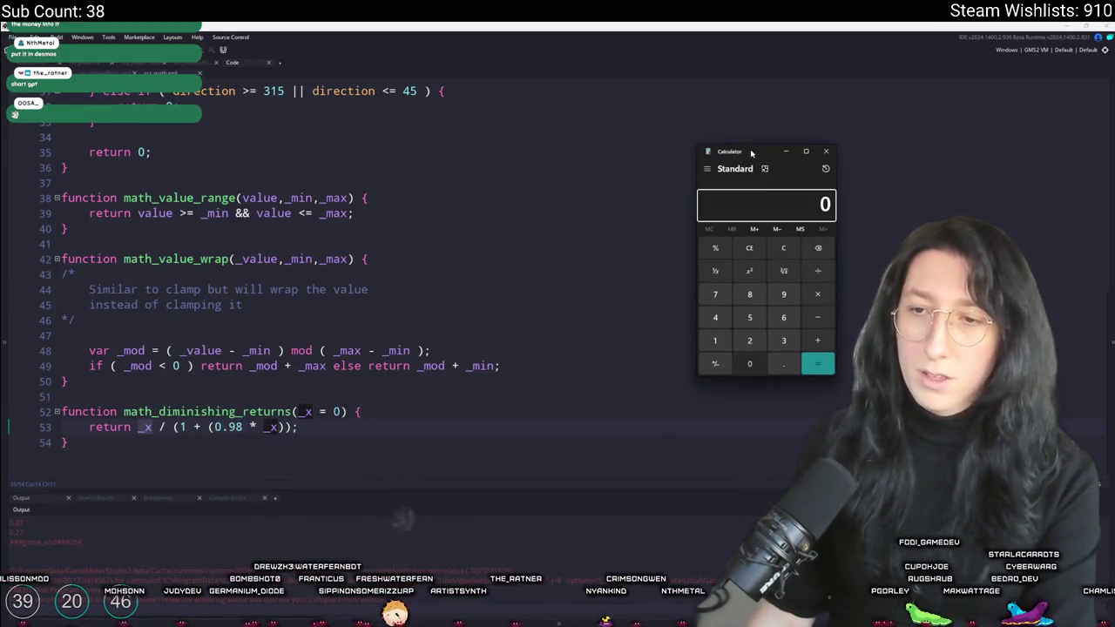
pyautogui.write('0.5')
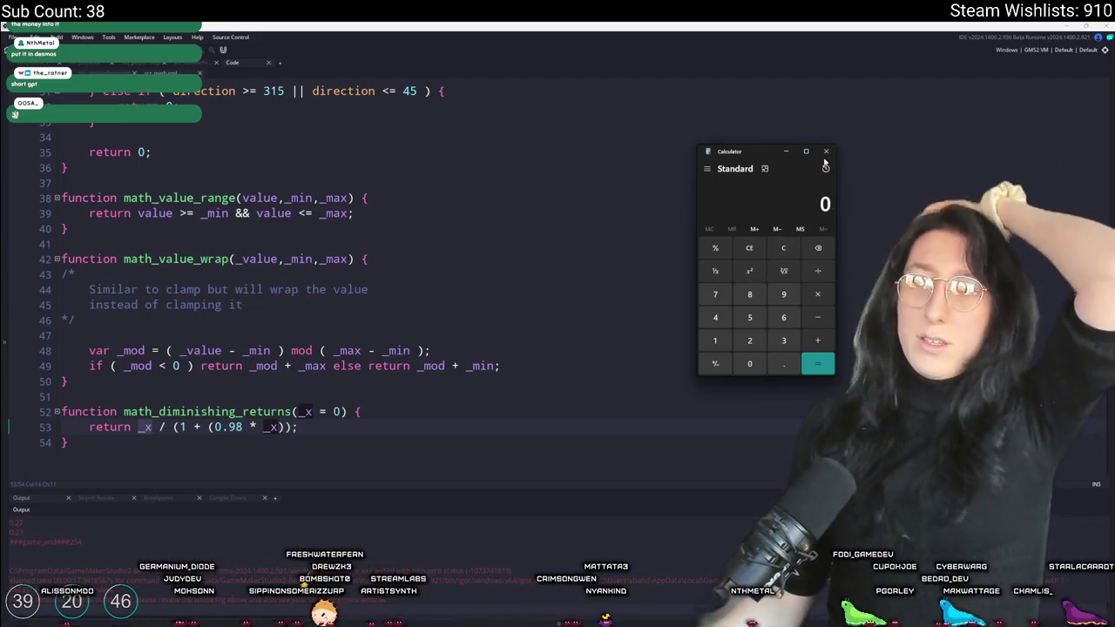
pyautogui.click(825, 150)
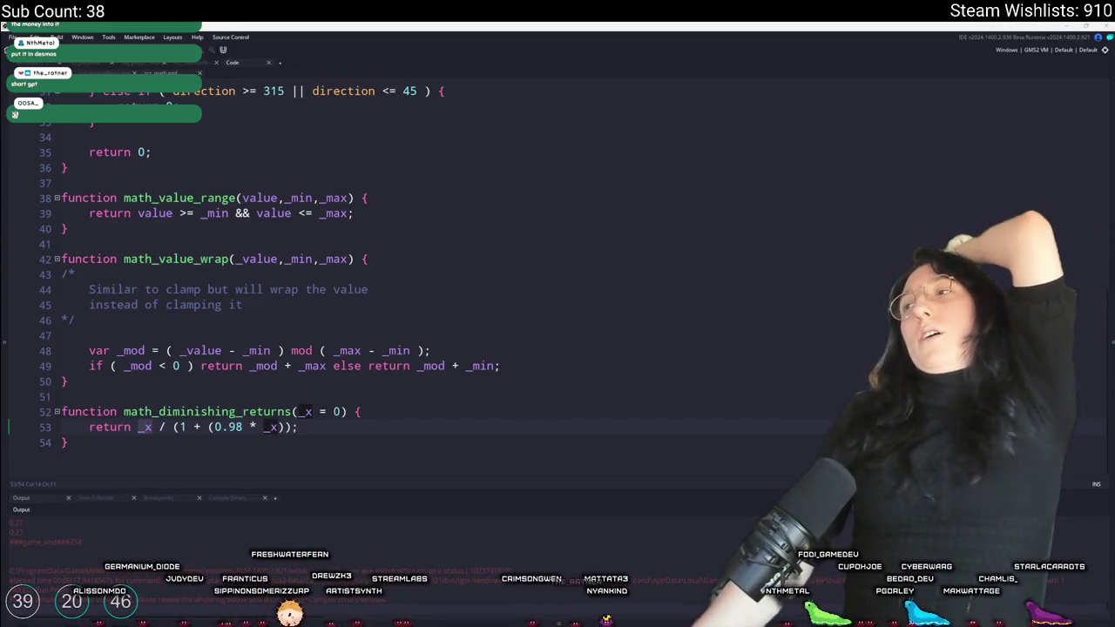
pyautogui.hotkey('alt', 'Tab')
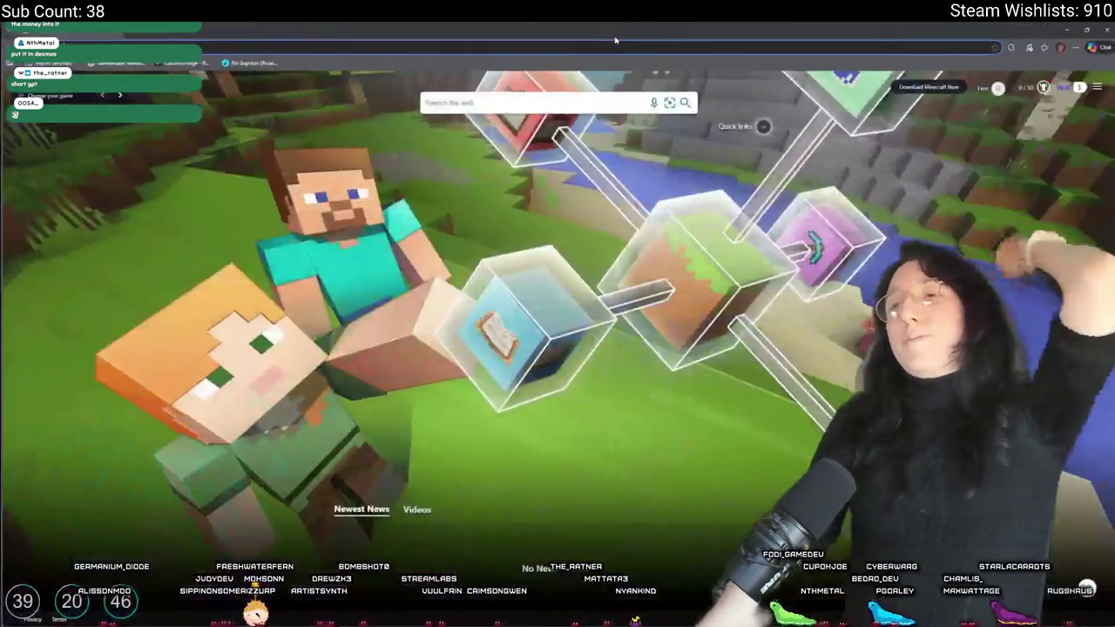
# Search Bing for 'math function wthowly reduced falue'
pyautogui.click(613, 53)
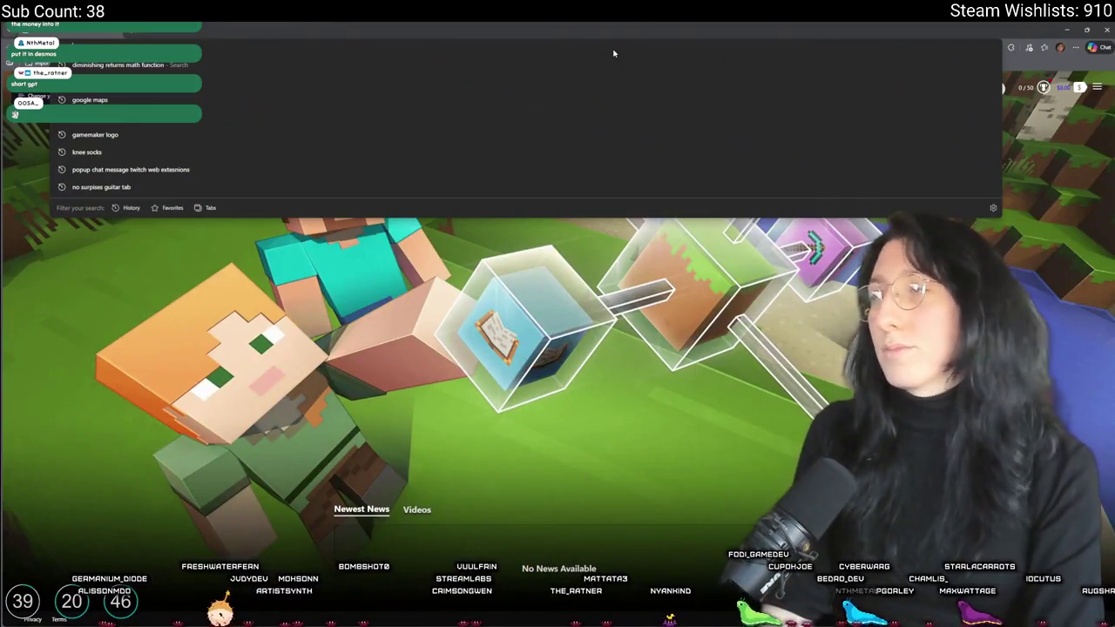
pyautogui.write('math functio')
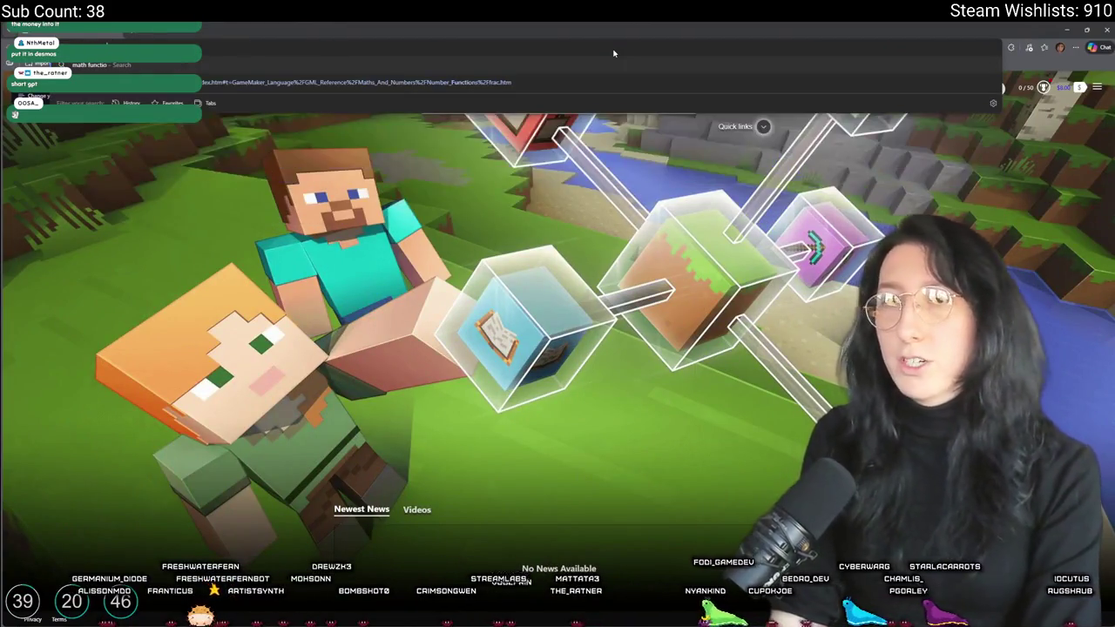
pyautogui.write('n wth sl')
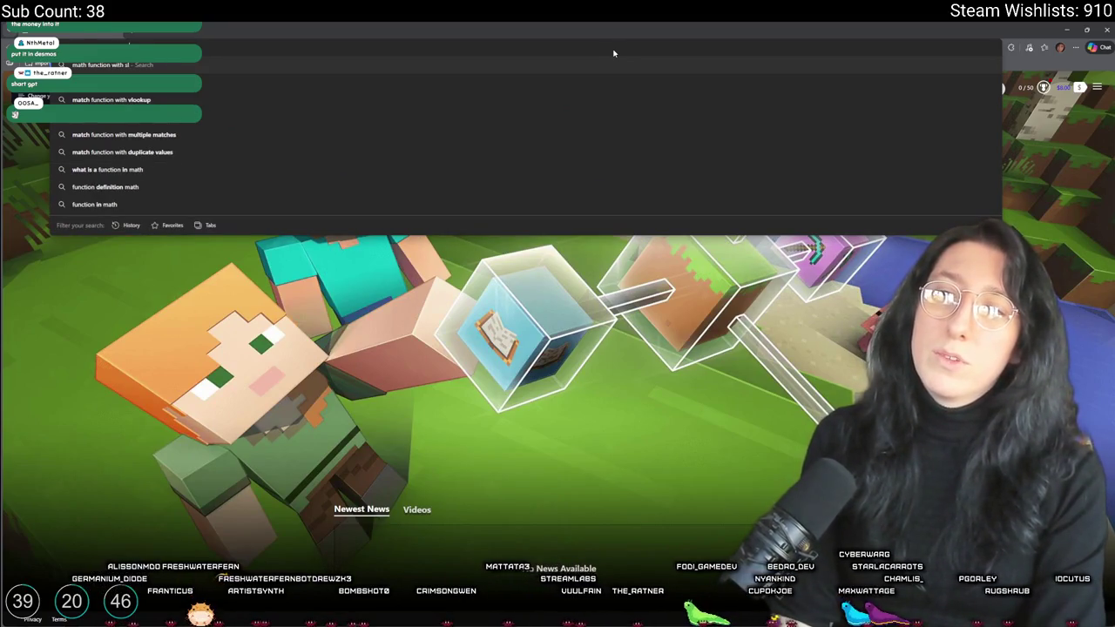
pyautogui.write('owly reduced f')
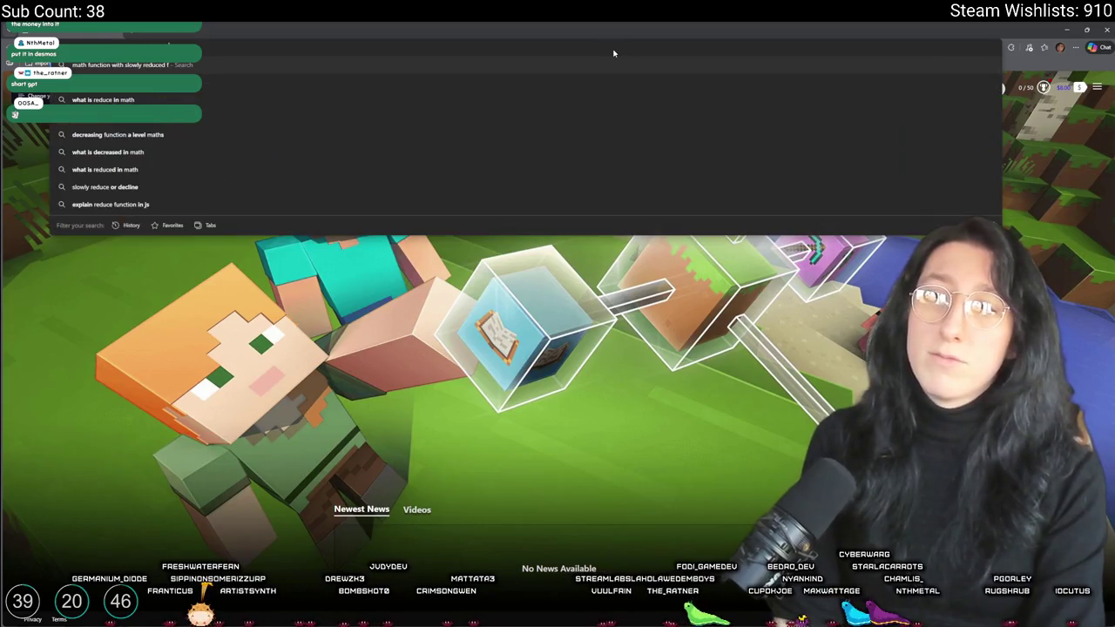
pyautogui.write('alue')
pyautogui.press('Return')
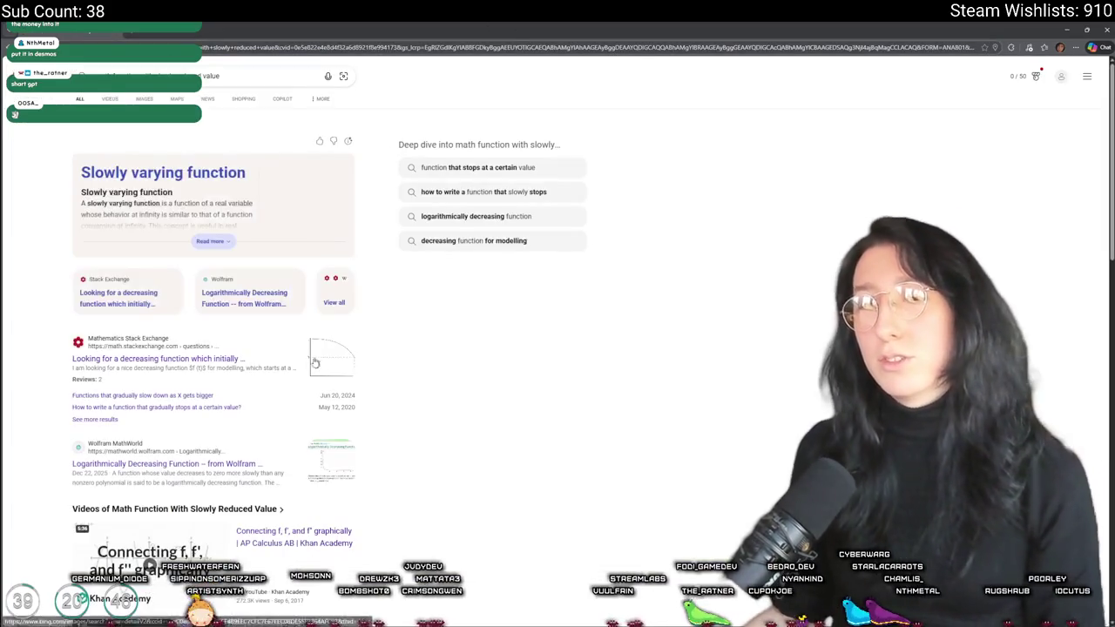
# Read the Math Stack Exchange answer suggesting y = 1 − (x/a)^n, then return to GameMaker
pyautogui.click(193, 358)
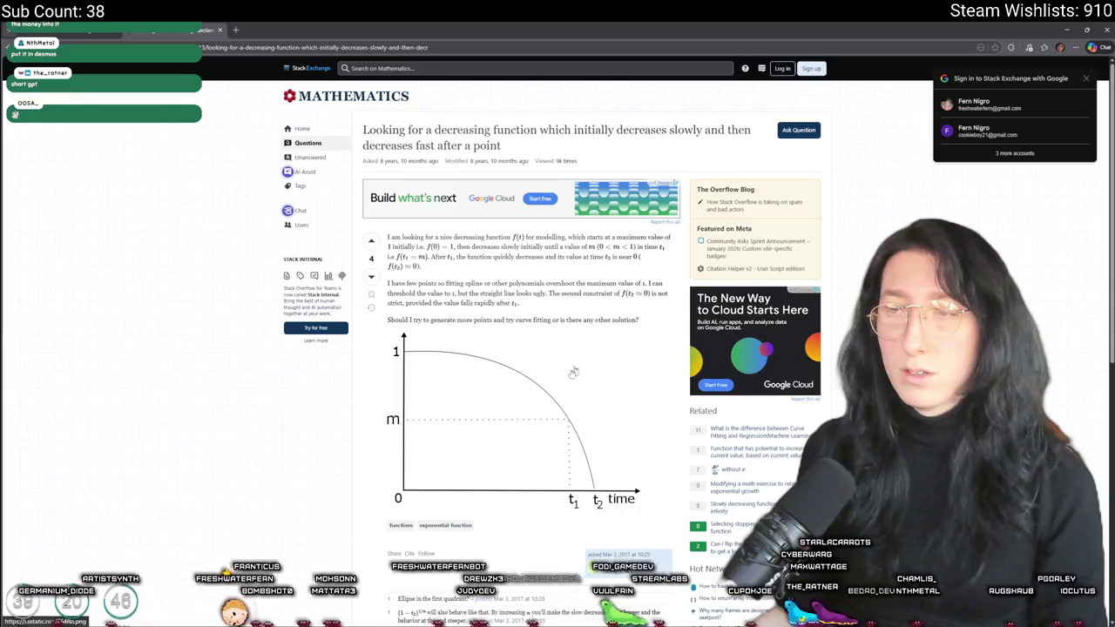
pyautogui.scroll(-4, 573, 372)
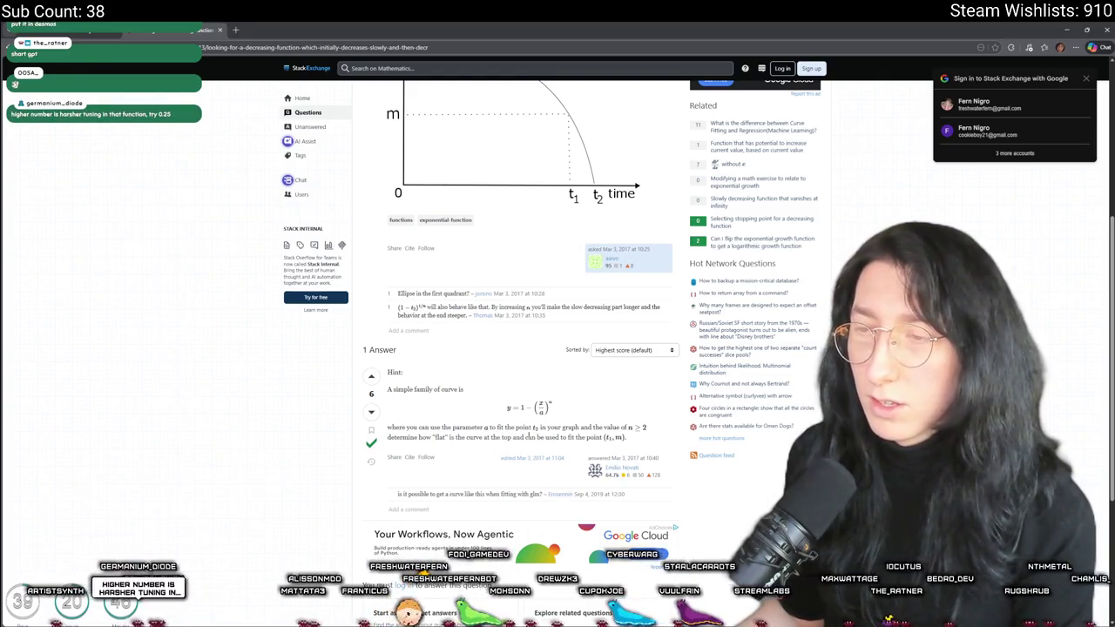
pyautogui.scroll(3, 479, 224)
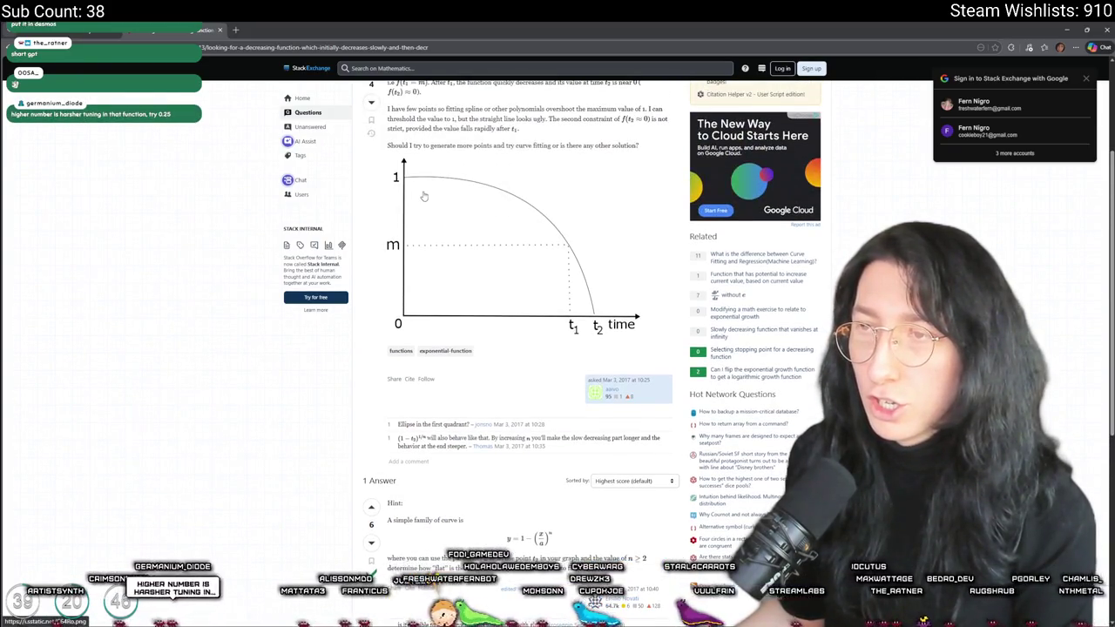
pyautogui.scroll(2, 424, 196)
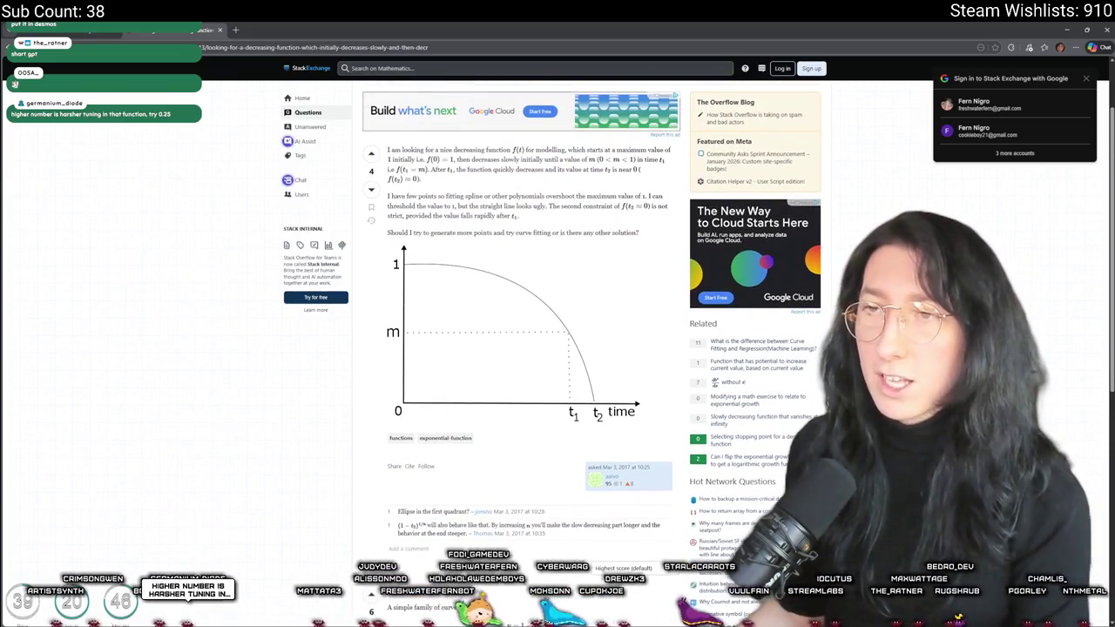
pyautogui.scroll(-3, 513, 369)
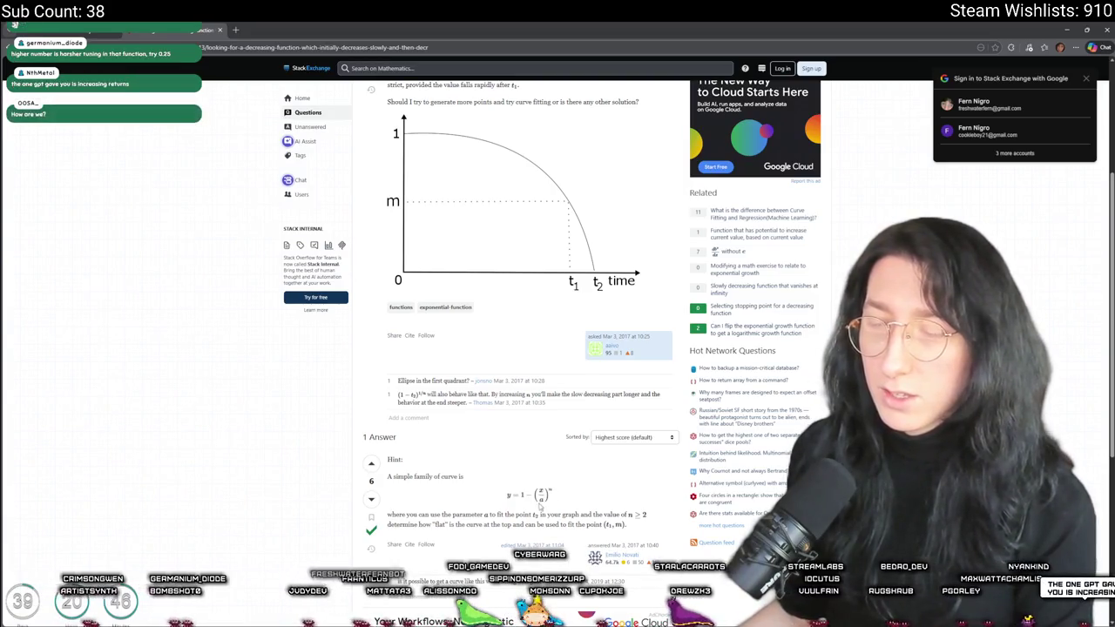
pyautogui.hotkey('ctrl', 'w')
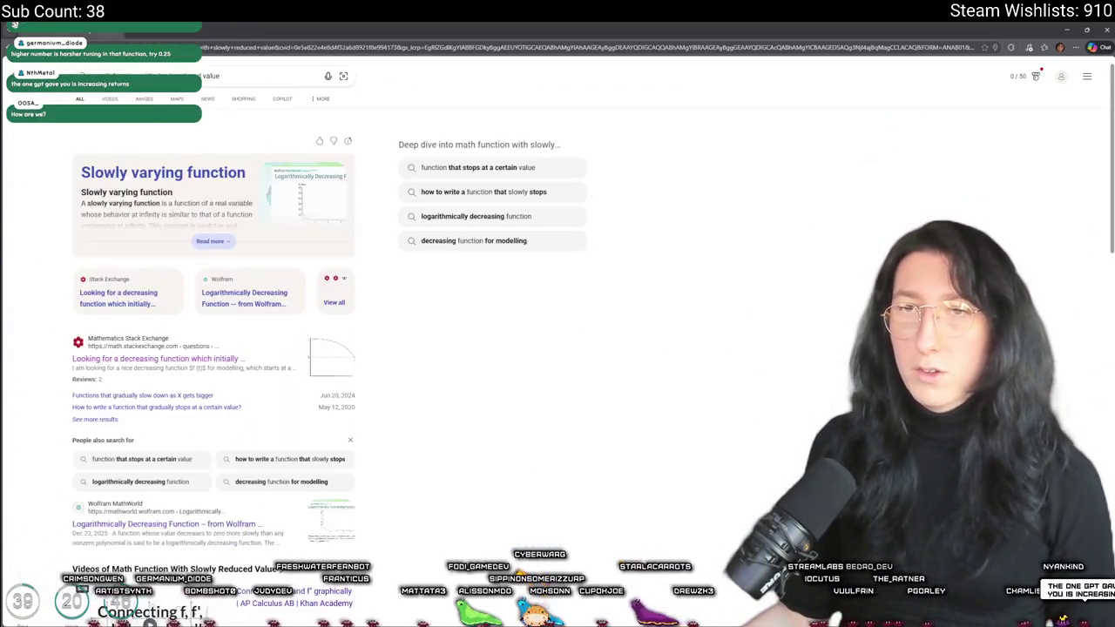
pyautogui.hotkey('alt', 'Tab')
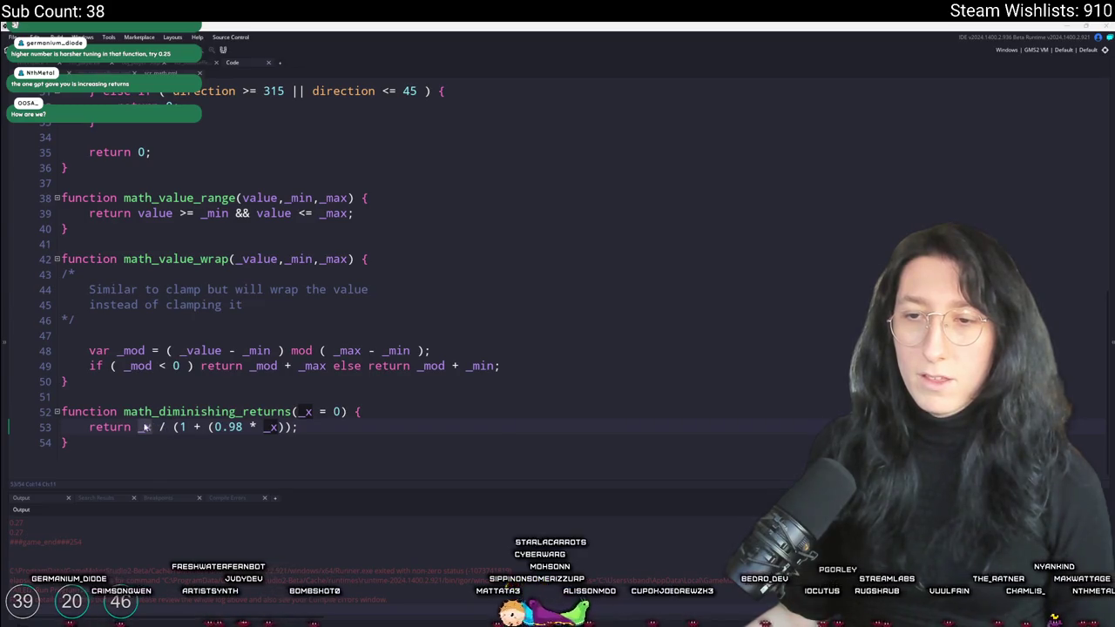
# Change the line 53 constant from 0.98 to 0.3 and build and run the game
pyautogui.moveTo(141, 427); pyautogui.dragTo(294, 427)
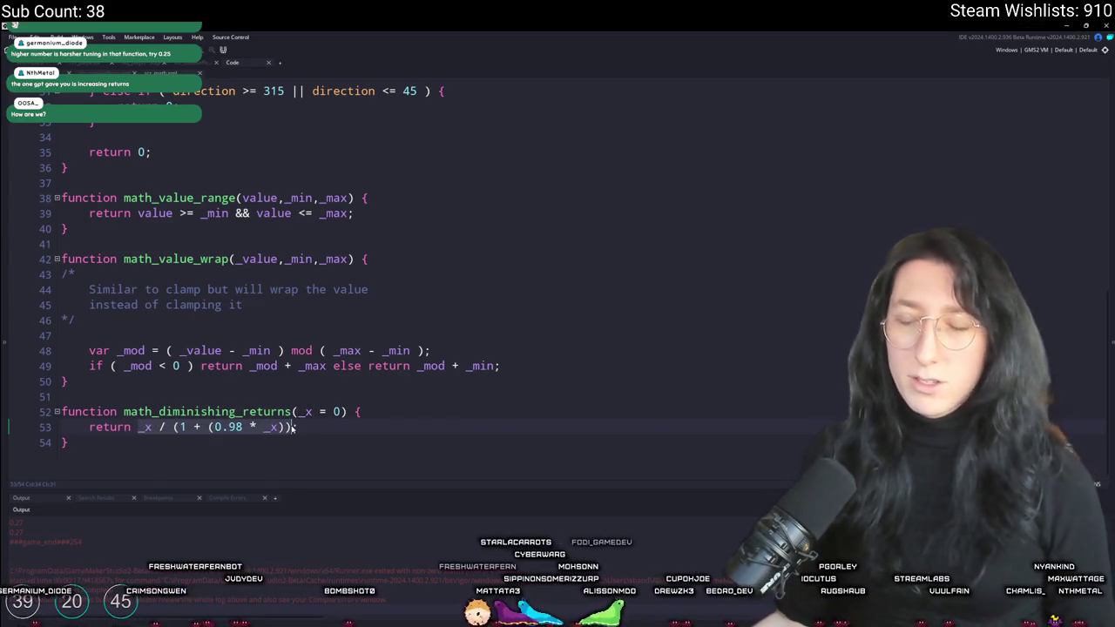
pyautogui.click(292, 428)
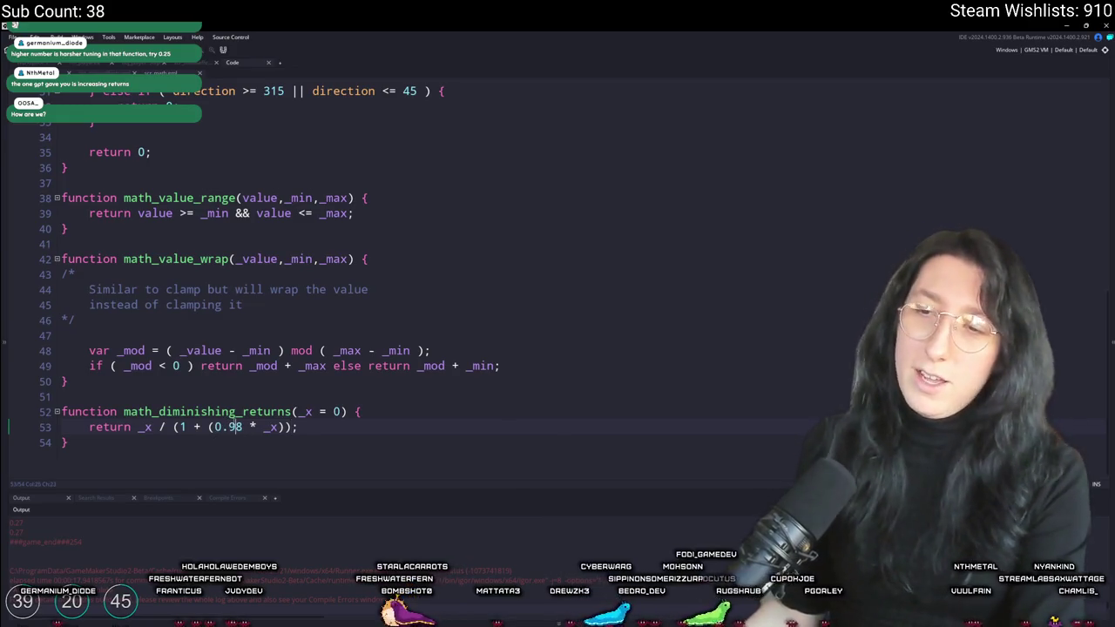
pyautogui.press('BackSpace')
pyautogui.press('BackSpace')
pyautogui.write('3')
pyautogui.click(391, 426)
pyautogui.press('F5')
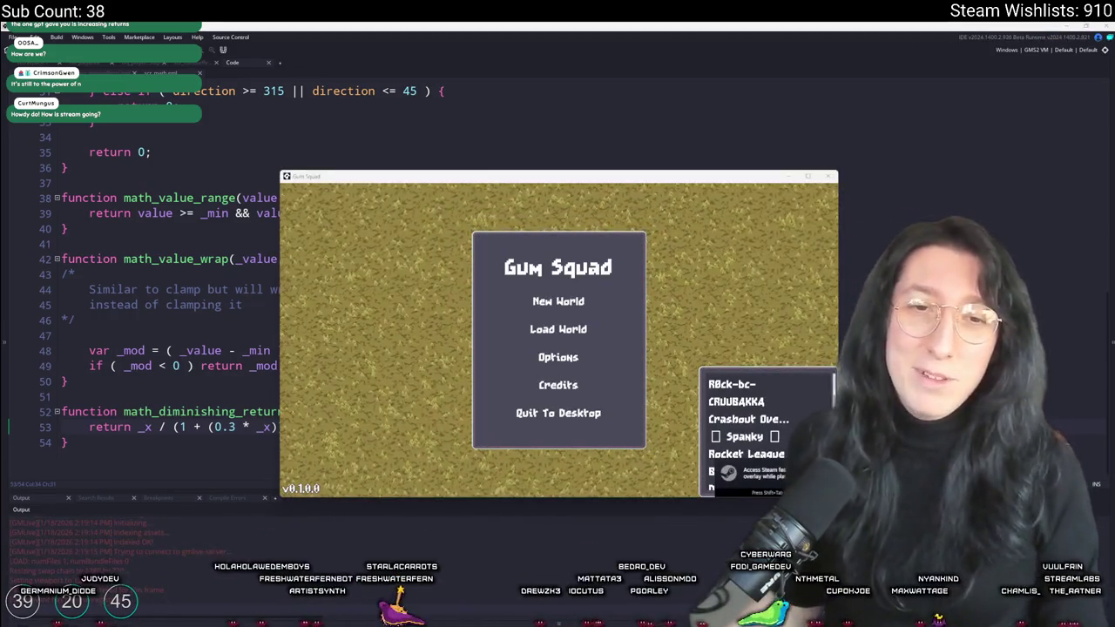
# Create a new world lobby in Gum Squad and open the player inventory
pyautogui.click(559, 301)
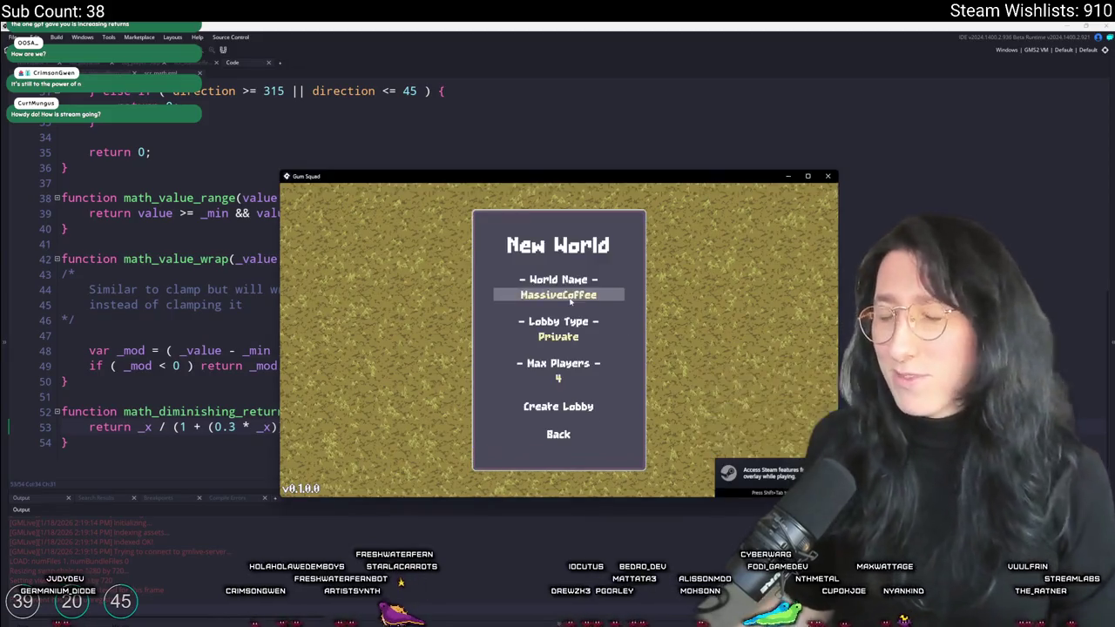
pyautogui.click(553, 334)
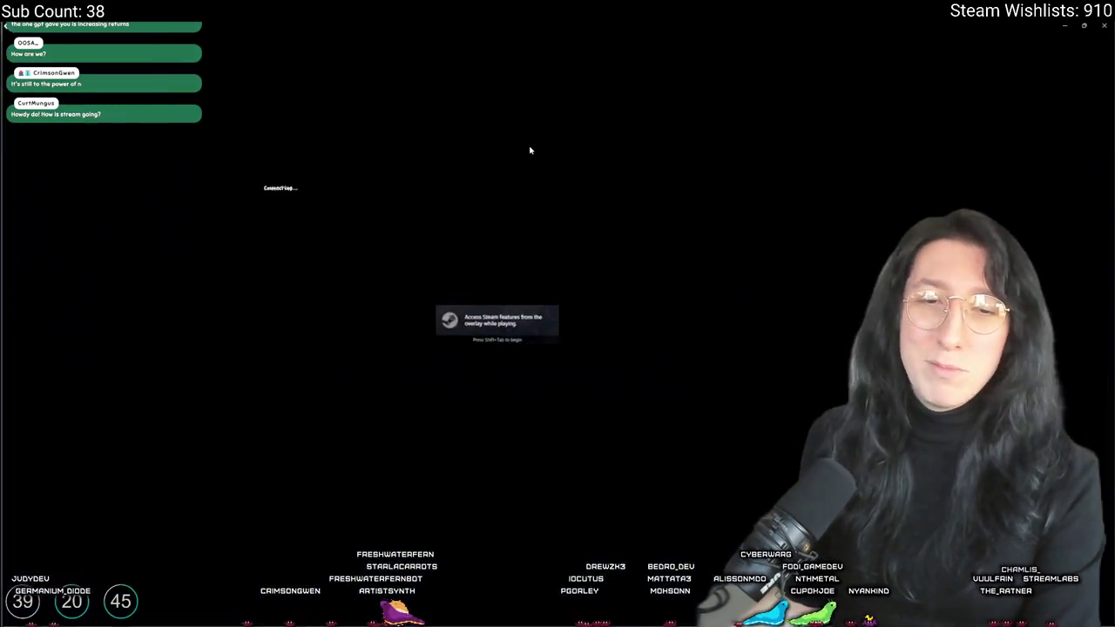
pyautogui.press('Tab')
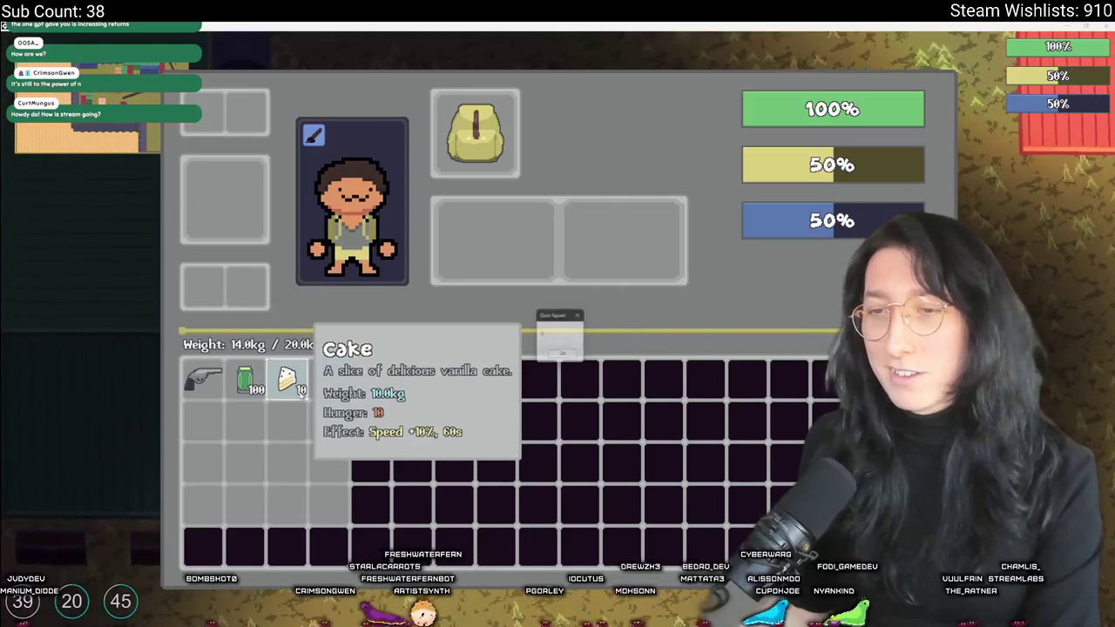
# Eat six cakes to refill hunger to 100%, drop the leftover stack, and return to the editor
pyautogui.rightClick(287, 379)
pyautogui.rightClick(287, 379)
pyautogui.rightClick(287, 379)
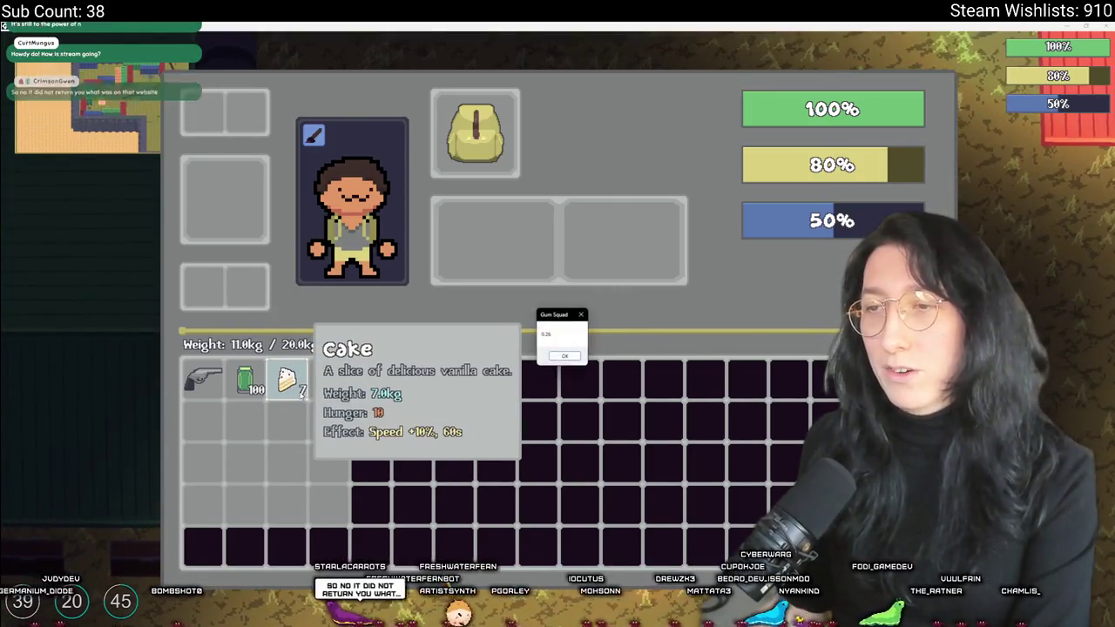
pyautogui.rightClick(287, 379)
pyautogui.rightClick(287, 379)
pyautogui.rightClick(287, 379)
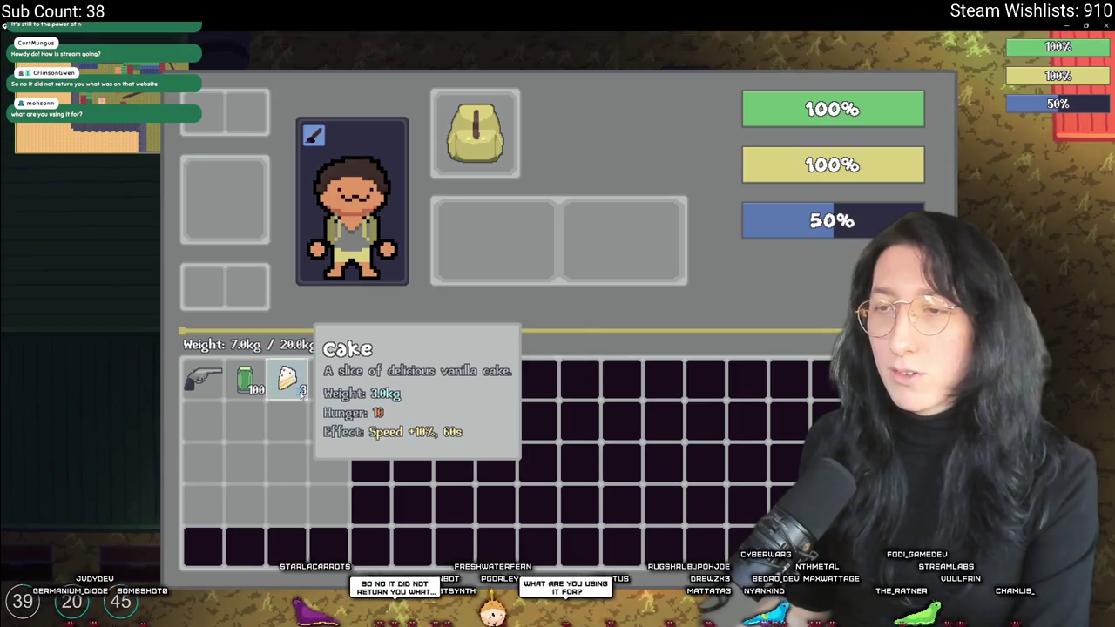
pyautogui.moveTo(288, 379); pyautogui.dragTo(547, 264)
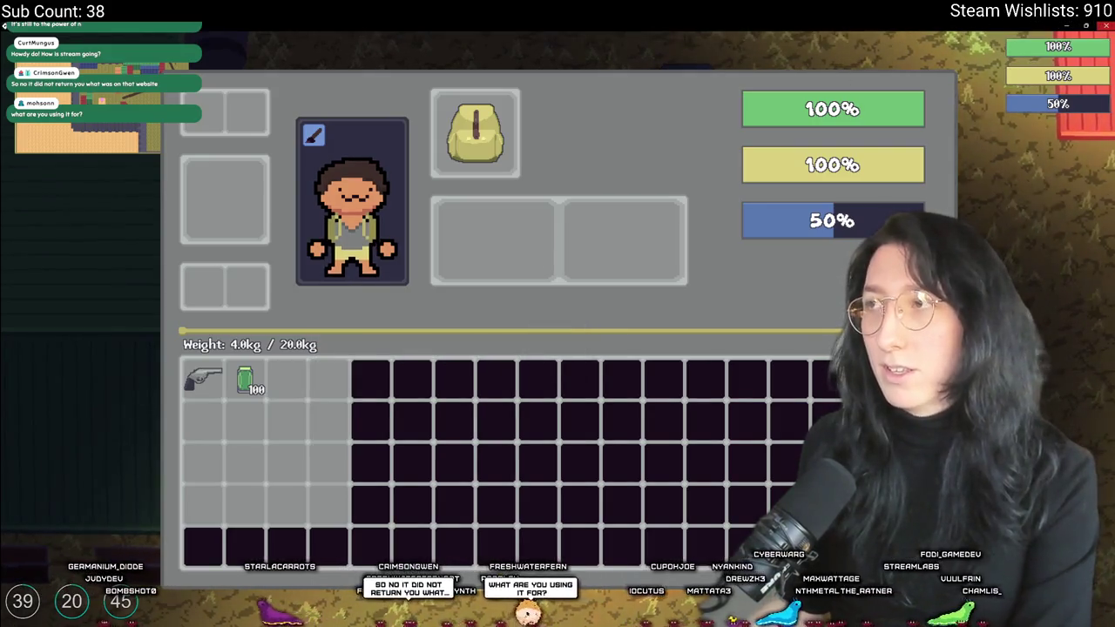
pyautogui.hotkey('alt', 'Tab')
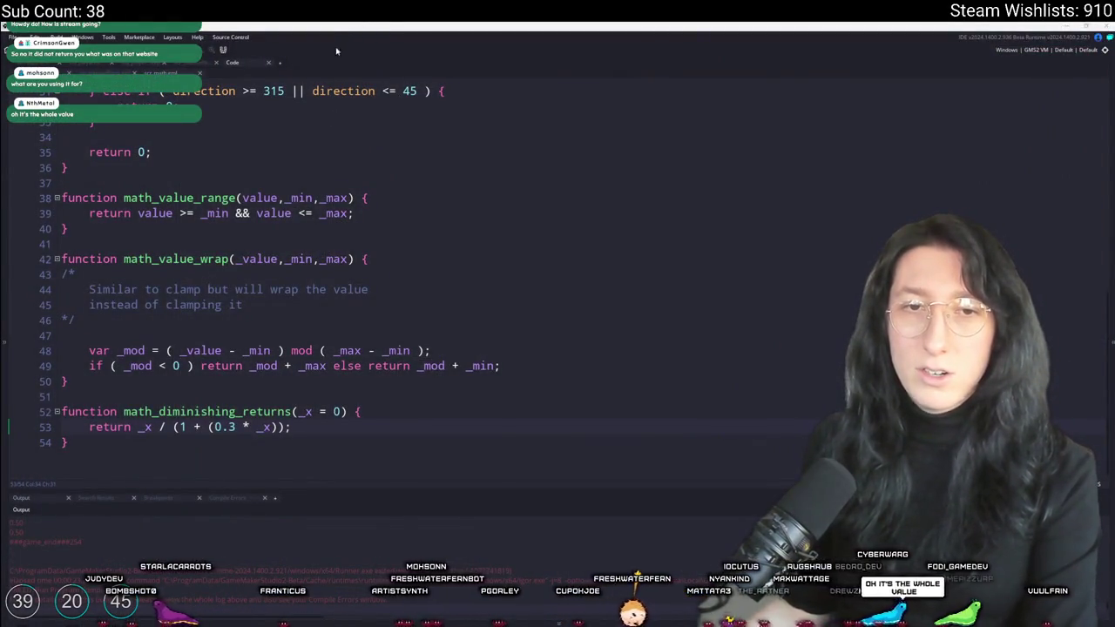
# Lower the line 53 constant from 0.3 to 0.15 and rebuild the game
pyautogui.click(234, 427)
pyautogui.press('BackSpace')
pyautogui.write('15')
pyautogui.press('F5')
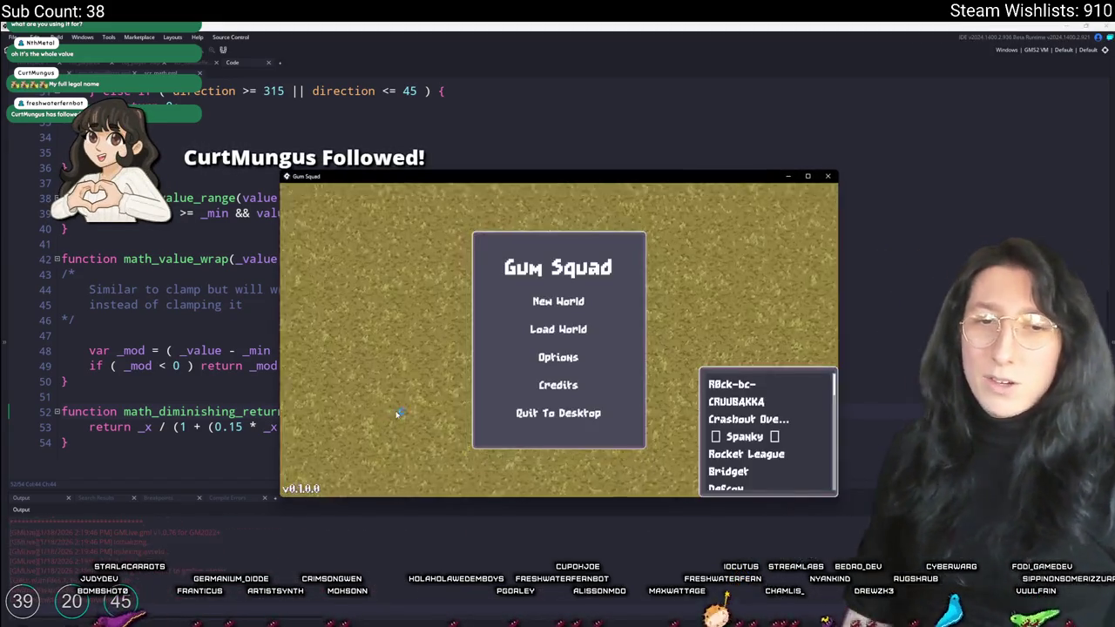
# Start a new world lobby in the rebuilt game and move its window up
pyautogui.click(559, 301)
pyautogui.click(557, 406)
pyautogui.moveTo(574, 180); pyautogui.dragTo(567, 0)
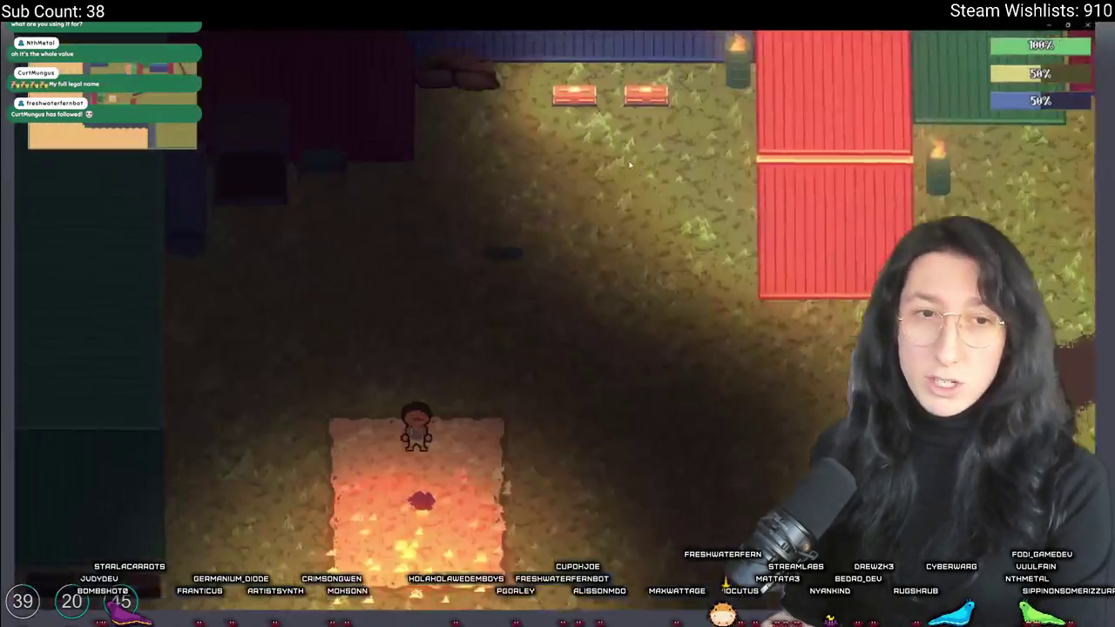
# Eat five cakes until hunger is full, then drop the remaining cakes from the inventory
pyautogui.press('Tab')
pyautogui.moveTo(292, 381)
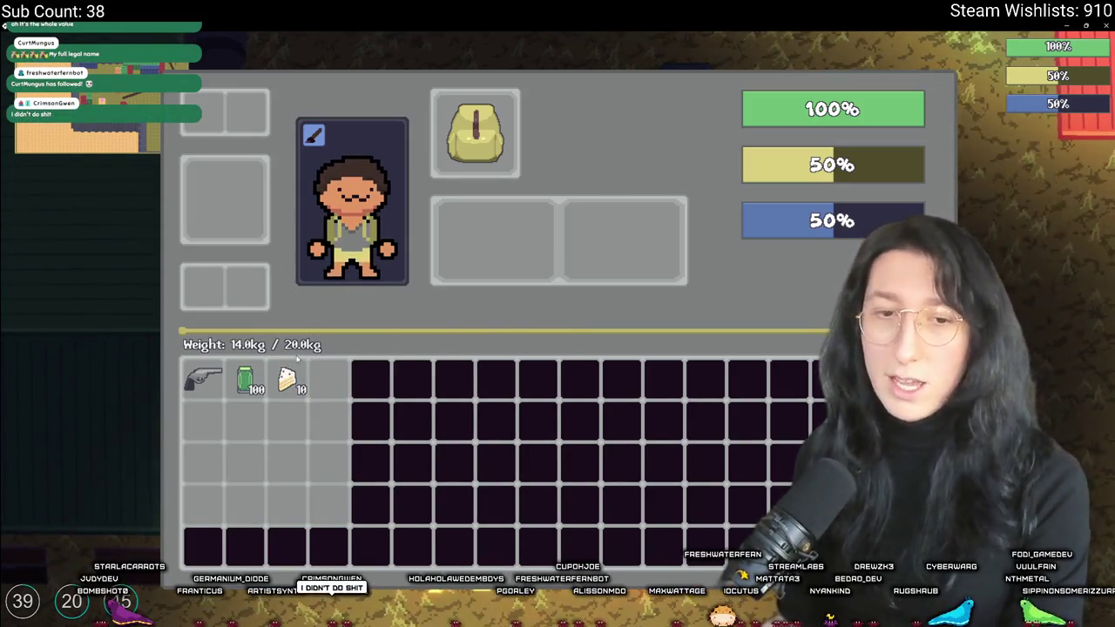
pyautogui.rightClick(292, 381)
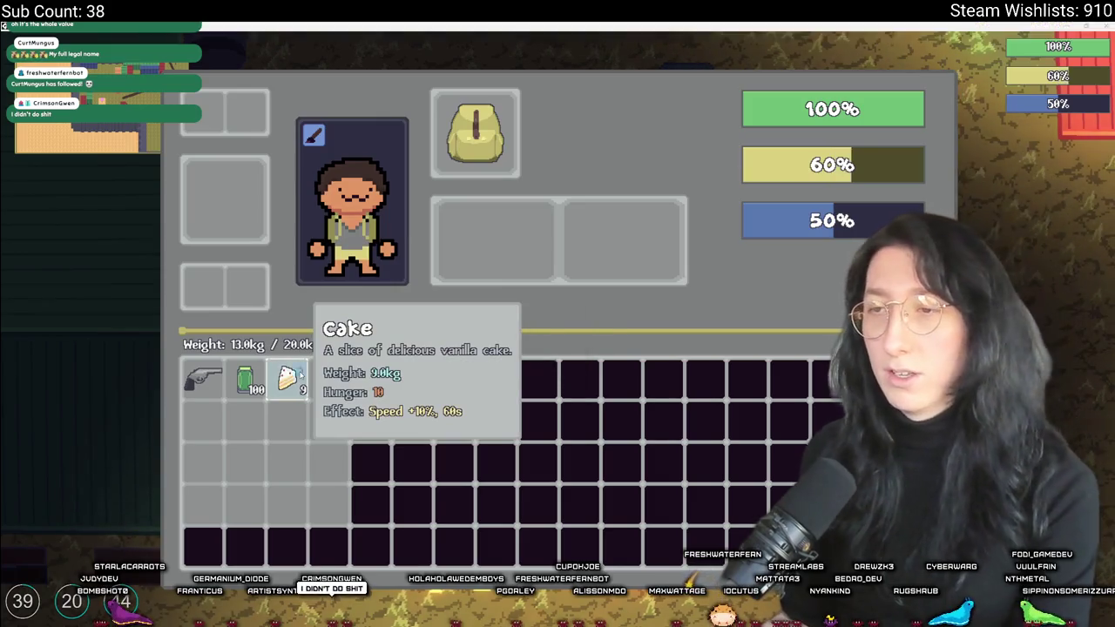
pyautogui.rightClick(292, 381)
pyautogui.rightClick(292, 381)
pyautogui.rightClick(292, 381)
pyautogui.rightClick(291, 381)
pyautogui.rightClick(292, 381)
pyautogui.moveTo(302, 375)
pyautogui.mouseDown()
pyautogui.moveTo(548, 318)
pyautogui.moveTo(383, 385)
pyautogui.mouseUp()
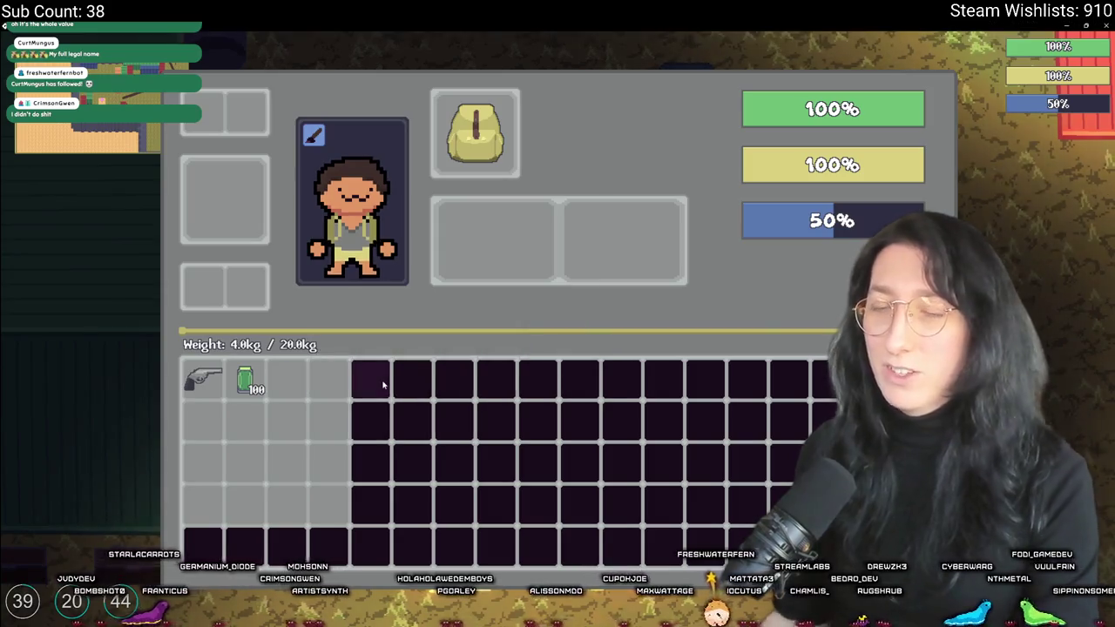
pyautogui.press('Tab')
# Walk around, move a cake between the inventory and nearby item grids, then return to the code
pyautogui.press('d')
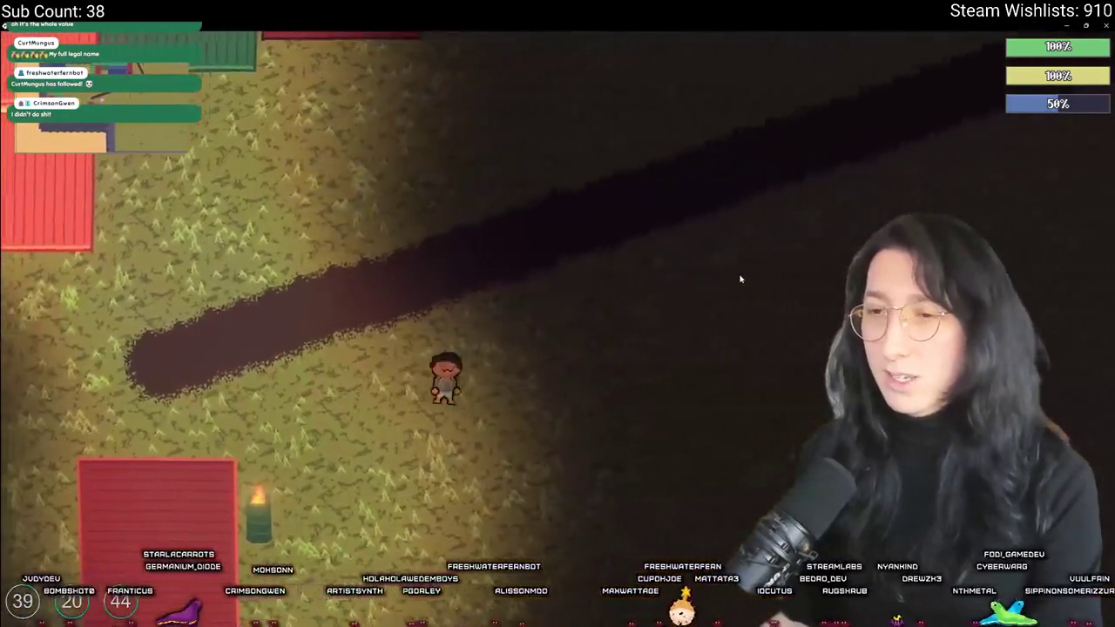
pyautogui.press('w')
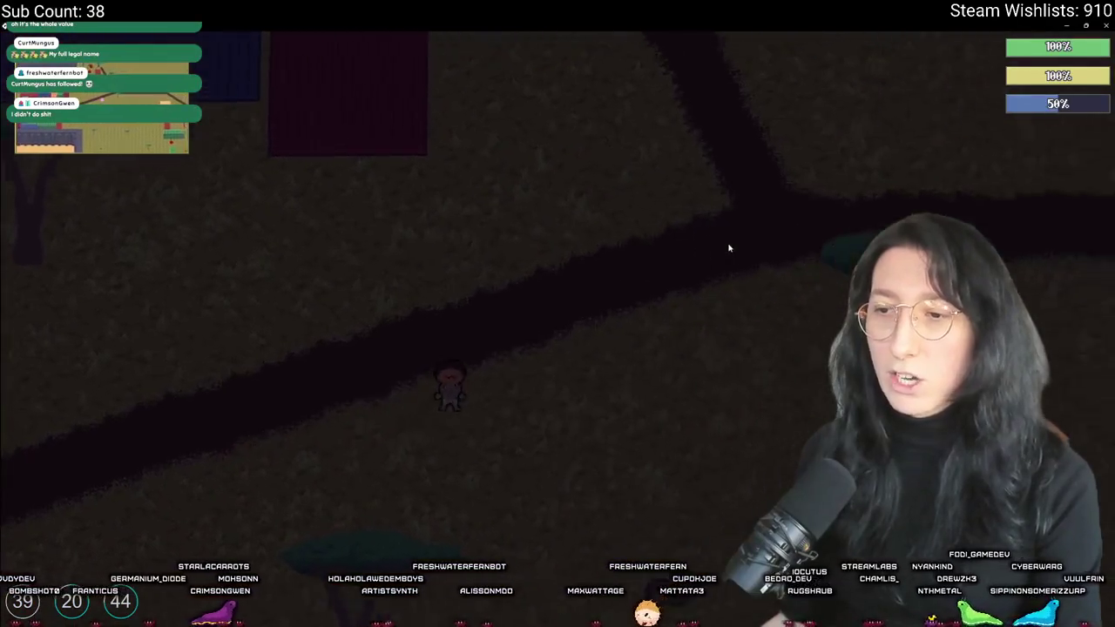
pyautogui.press('Tab')
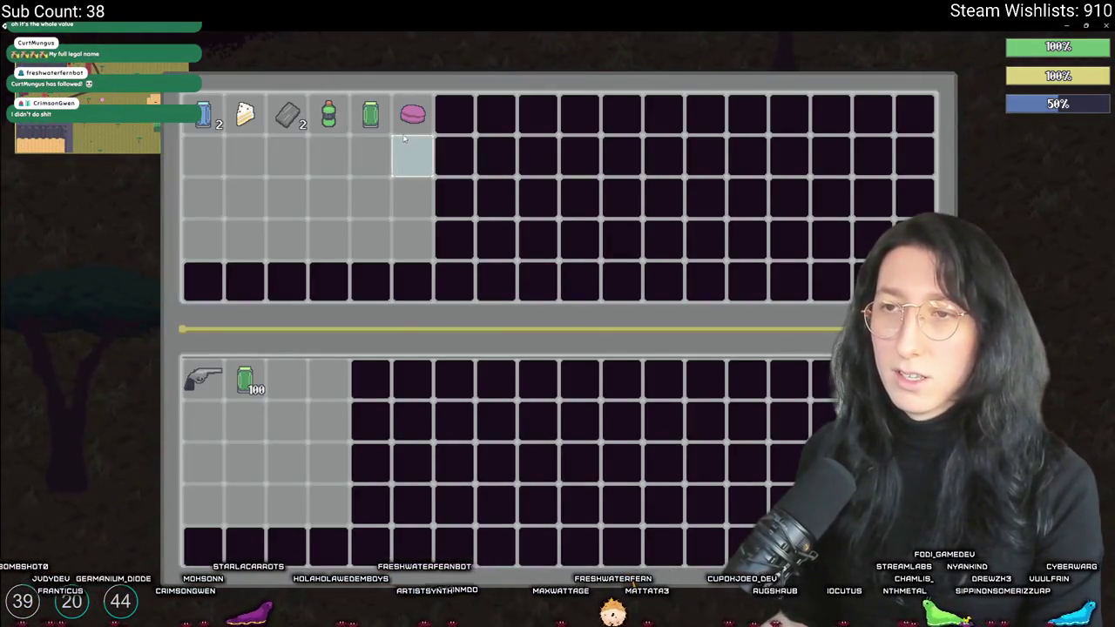
pyautogui.moveTo(244, 115); pyautogui.dragTo(557, 329)
pyautogui.press('Tab')
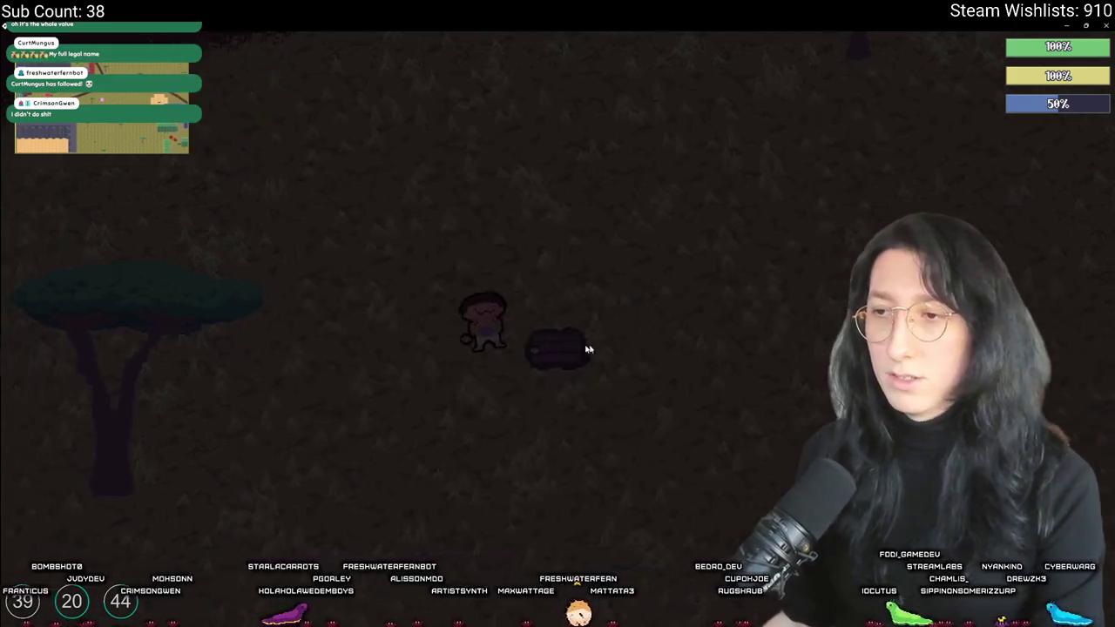
pyautogui.press('w')
pyautogui.press('a')
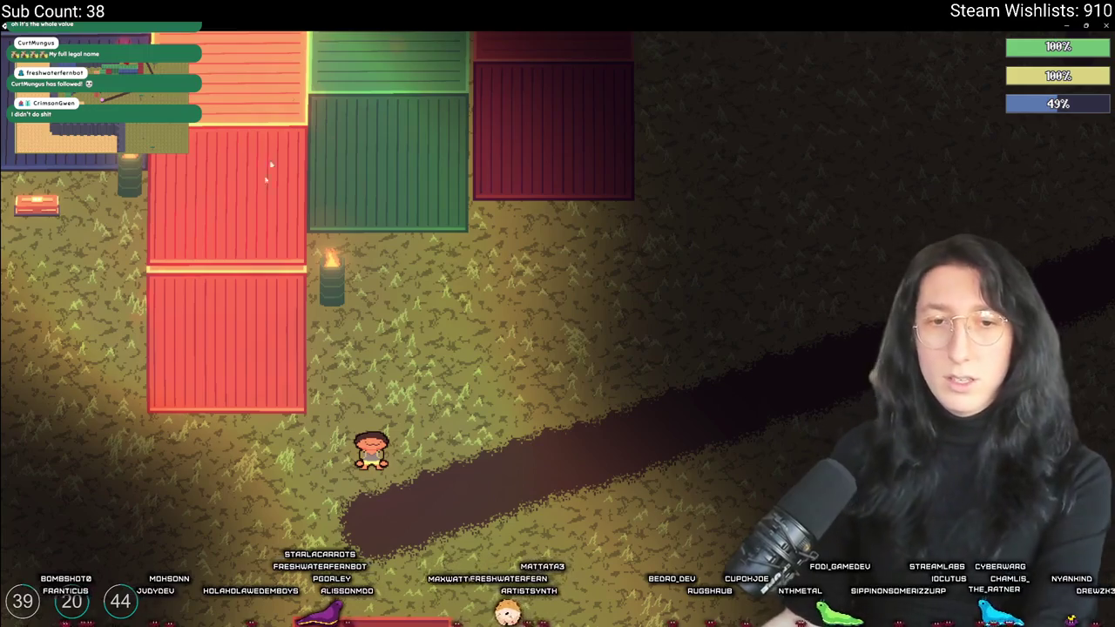
pyautogui.hotkey('alt', 'Tab')
pyautogui.scroll(2, 184, 283)
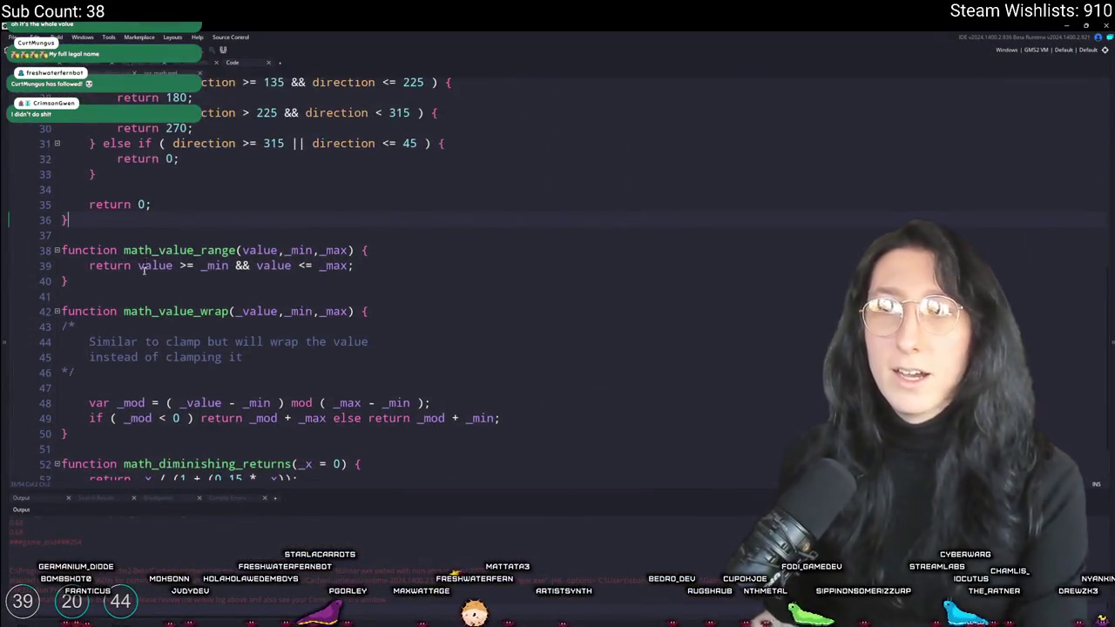
# Set math_diminishing_returns to 0.13 and delete the stat_speed show_message line in item_eat_generic
pyautogui.press('Up')
pyautogui.scroll(-2, 154, 305)
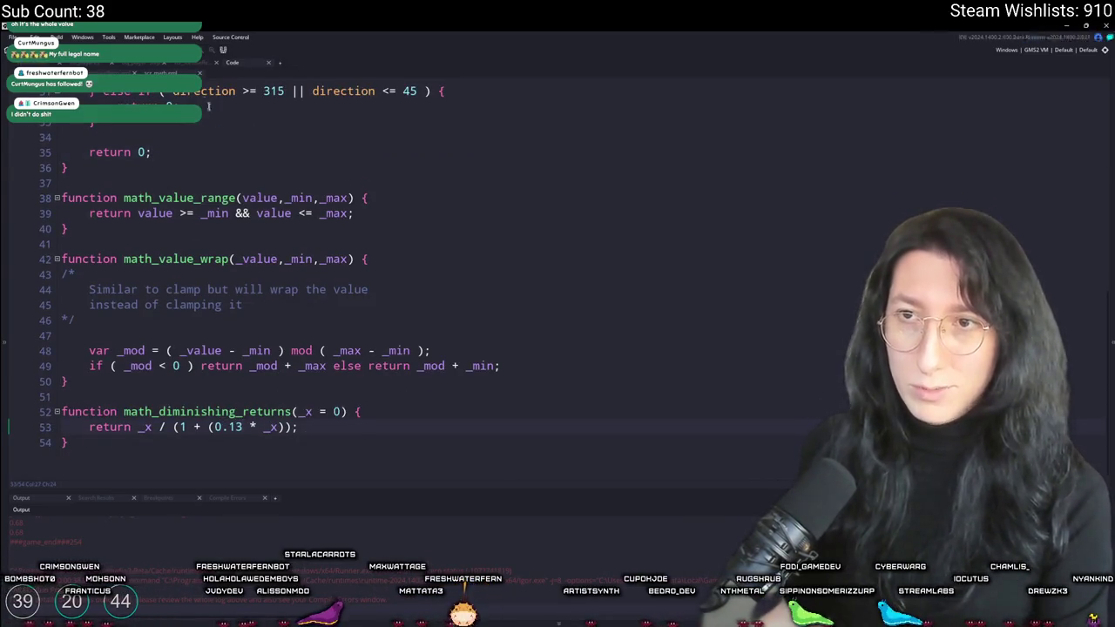
pyautogui.hotkey('ctrl', 'Tab')
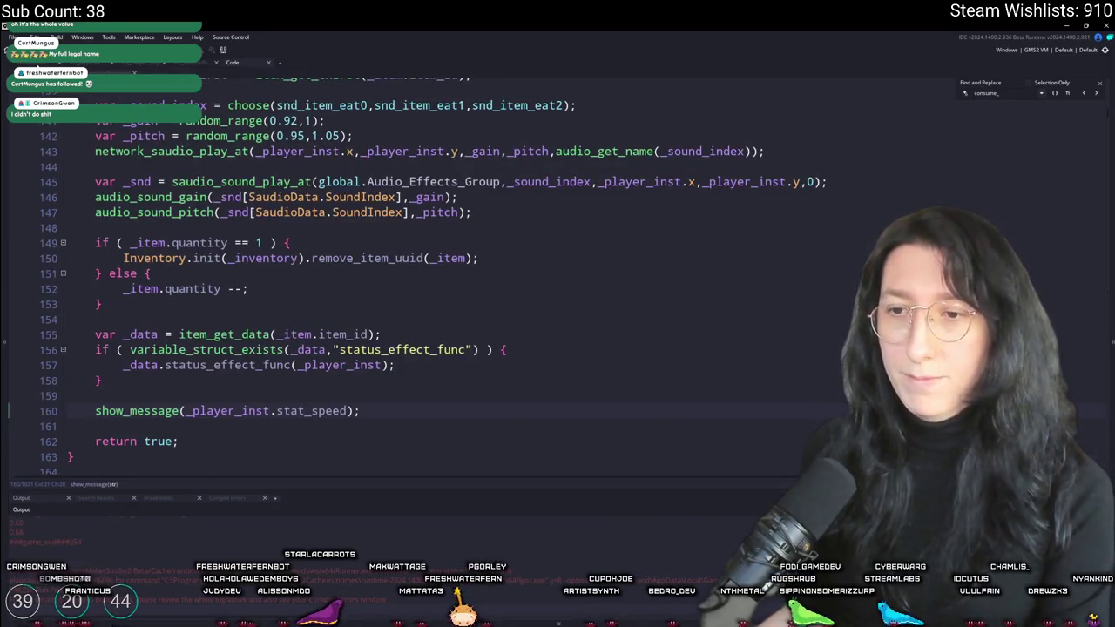
pyautogui.hotkey('shift', 'Up')
pyautogui.hotkey('shift', 'Up')
pyautogui.press('BackSpace')
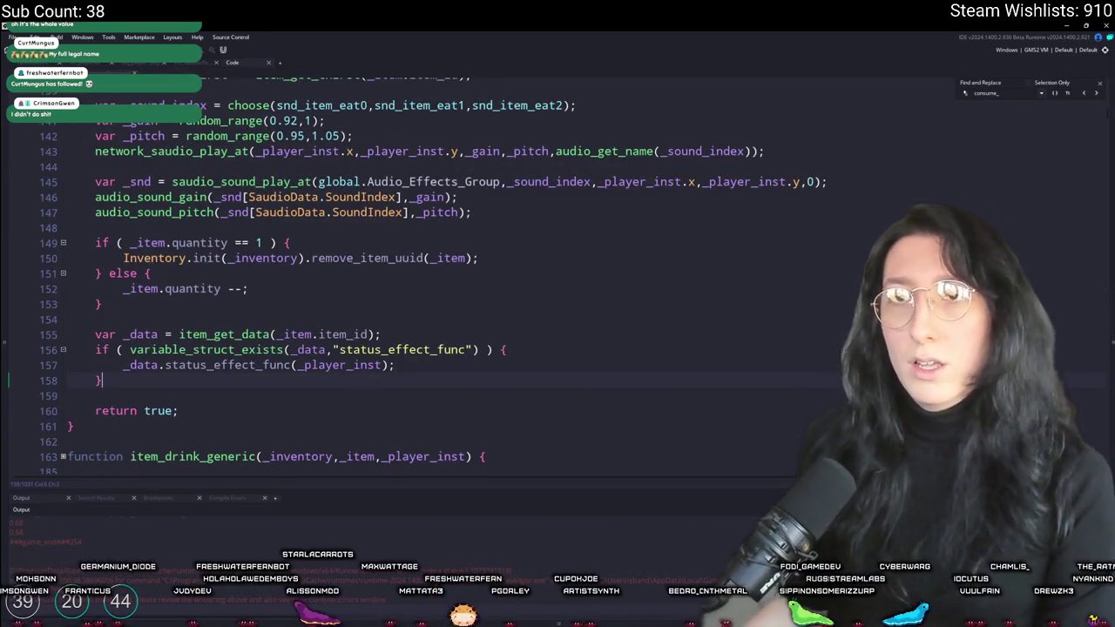
pyautogui.hotkey('ctrl', 'Tab')
pyautogui.click(216, 158)
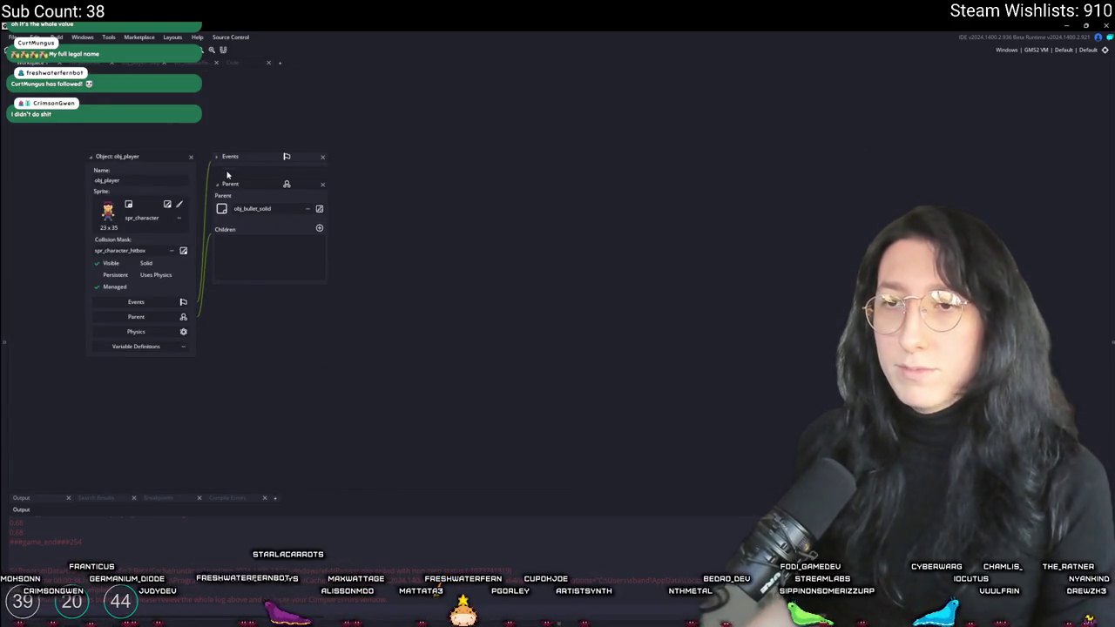
# Swap the starter ItemIds.Cake for 10 ItemIds.Steak, close scr_statuseffects, rebuild, and view Begin Step code
pyautogui.click(217, 159)
pyautogui.click(217, 159)
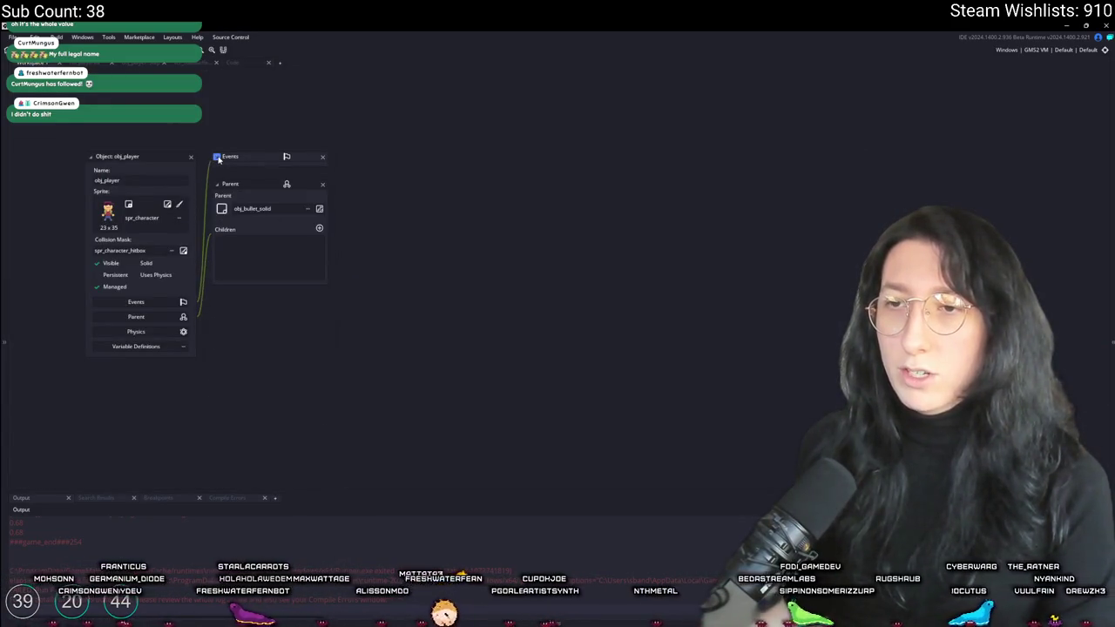
pyautogui.click(217, 158)
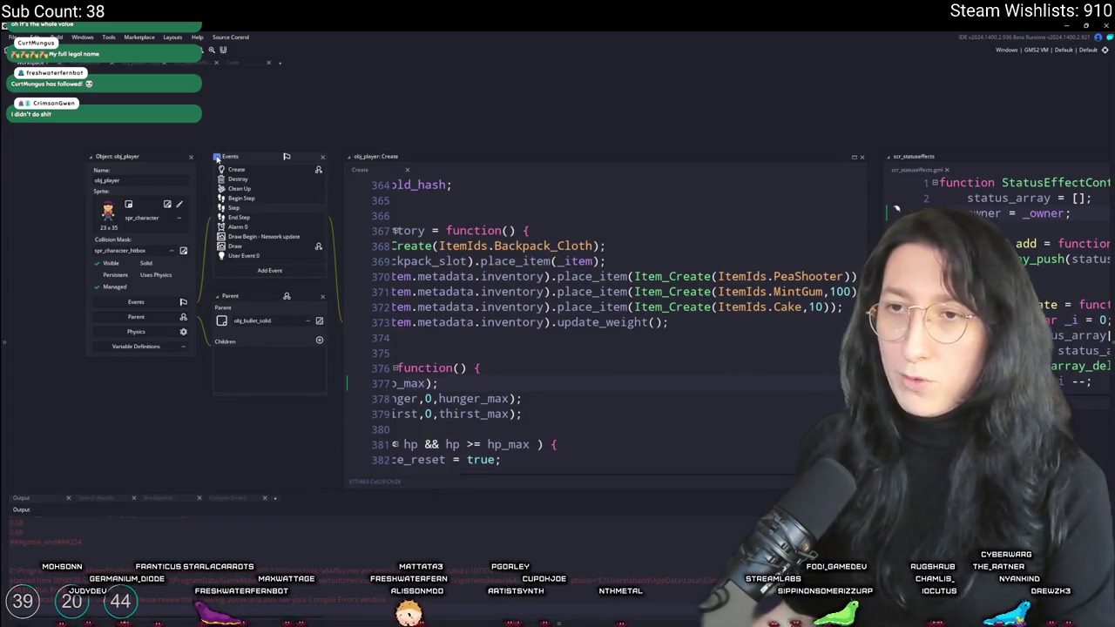
pyautogui.click(217, 158)
pyautogui.click(217, 159)
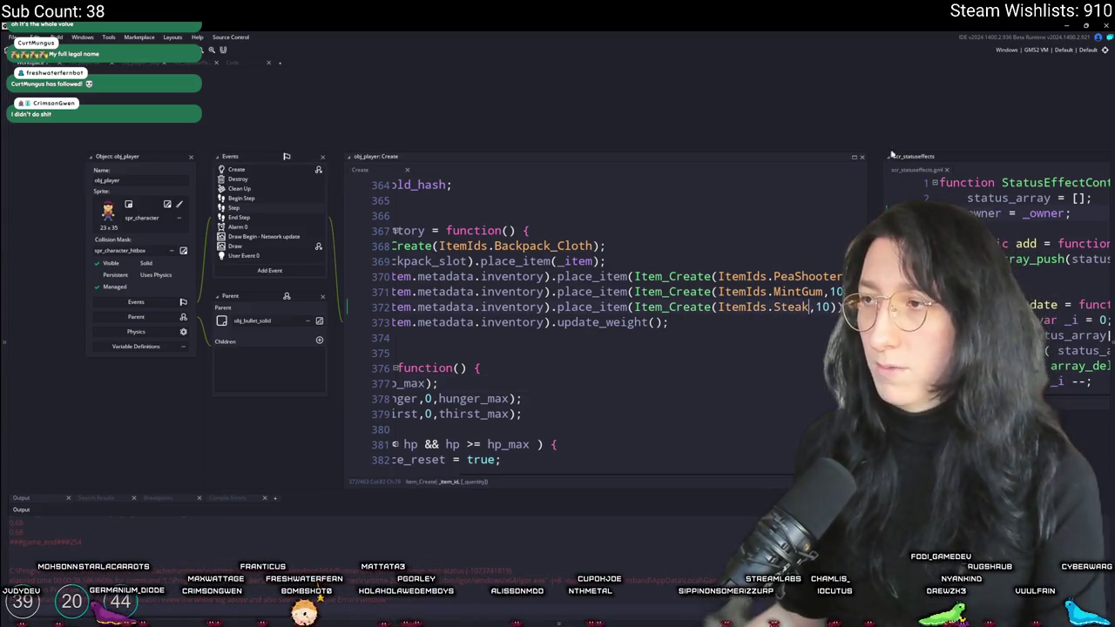
pyautogui.middleClick(910, 168)
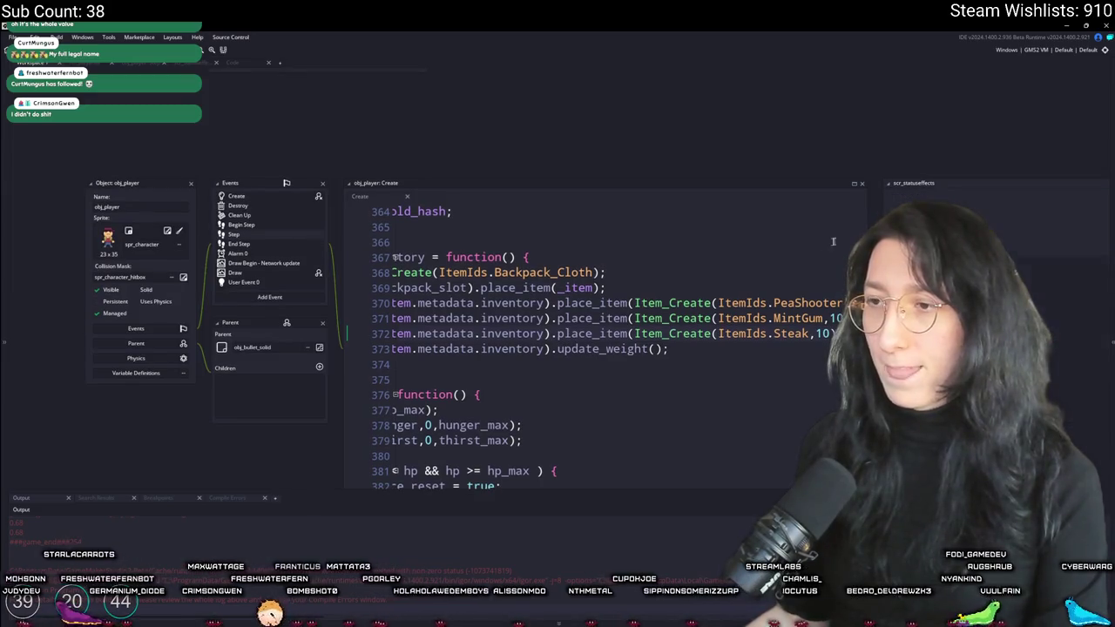
pyautogui.press('F5')
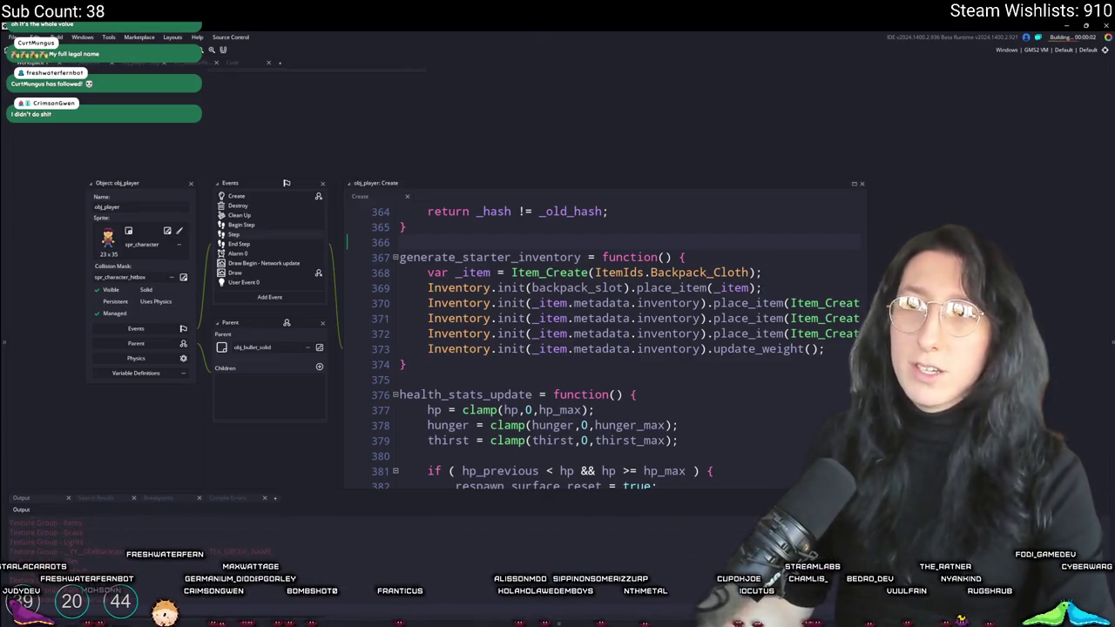
pyautogui.click(250, 226)
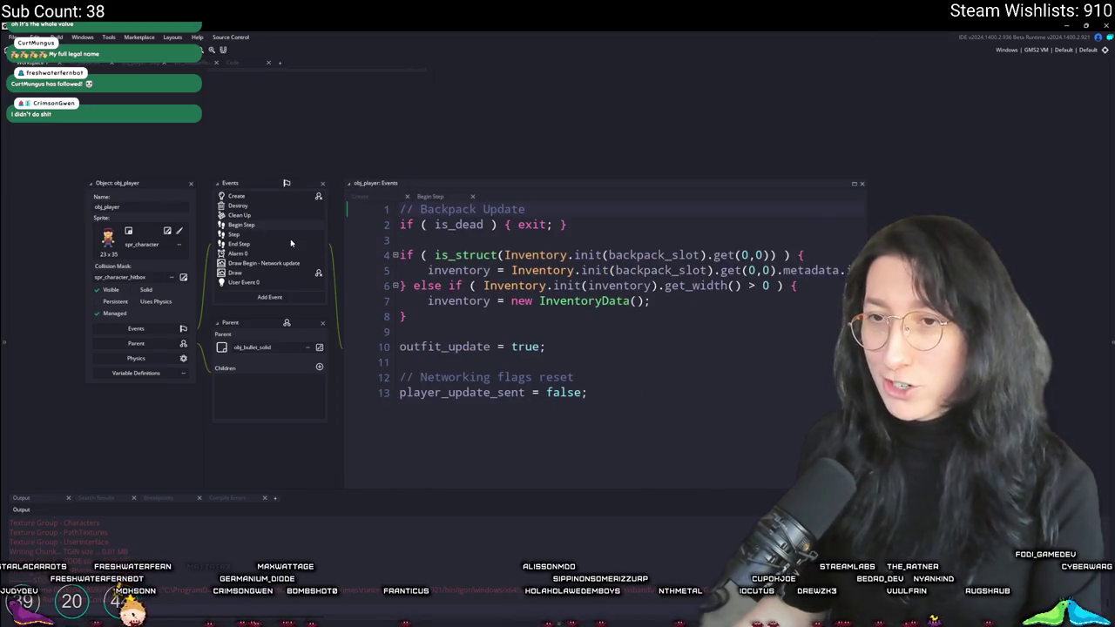
# Delete the log(stat_speed) line from the Step code and search the whole project for 'impact'
pyautogui.doubleClick(291, 237)
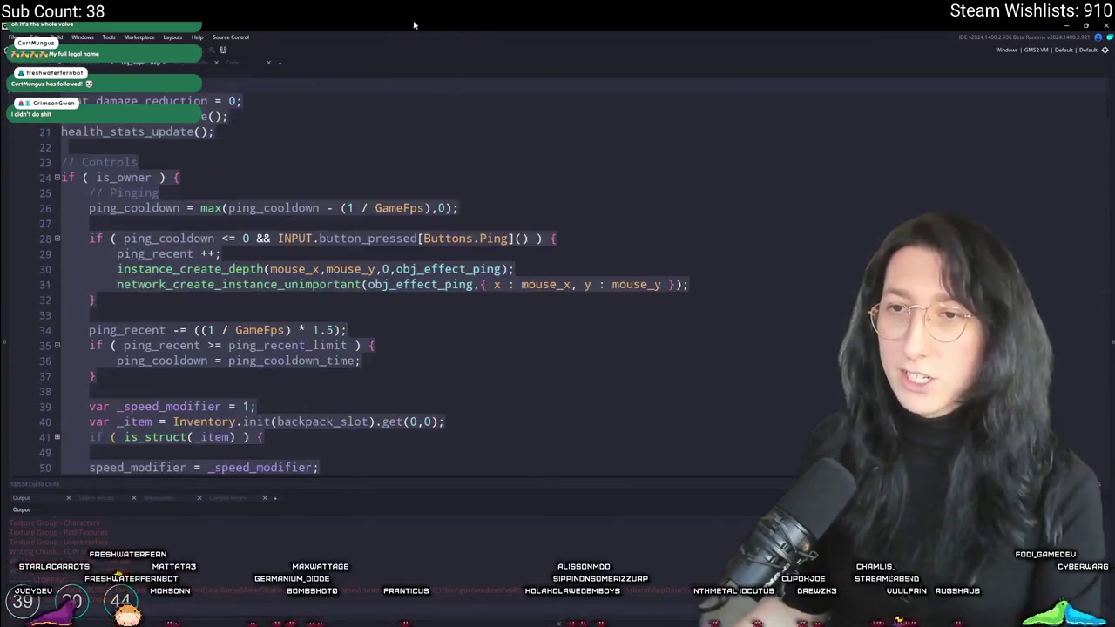
pyautogui.scroll(-2, 281, 228)
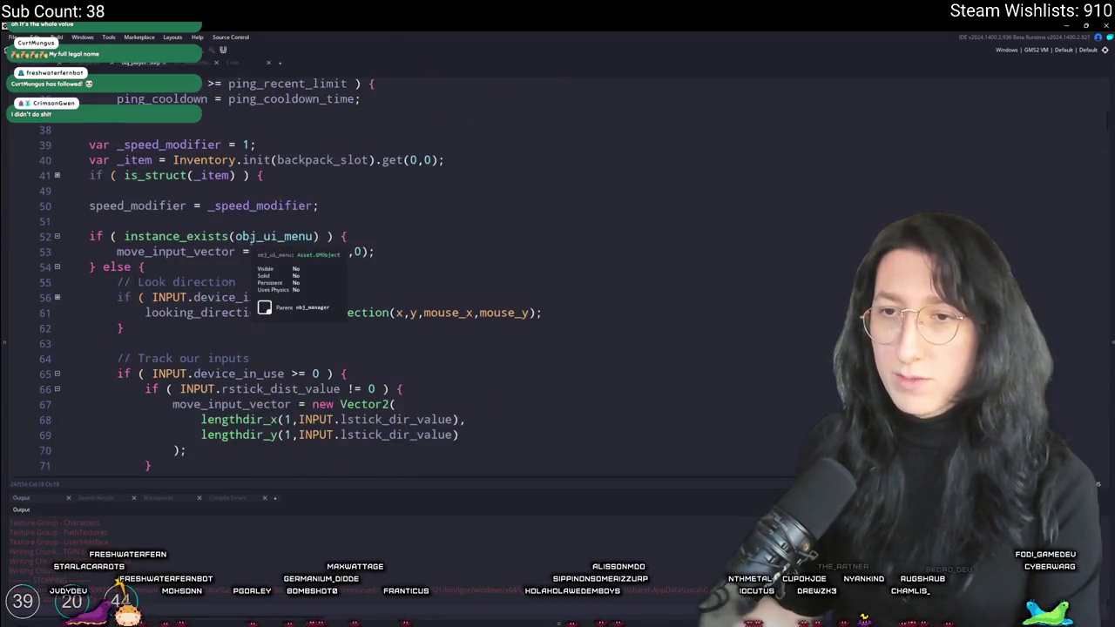
pyautogui.write('log(stat_speed);')
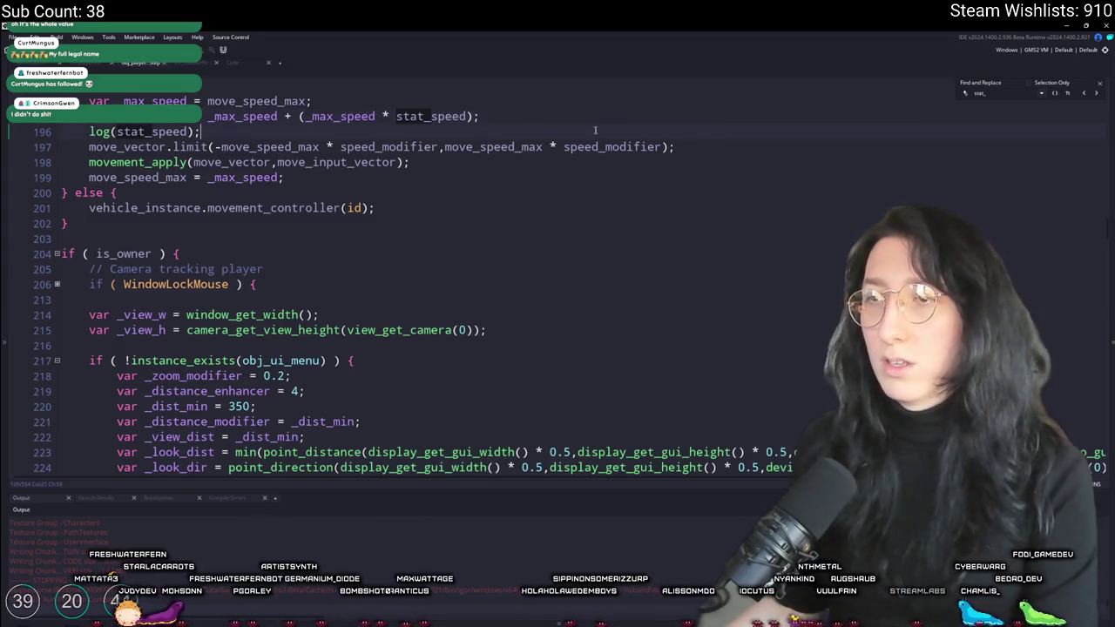
pyautogui.hotkey('shift', 'Home')
pyautogui.hotkey('shift', 'Home')
pyautogui.press('BackSpace')
pyautogui.press('BackSpace')
pyautogui.click(1086, 95)
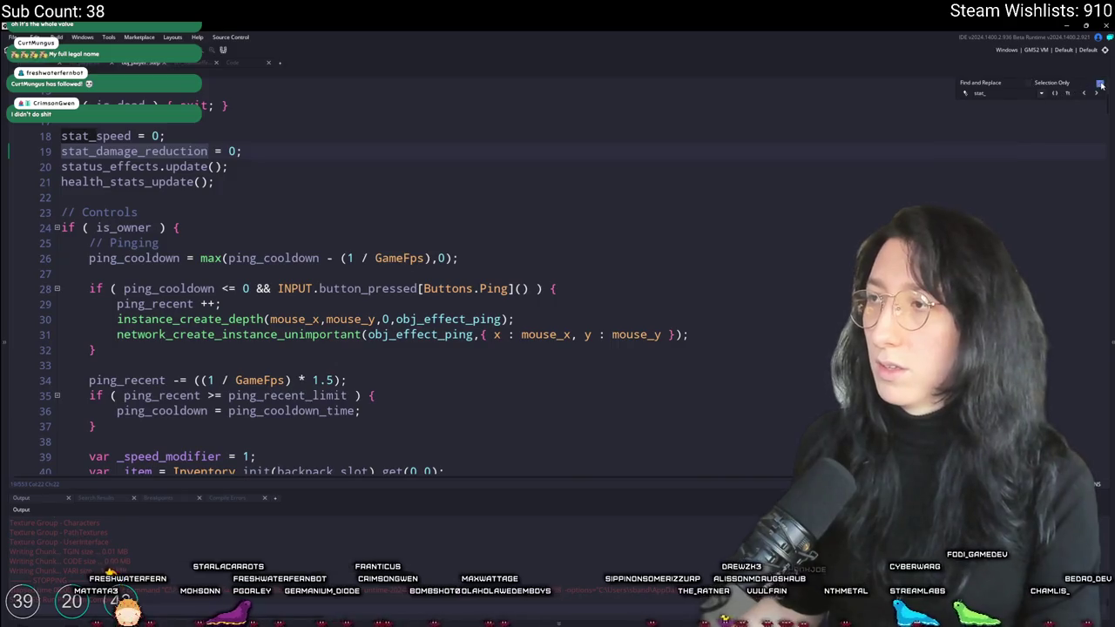
pyautogui.hotkey('ctrl', 'f')
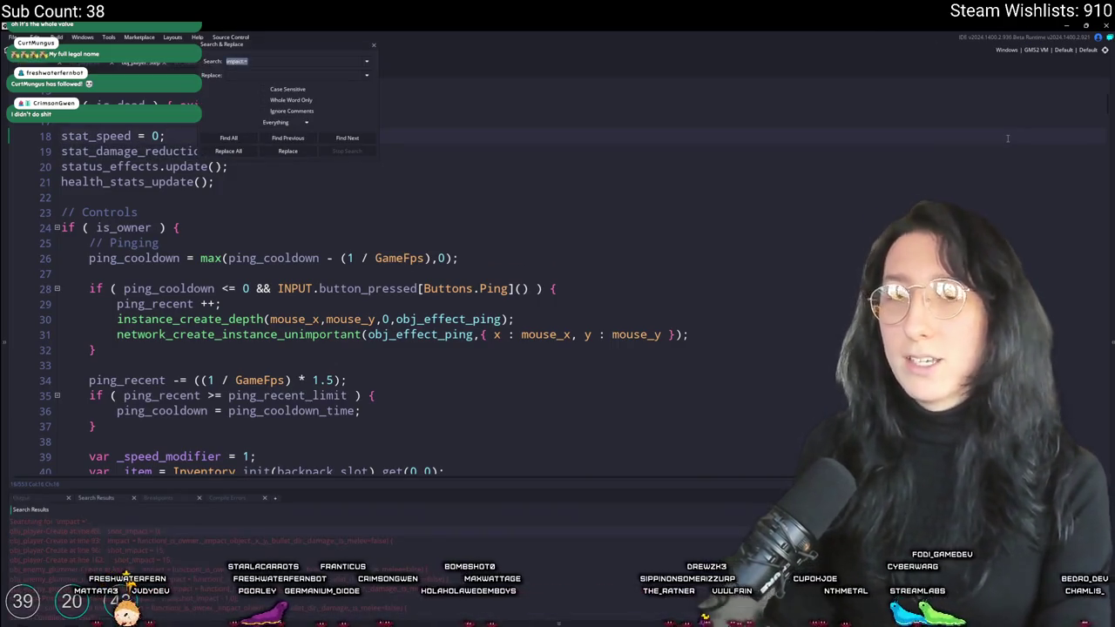
# Open the impact function from the search results in a maximized code editor
pyautogui.doubleClick(139, 541)
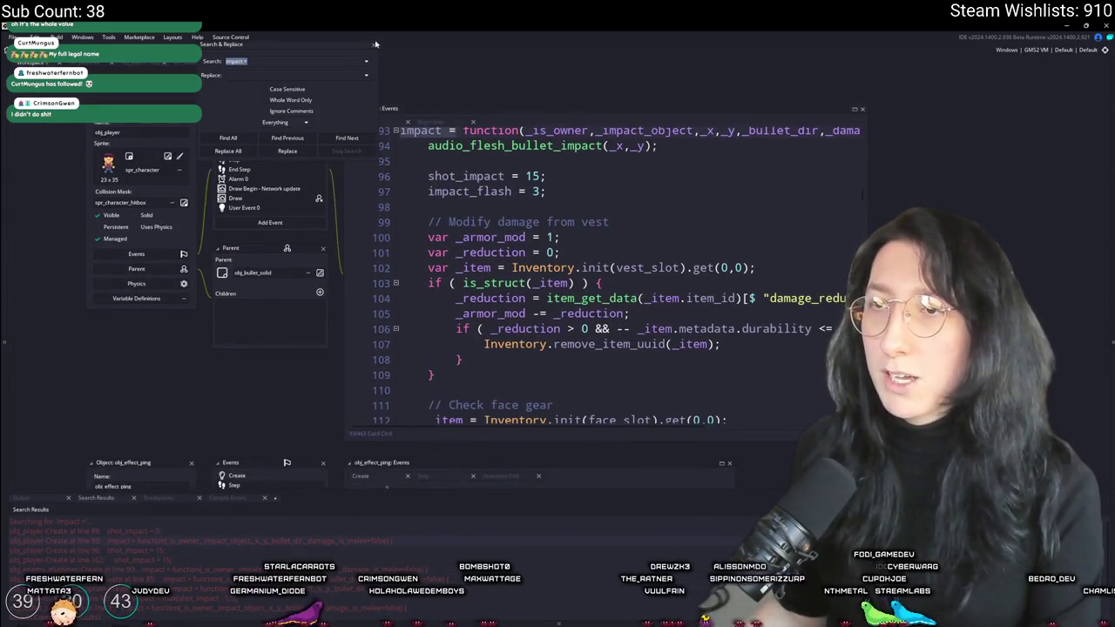
pyautogui.click(376, 43)
pyautogui.click(855, 109)
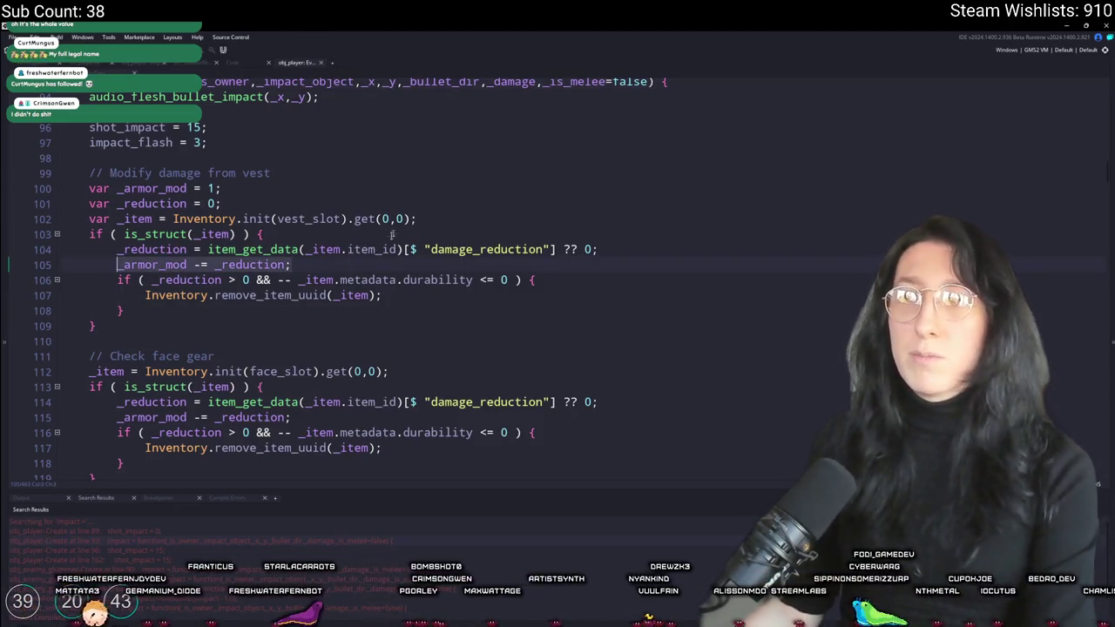
# Change the damage line to hp -= (_damage * _armor_mod) * (1 - stat_damage_reduction)
pyautogui.click(159, 264)
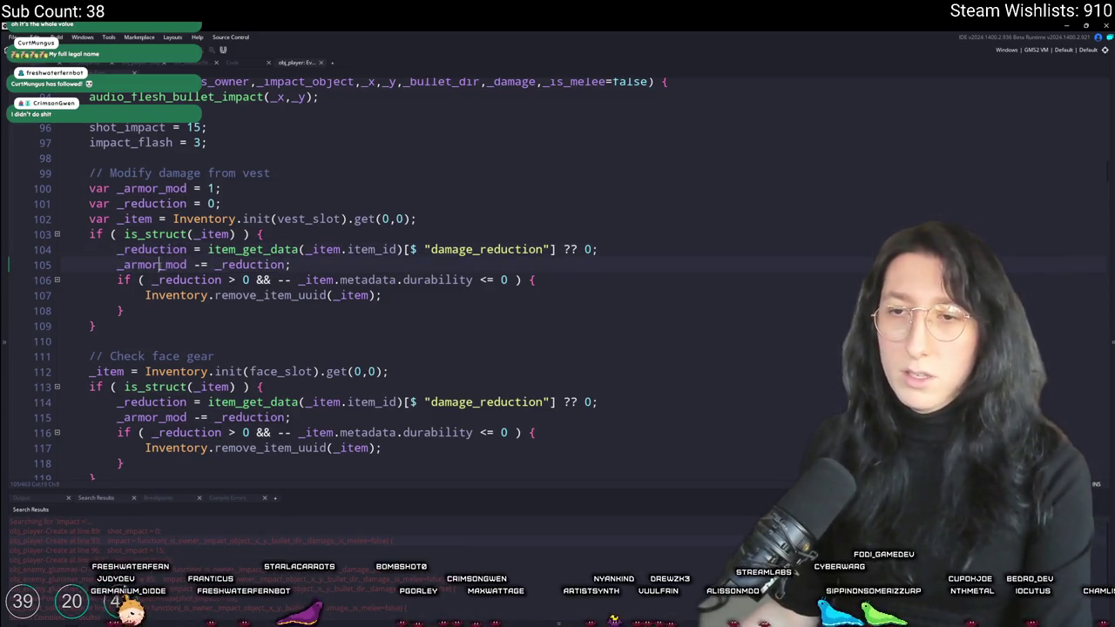
pyautogui.click(174, 250)
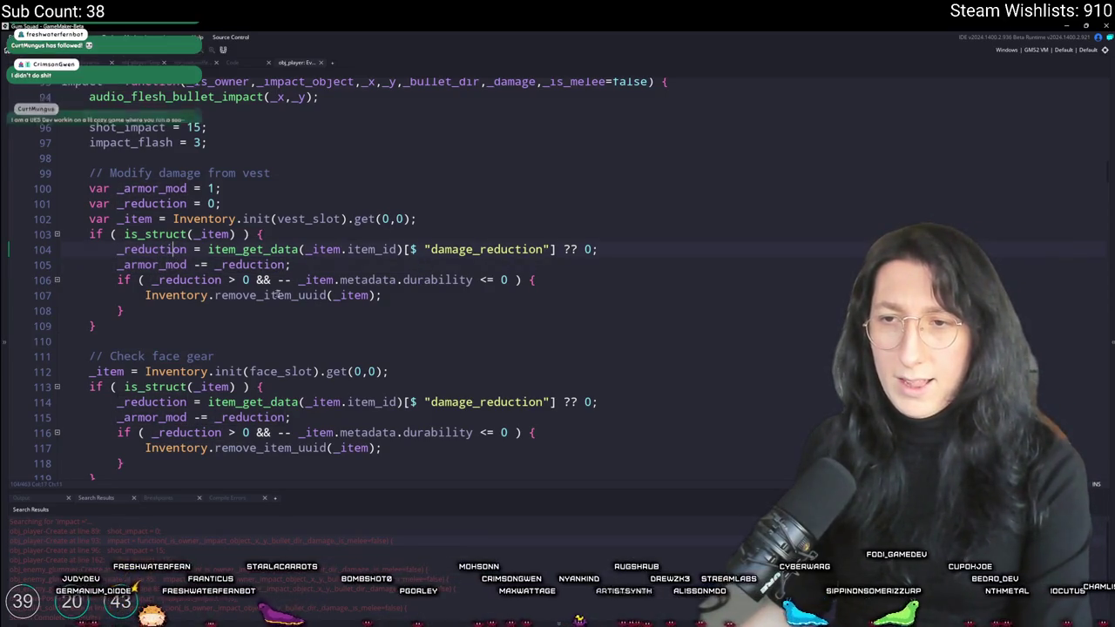
pyautogui.scroll(-2, 200, 287)
pyautogui.scroll(-4, 230, 335)
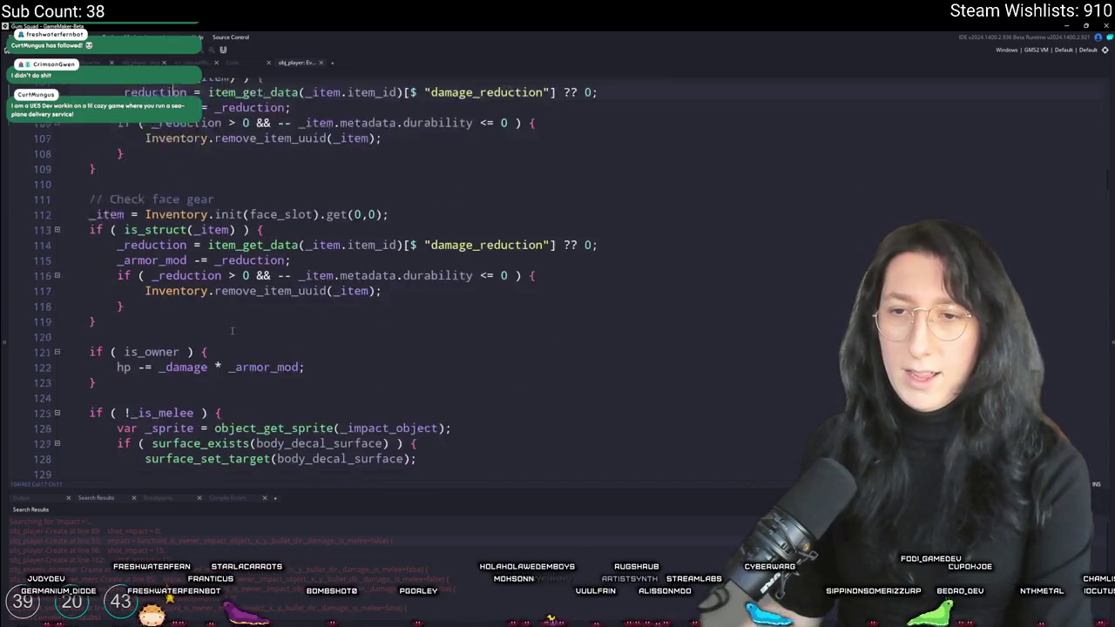
pyautogui.scroll(1, 218, 313)
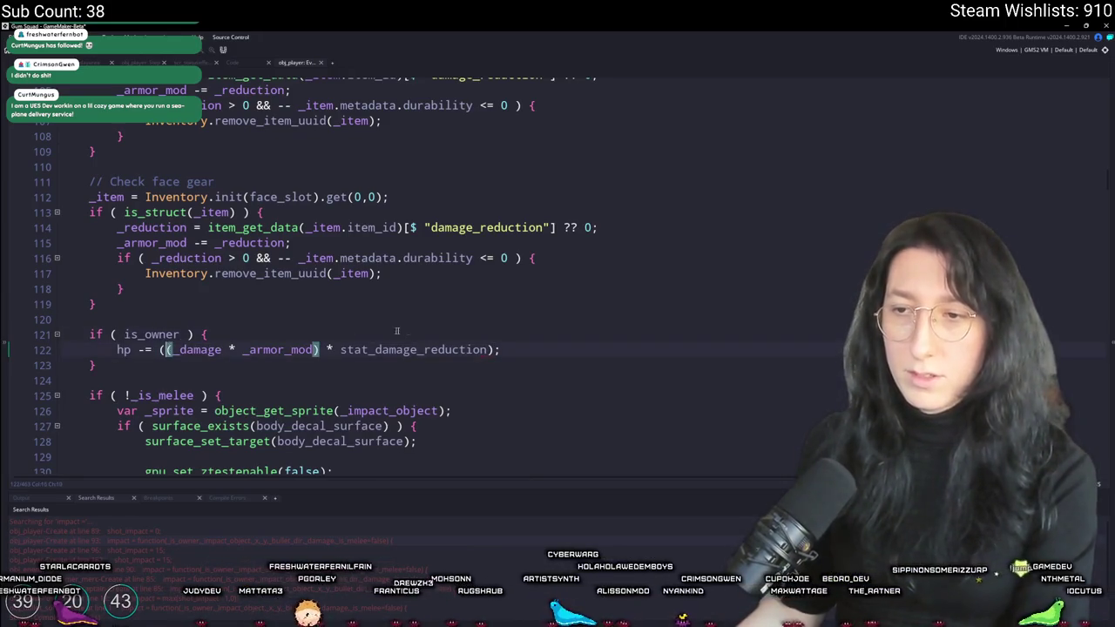
pyautogui.press('End')
pyautogui.press('Left')
pyautogui.press('Left')
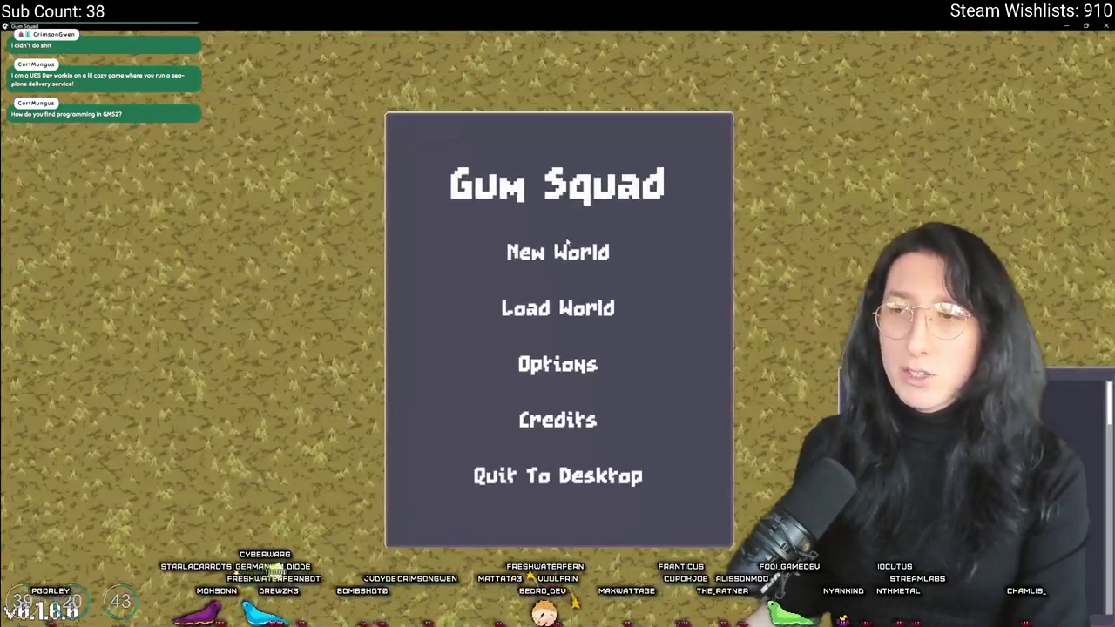
# Start a new Gum Squad world via New World and Create Lobby, then walk across the map
pyautogui.click(560, 251)
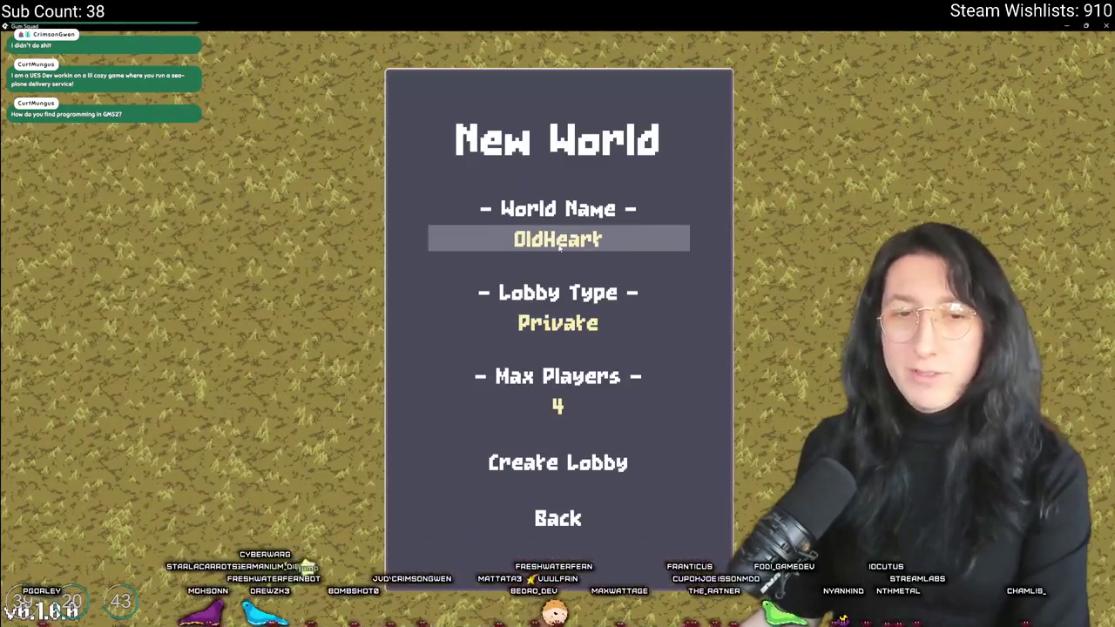
pyautogui.click(553, 463)
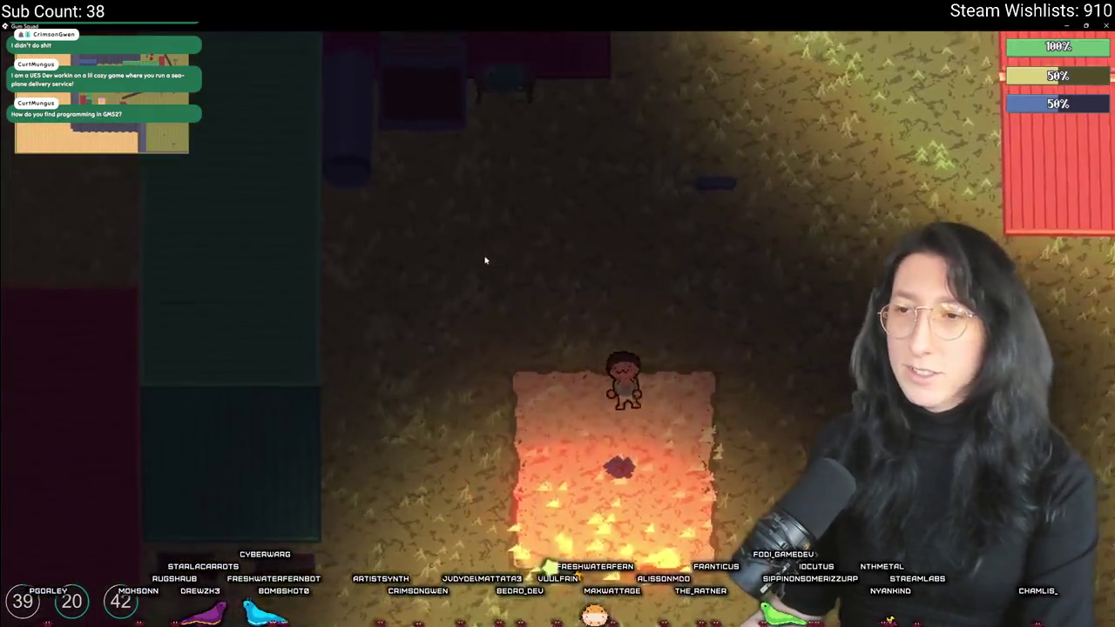
pyautogui.press('d')
pyautogui.press('w')
# Check the character's inventory and a nearby container, then return to GameMaker's asset search
pyautogui.press('e')
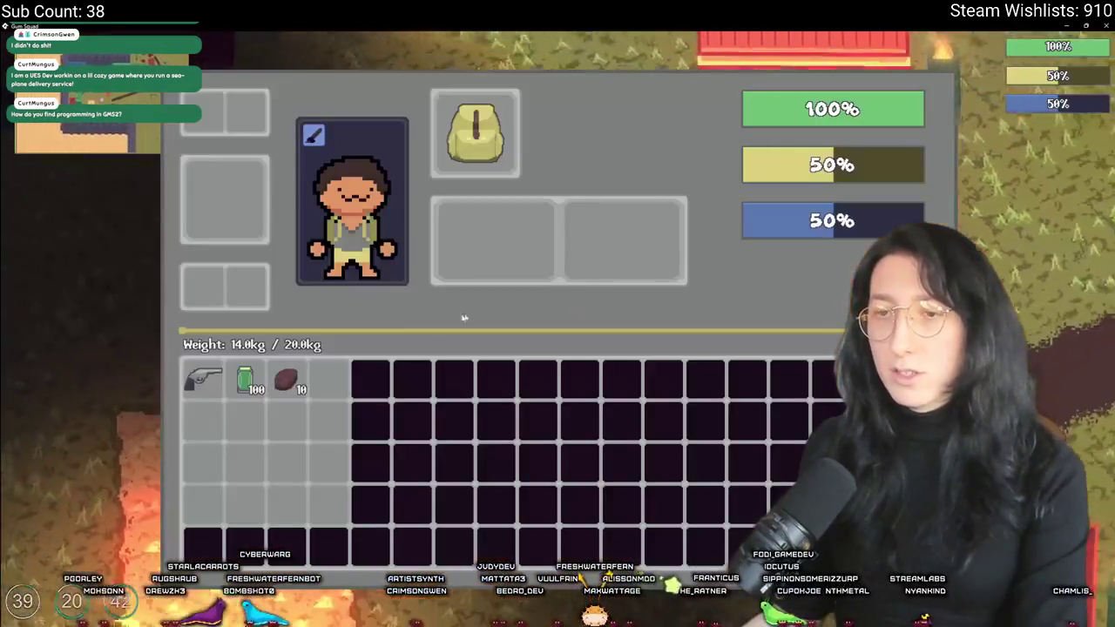
pyautogui.press('e')
pyautogui.press('w')
pyautogui.press('w')
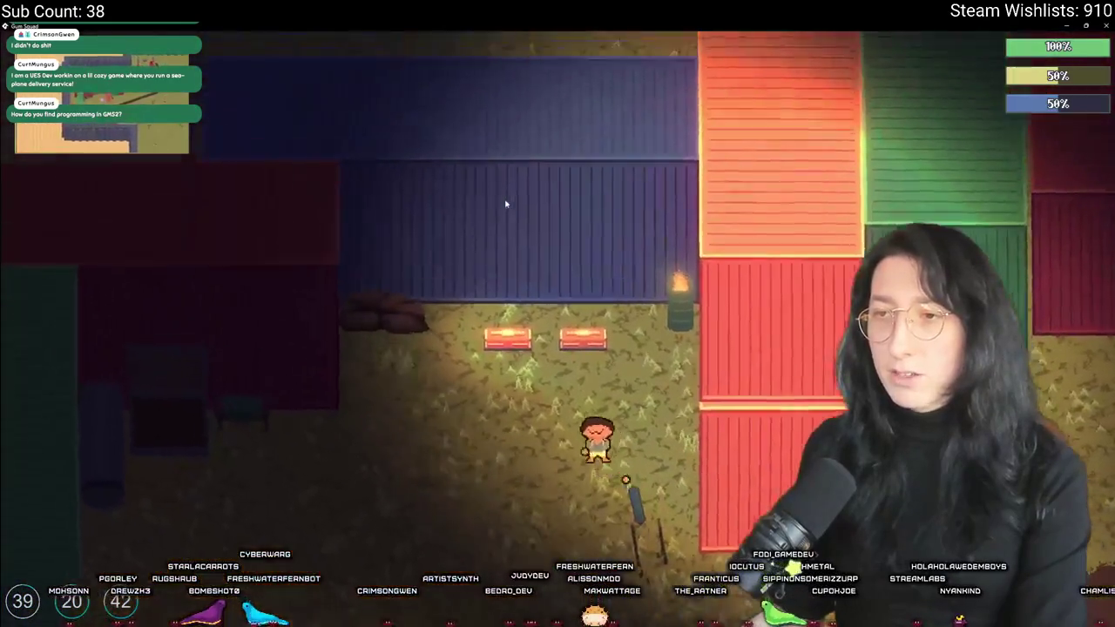
pyautogui.press('e')
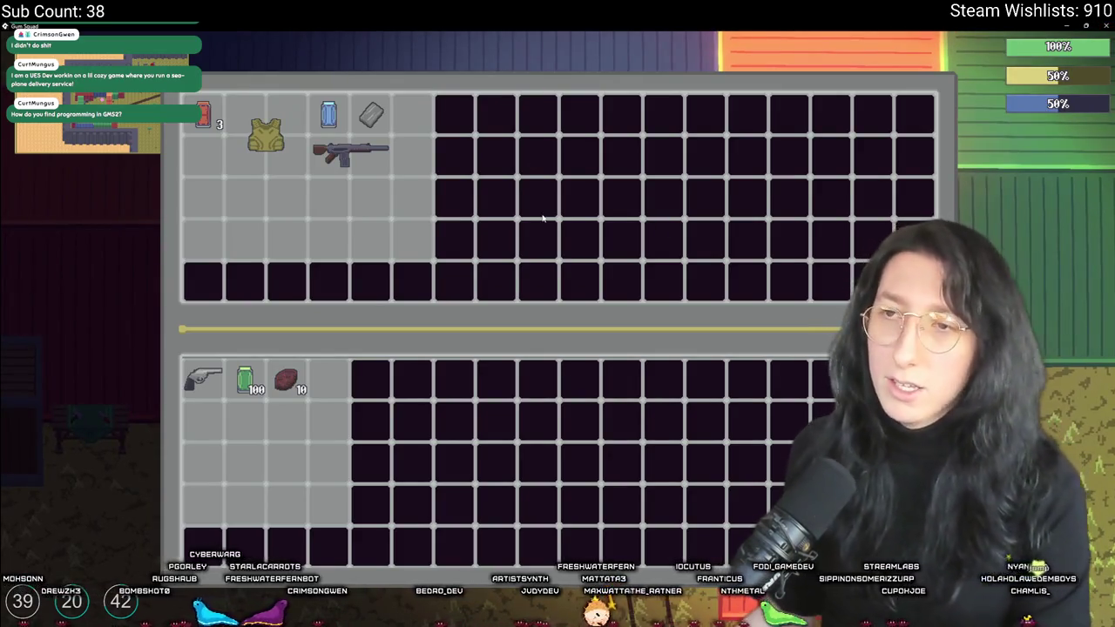
pyautogui.hotkey('alt', 'Tab')
pyautogui.hotkey('ctrl', 't')
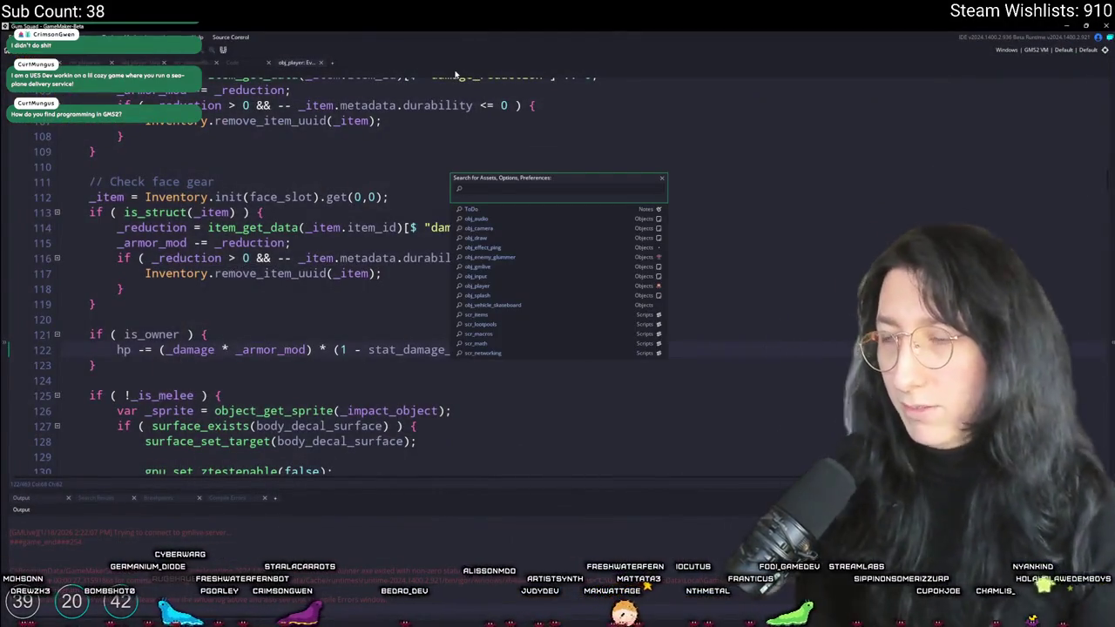
# In lobby_create, change global.Time_Data.current from 90 to 40 for online and offline play, then run the game
pyautogui.hotkey('ctrl', 'f')
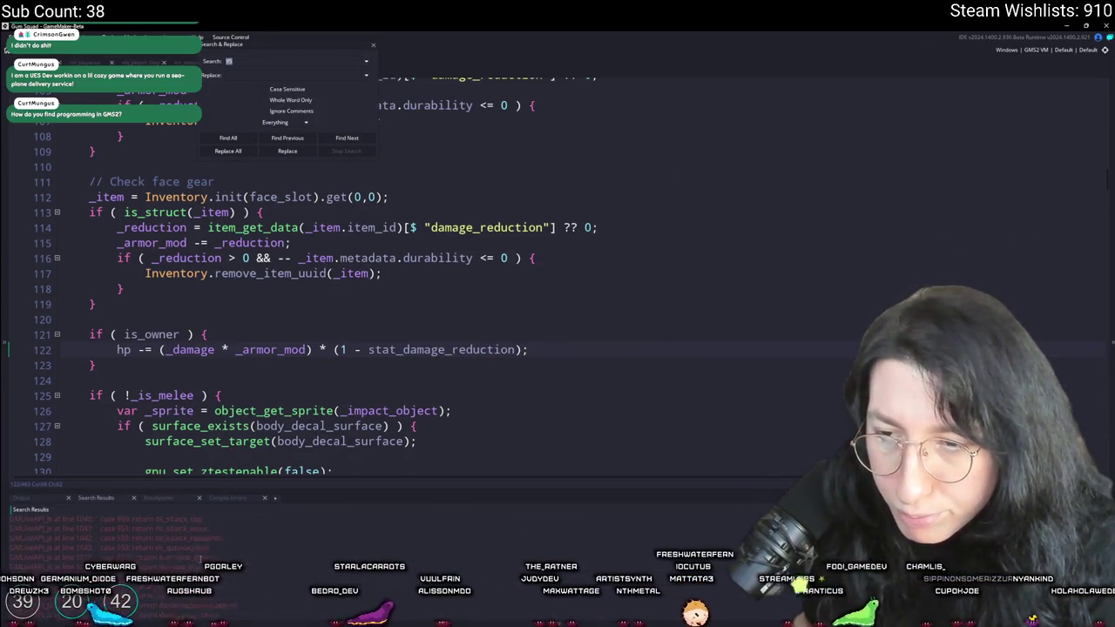
pyautogui.click(482, 297)
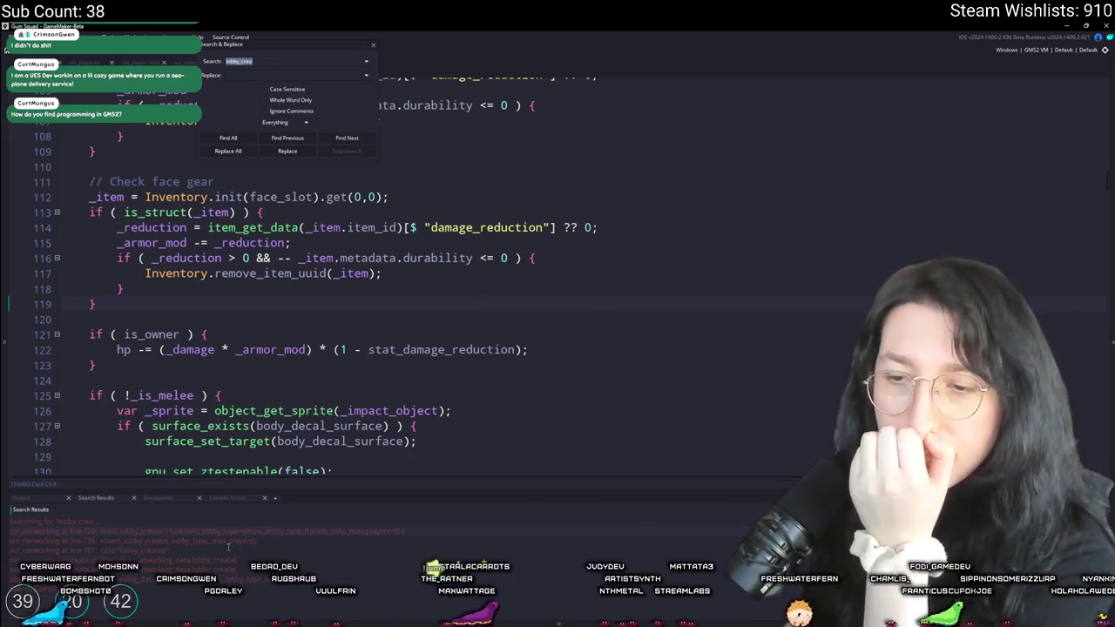
pyautogui.doubleClick(231, 542)
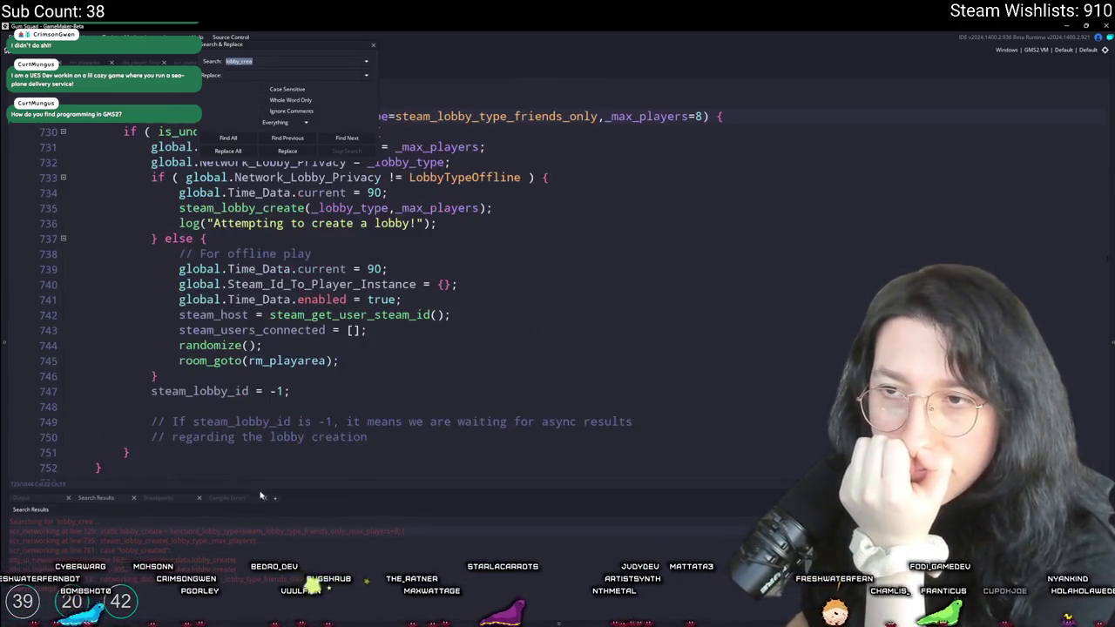
pyautogui.scroll(1, 431, 322)
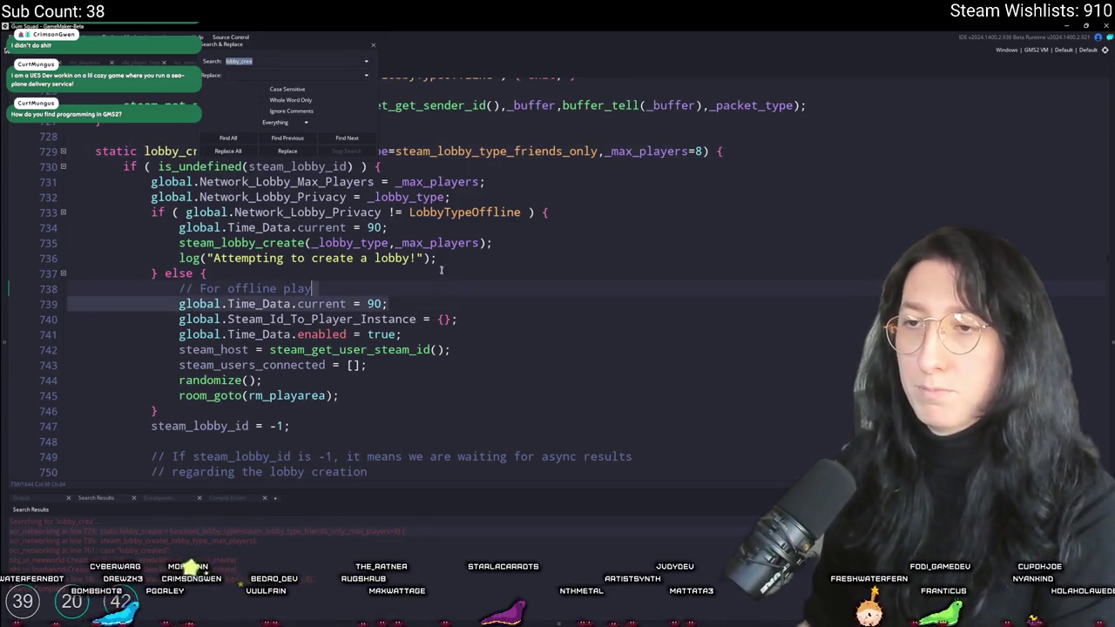
pyautogui.click(377, 304)
pyautogui.scroll(1, 380, 304)
pyautogui.write('4')
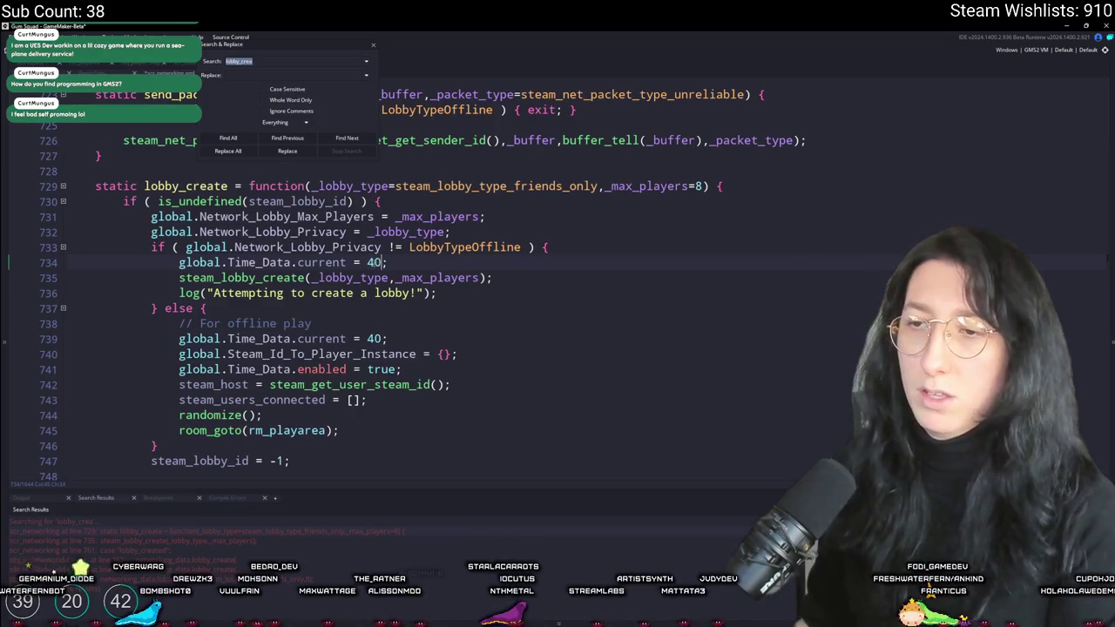
pyautogui.click(376, 45)
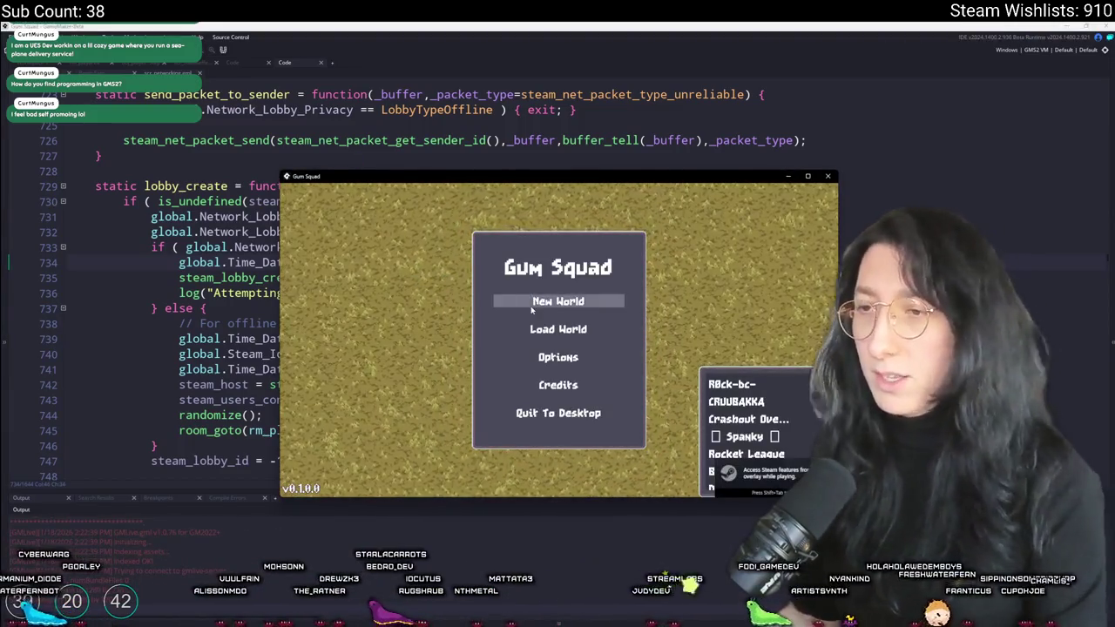
# Start a new world, take a backpack from the nearby container and equip it
pyautogui.click(511, 303)
pyautogui.click(559, 464)
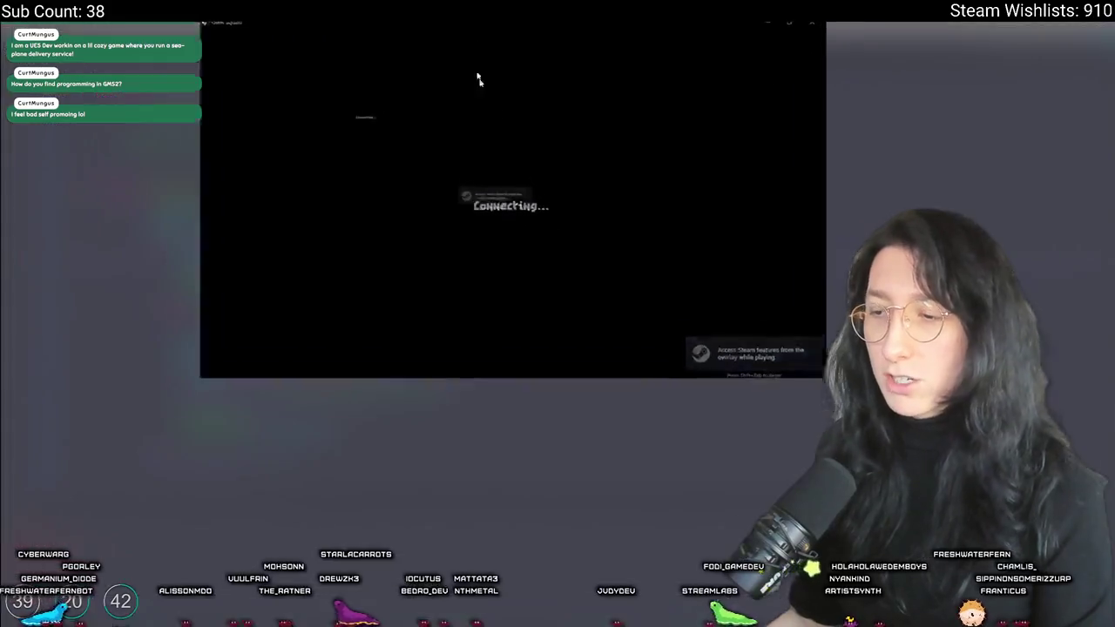
pyautogui.press('w')
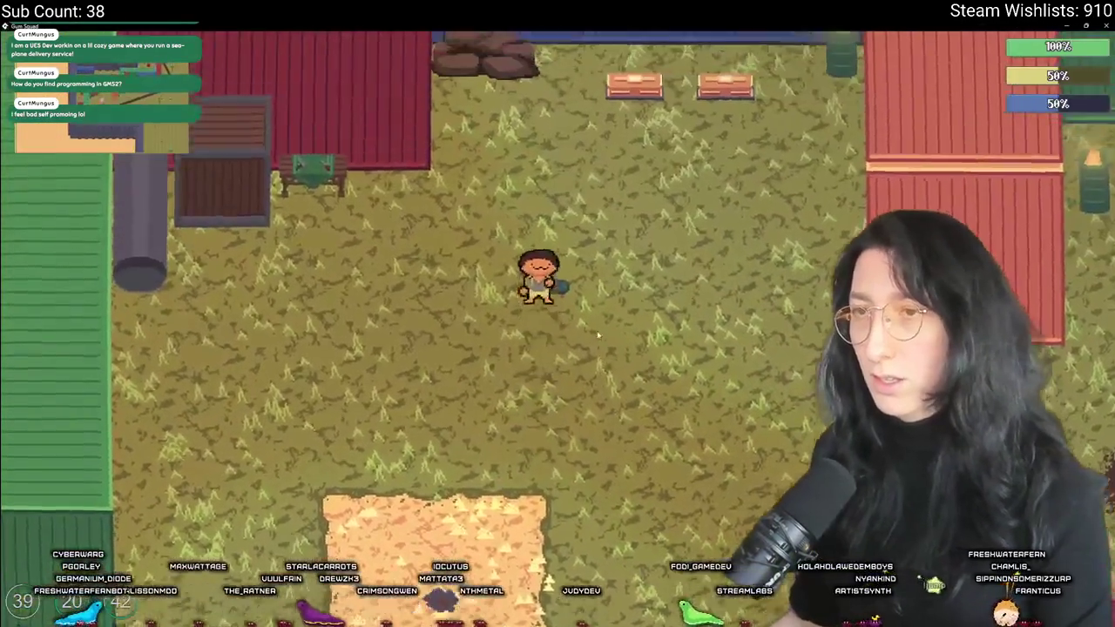
pyautogui.press('Tab')
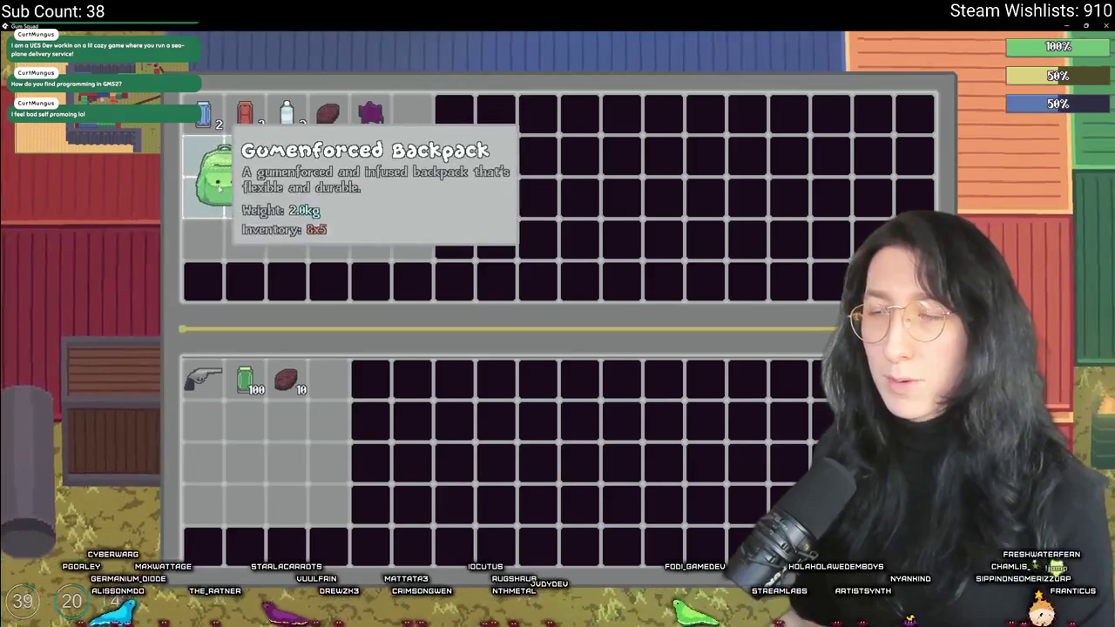
pyautogui.click(218, 183)
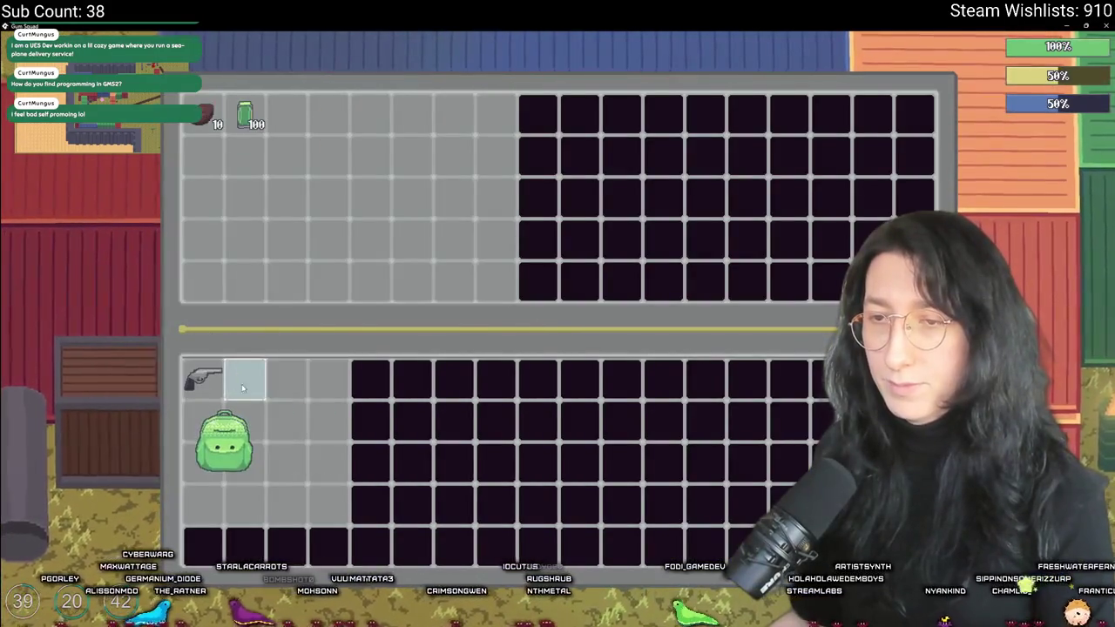
pyautogui.press('a')
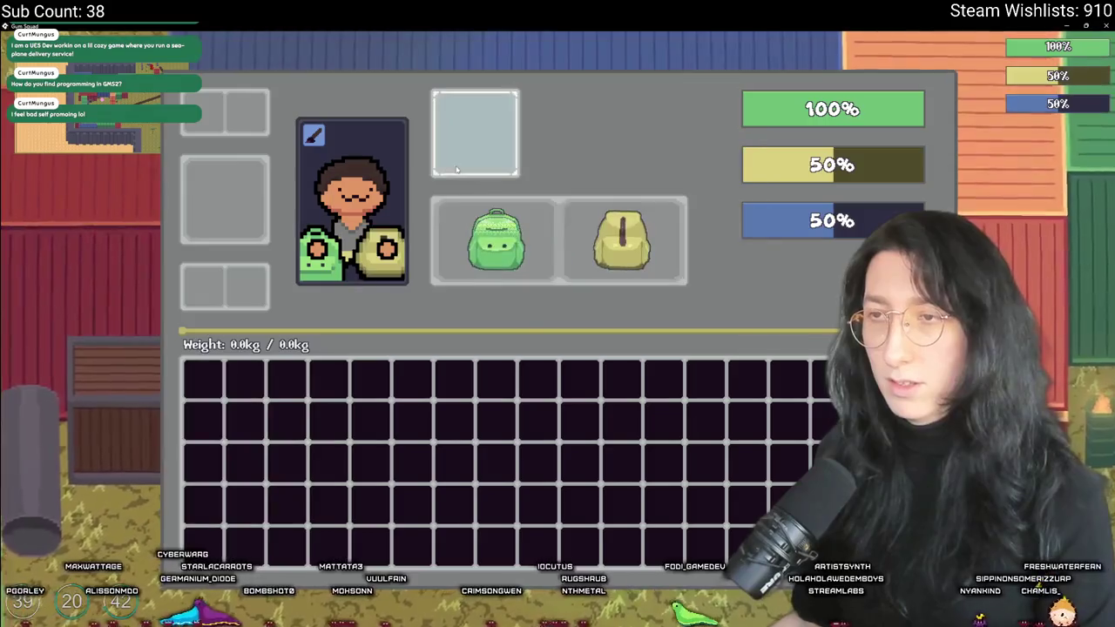
pyautogui.click(618, 218)
pyautogui.press('Tab')
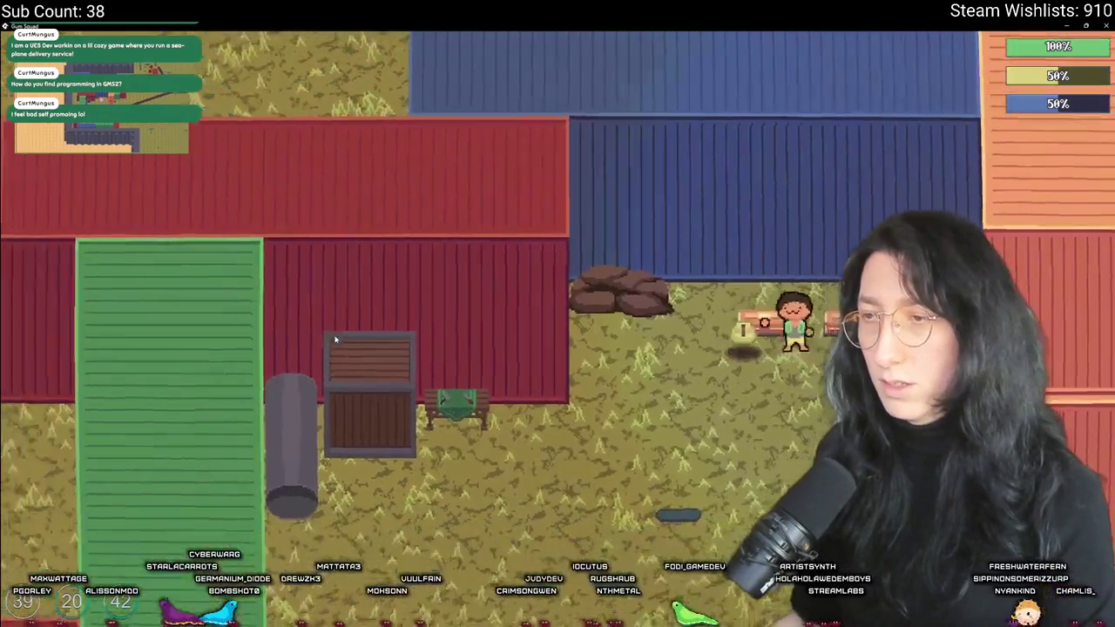
# Take the Medkit from the container, then walk past the tree to the crate
pyautogui.press('Tab')
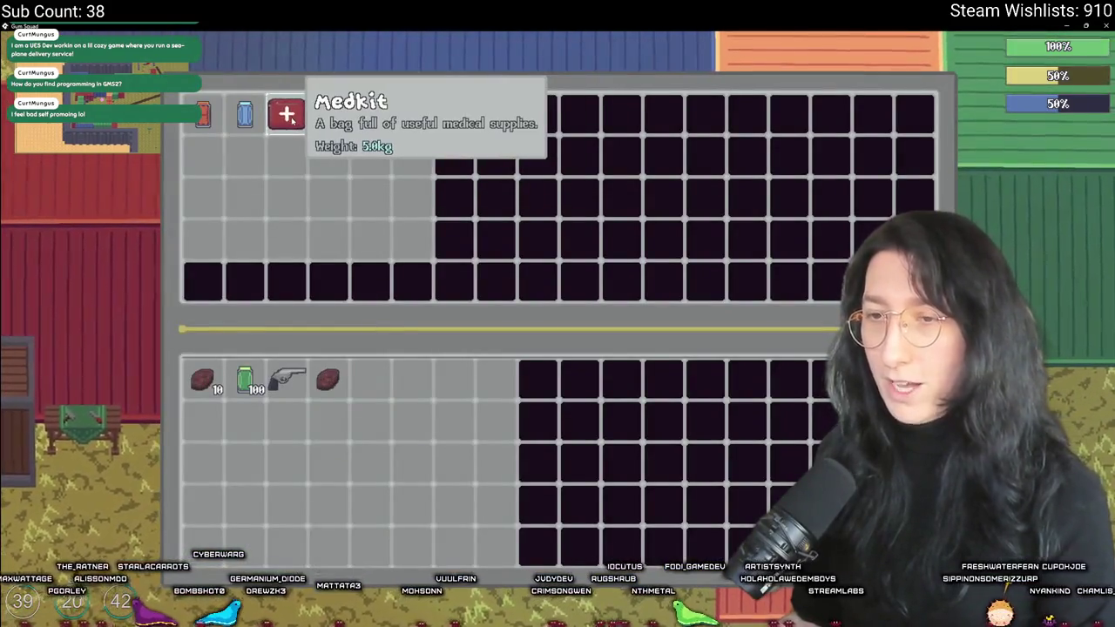
pyautogui.keyDown('shift'); pyautogui.click(290, 117); pyautogui.keyUp('shift')
pyautogui.press('Tab')
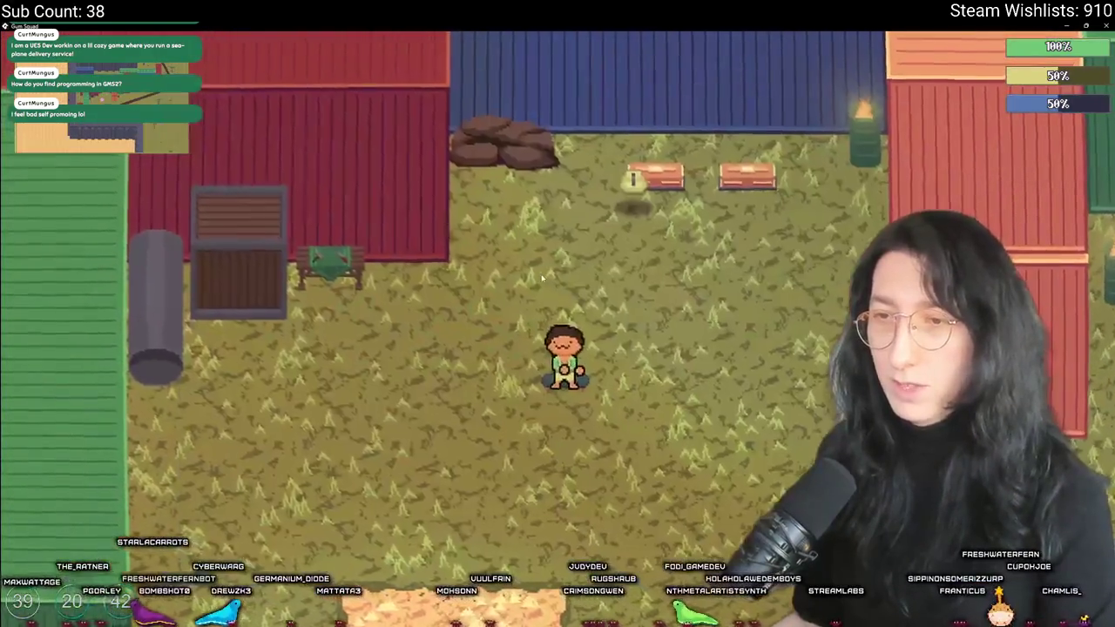
pyautogui.press('s')
pyautogui.press('d')
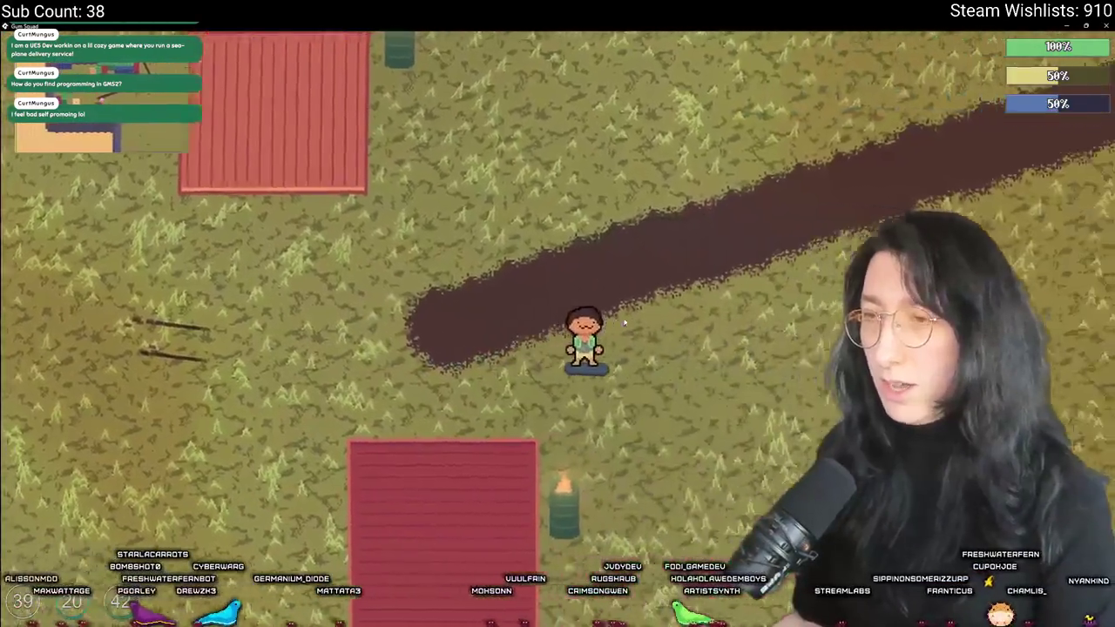
pyautogui.press('d')
pyautogui.press('s')
pyautogui.press('d')
pyautogui.press('s')
# Eat a Cupcake from the crate to restore hunger, then walk toward the buildings
pyautogui.press('Tab')
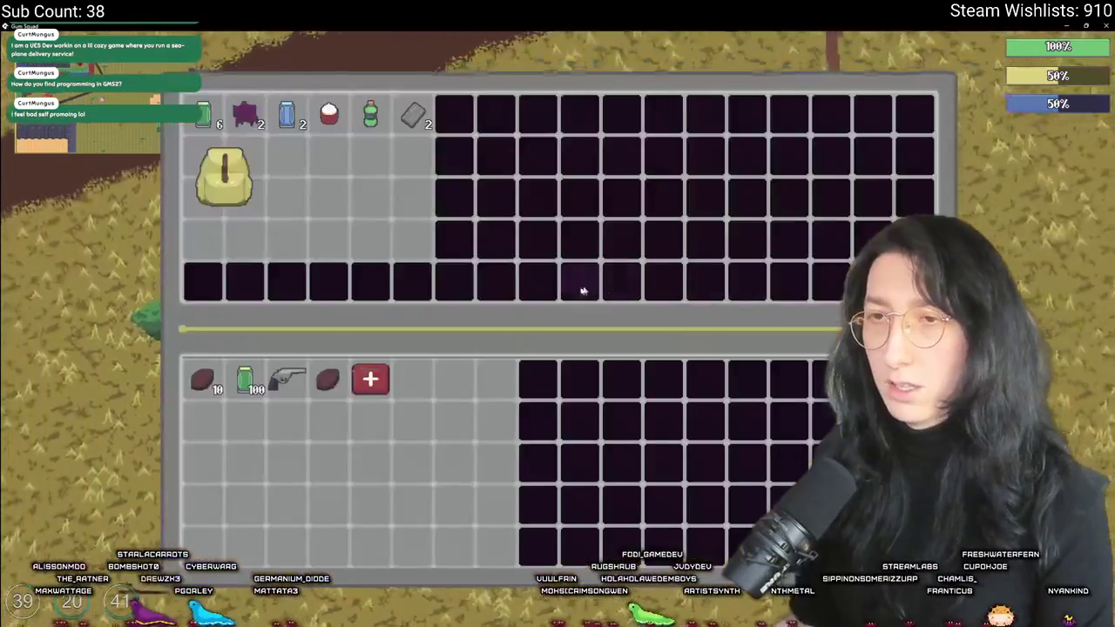
pyautogui.press('Tab')
pyautogui.press('Tab')
pyautogui.click(329, 122)
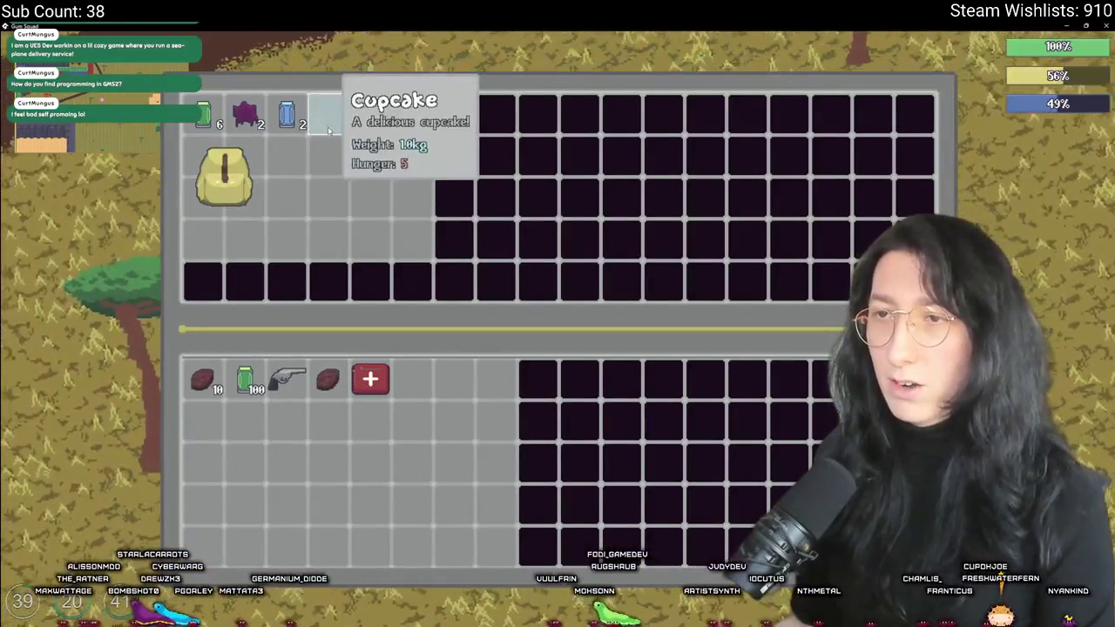
pyautogui.press('Tab')
pyautogui.press('w')
pyautogui.press('a')
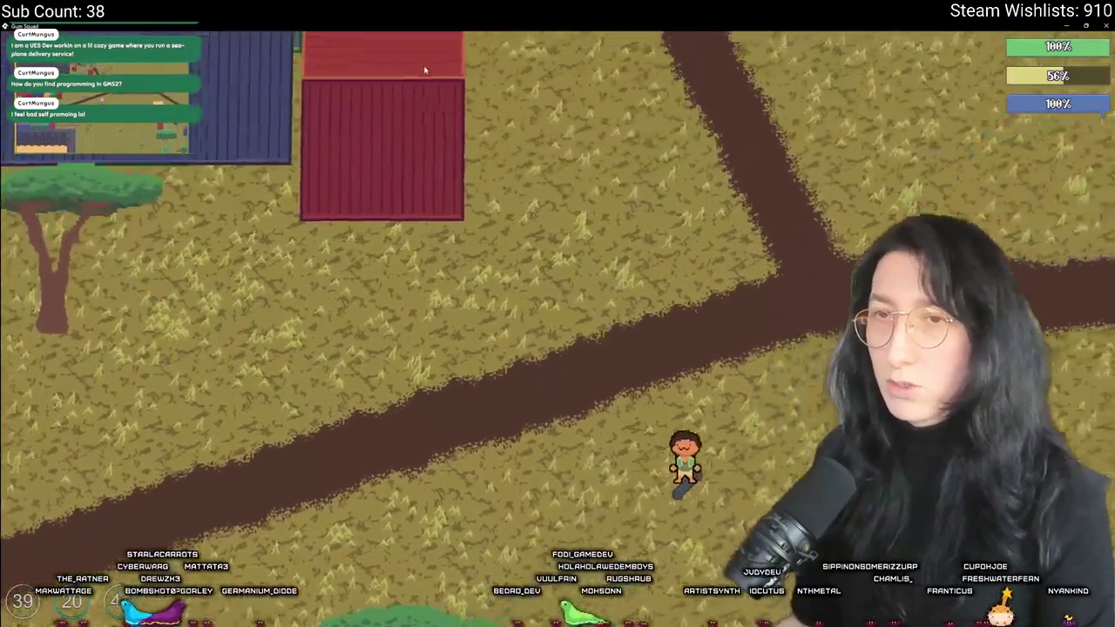
# Equip the Pea Shooter while heading north toward the armed blue enemies
pyautogui.press('w')
pyautogui.press('d')
pyautogui.press('a')
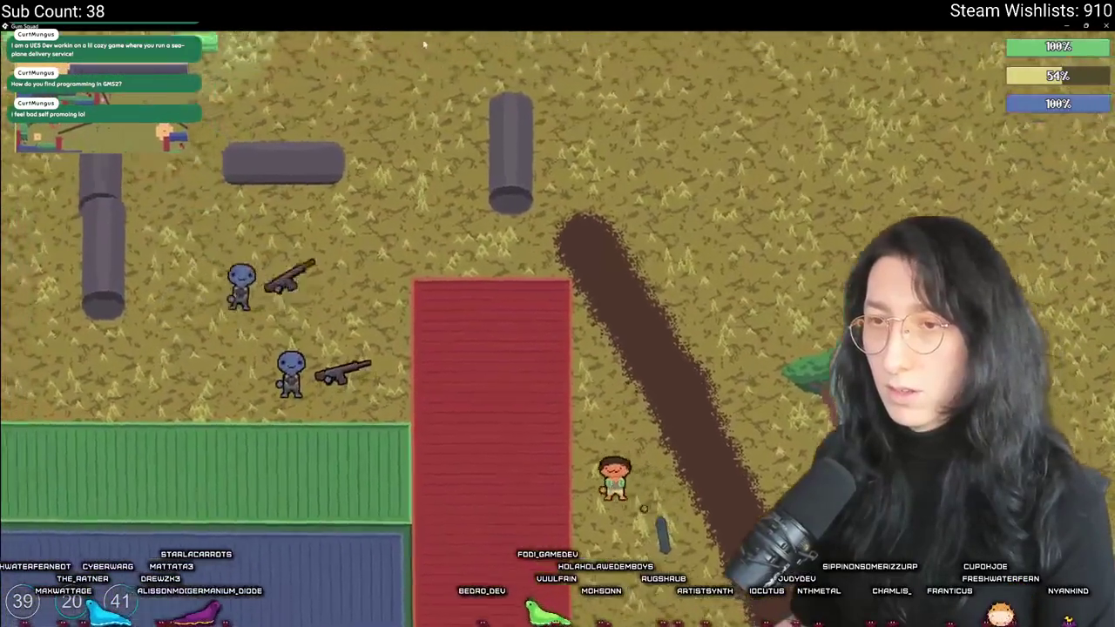
pyautogui.press('Tab')
pyautogui.click(294, 381)
pyautogui.press('Tab')
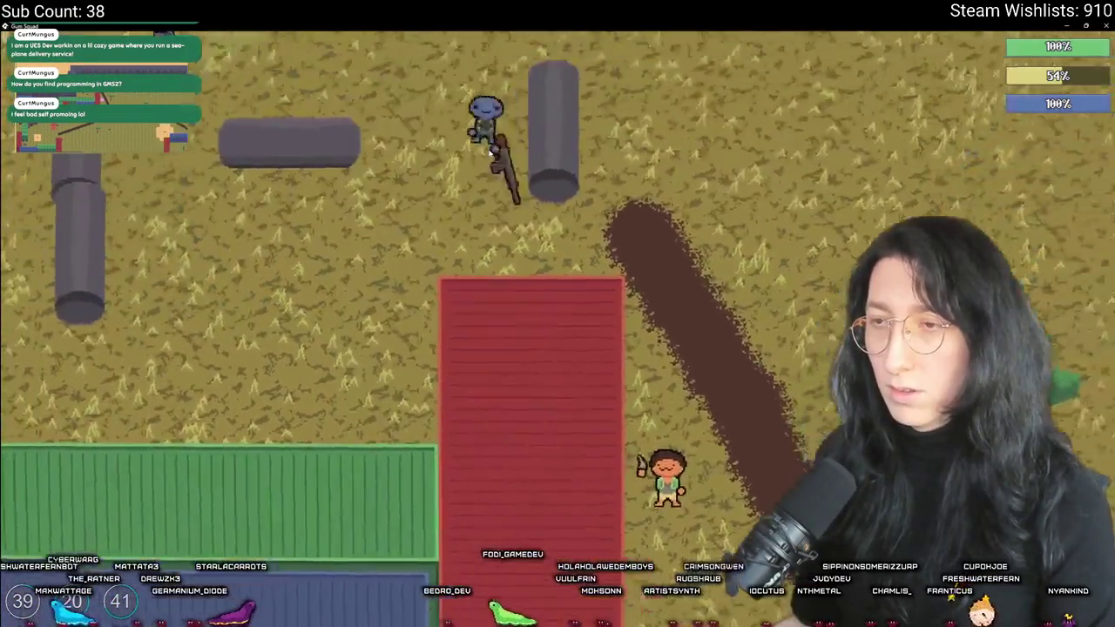
pyautogui.press('w')
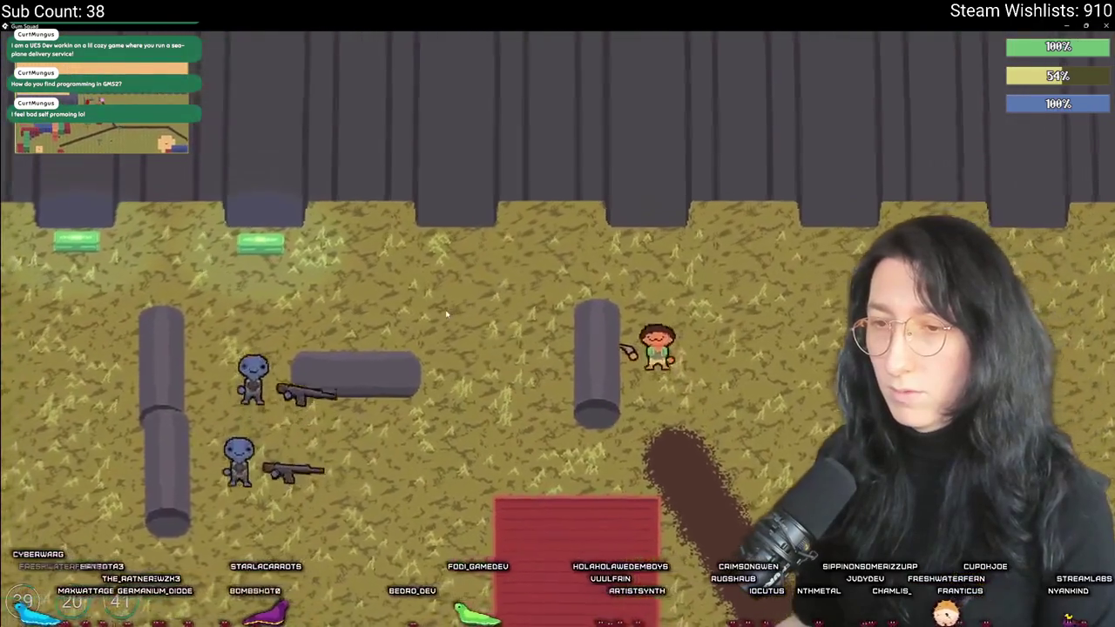
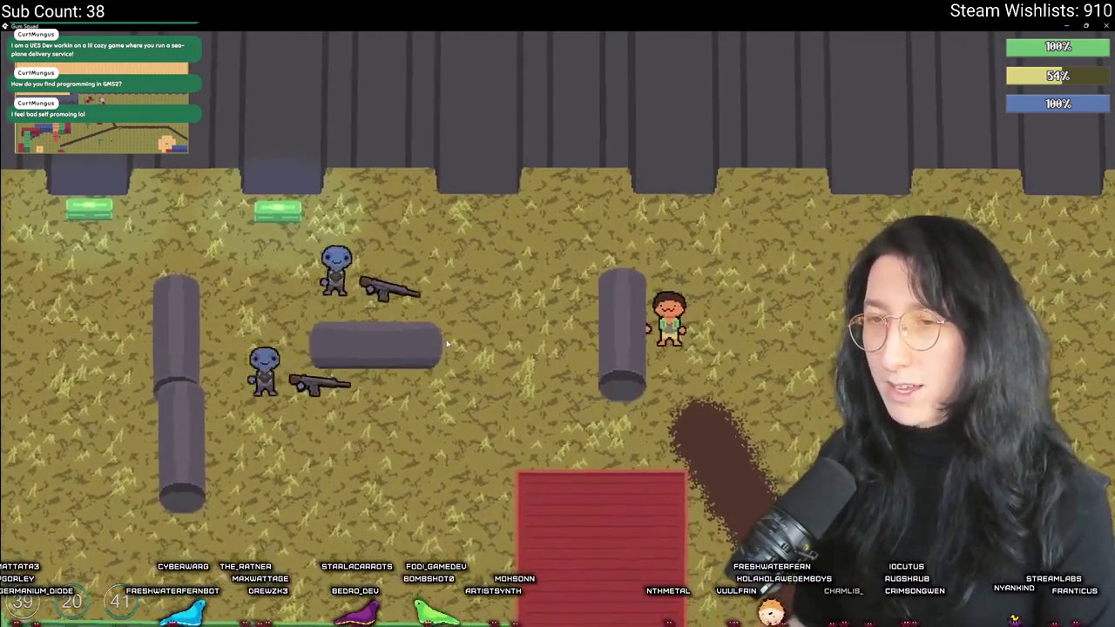
# Walk to the loot and take the Kevlar Vest from it
pyautogui.press('w')
pyautogui.press('a')
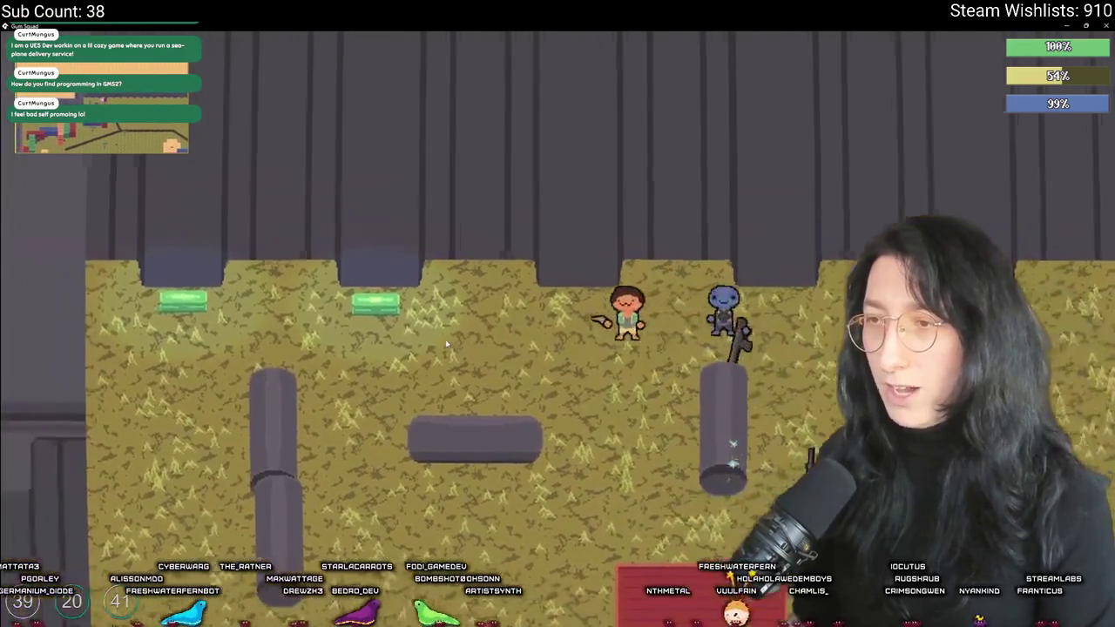
pyautogui.press('a')
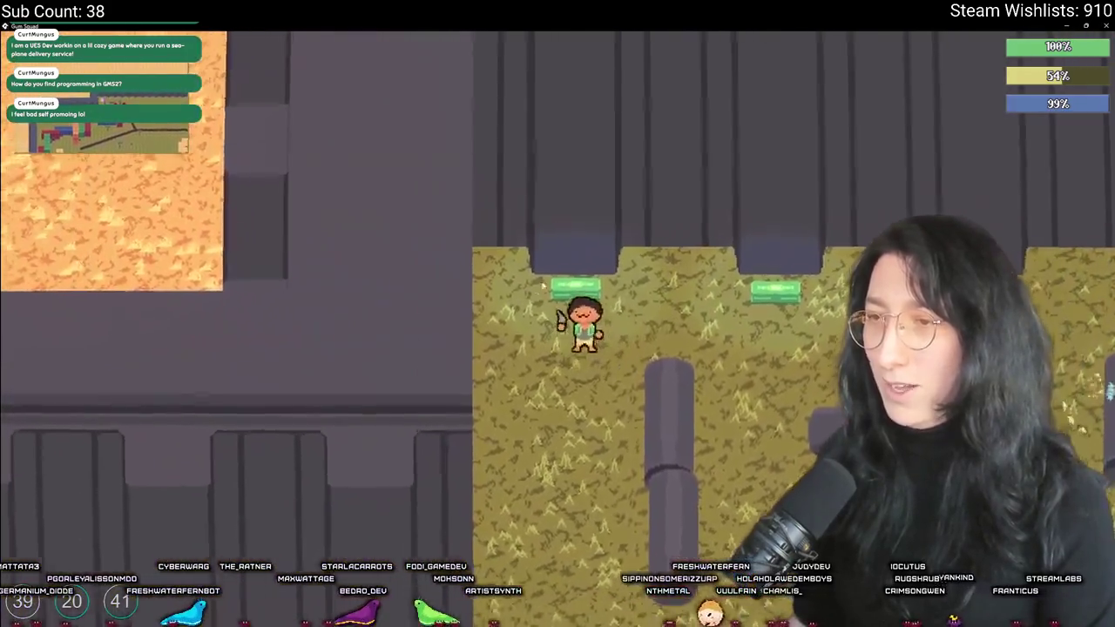
pyautogui.press('e')
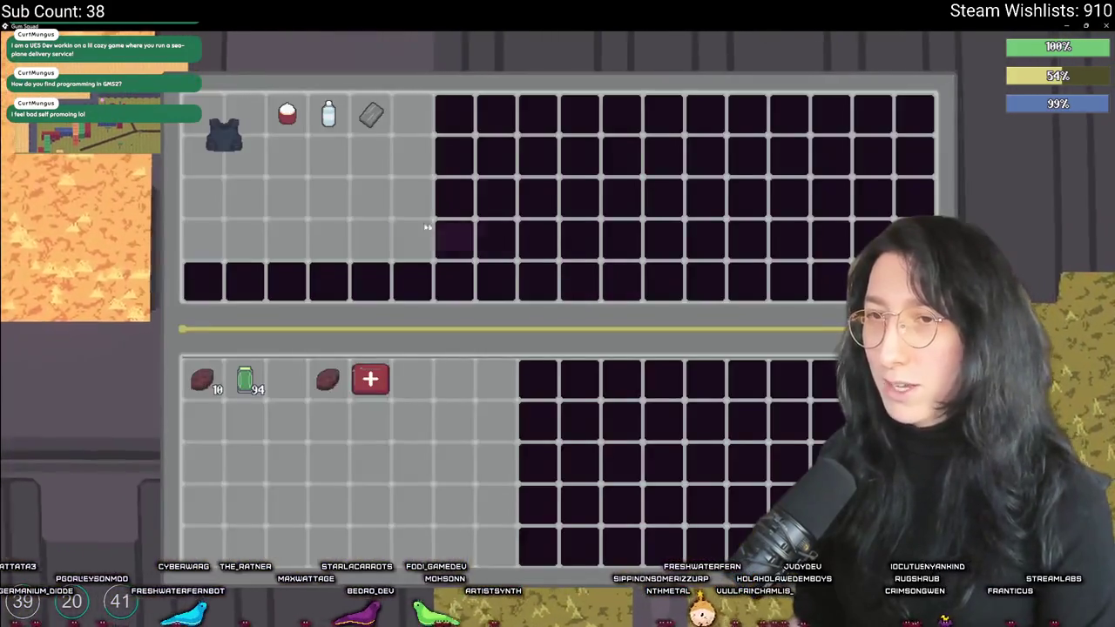
pyautogui.click(223, 133)
pyautogui.press('e')
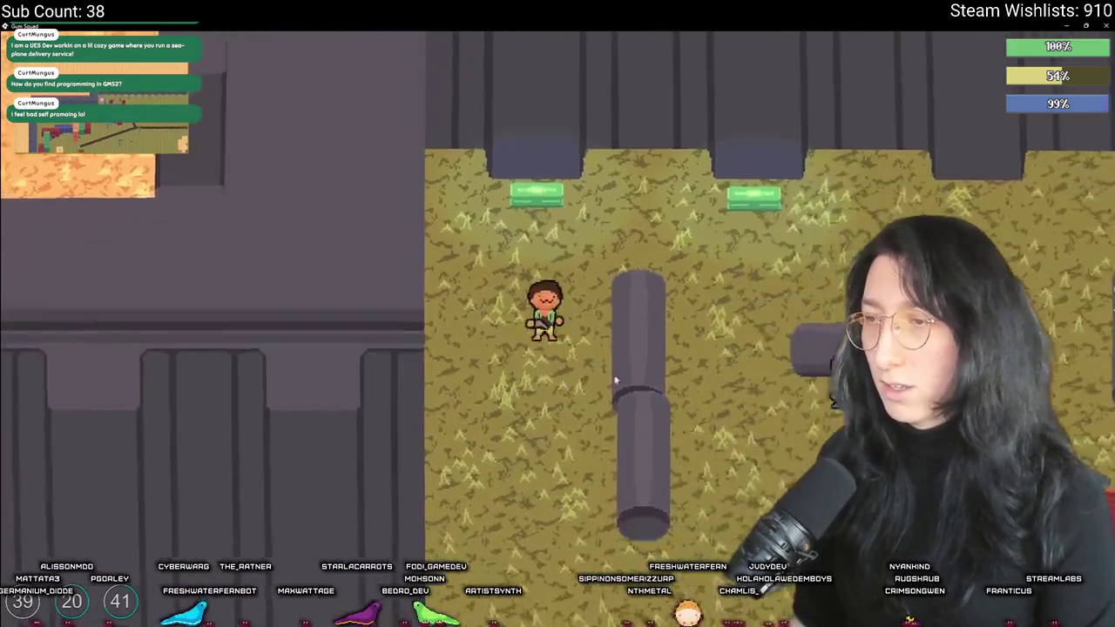
# Walk past the containers and along the dirt path into the open field near the tree
pyautogui.press('s')
pyautogui.press('w')
pyautogui.press('d')
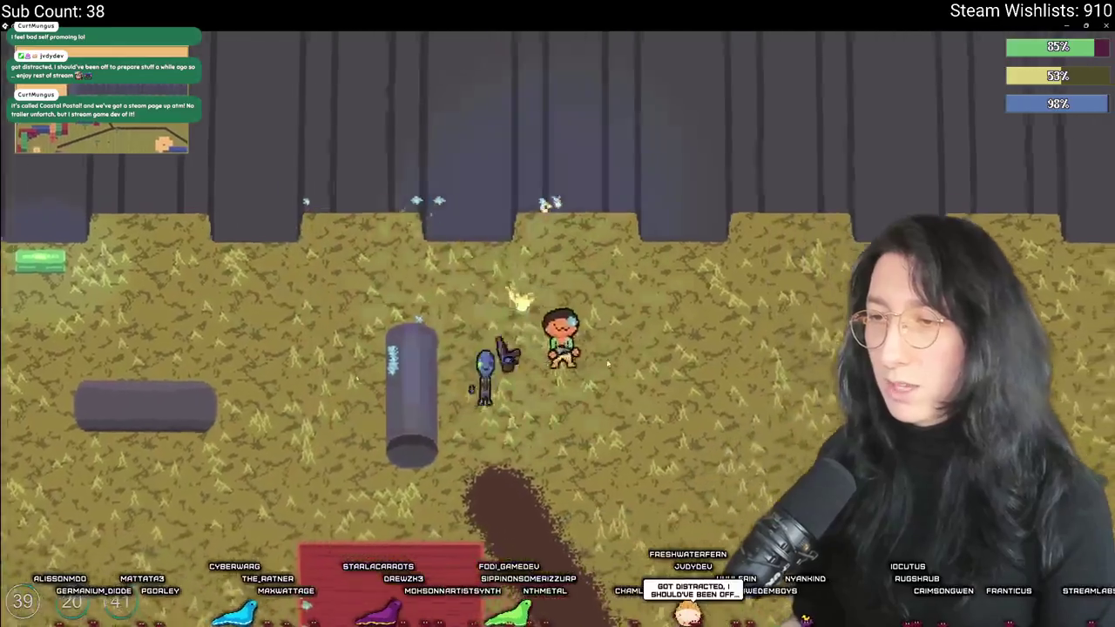
pyautogui.press('s')
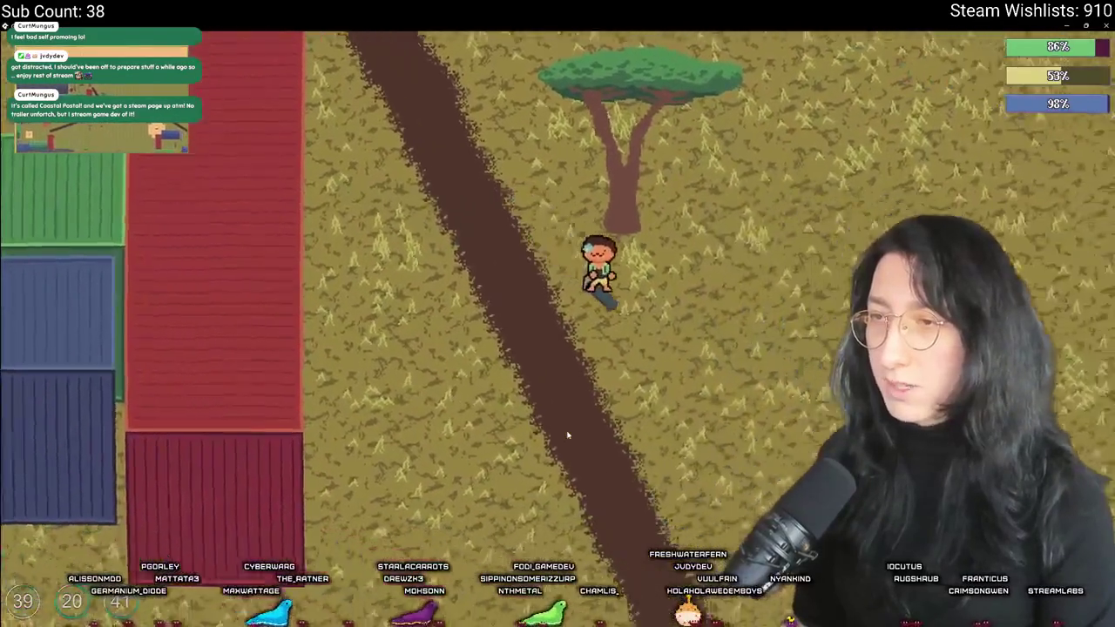
pyautogui.press('s')
pyautogui.press('d')
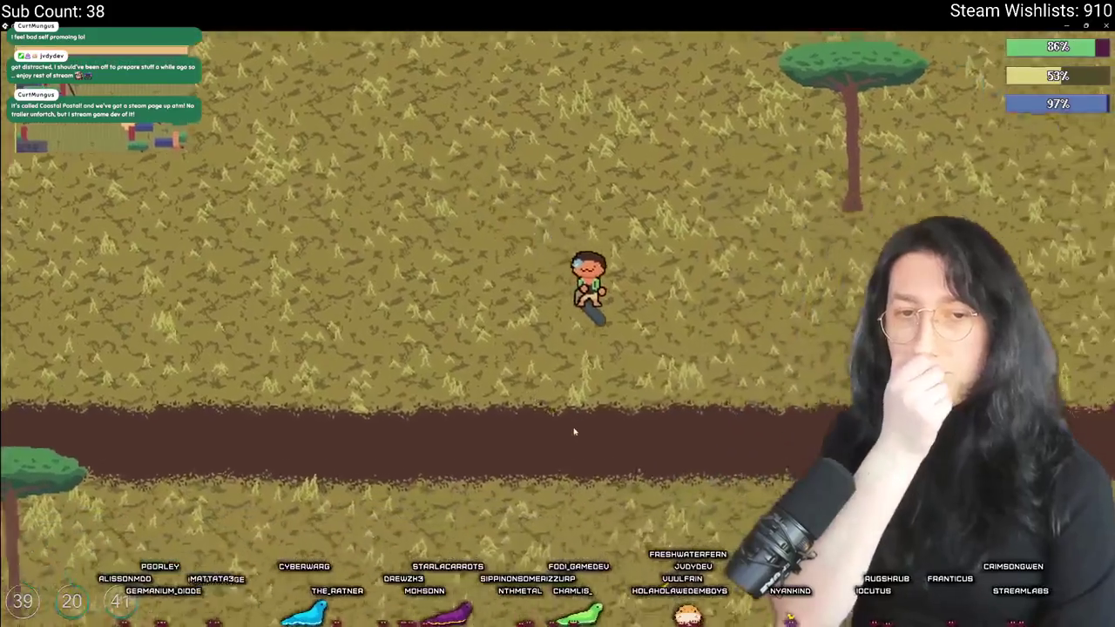
pyautogui.press('s')
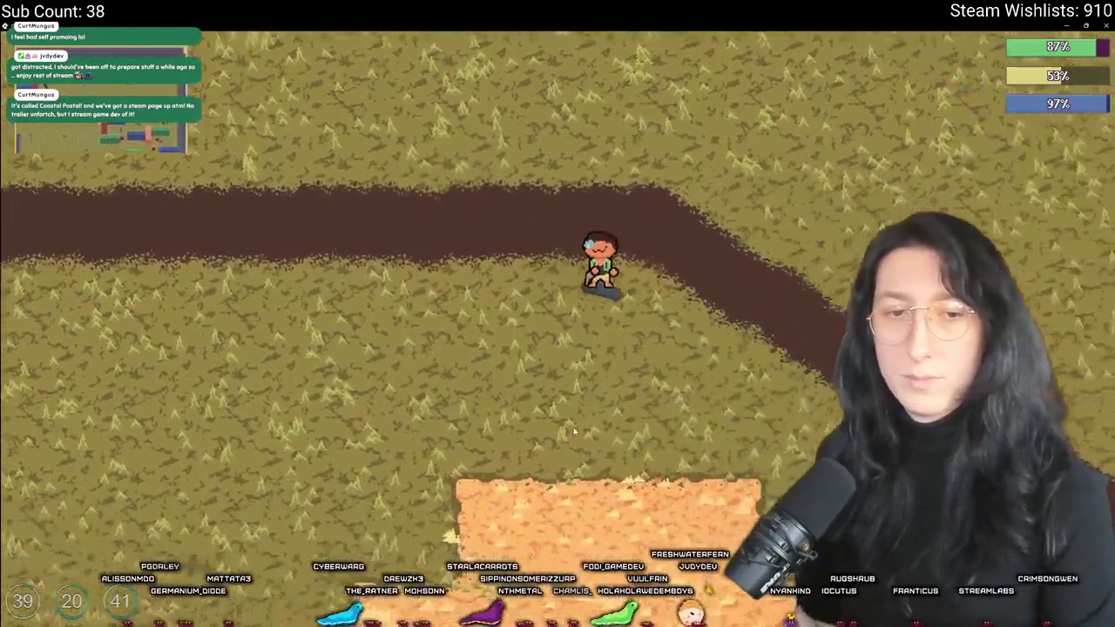
pyautogui.press('d')
pyautogui.press('s')
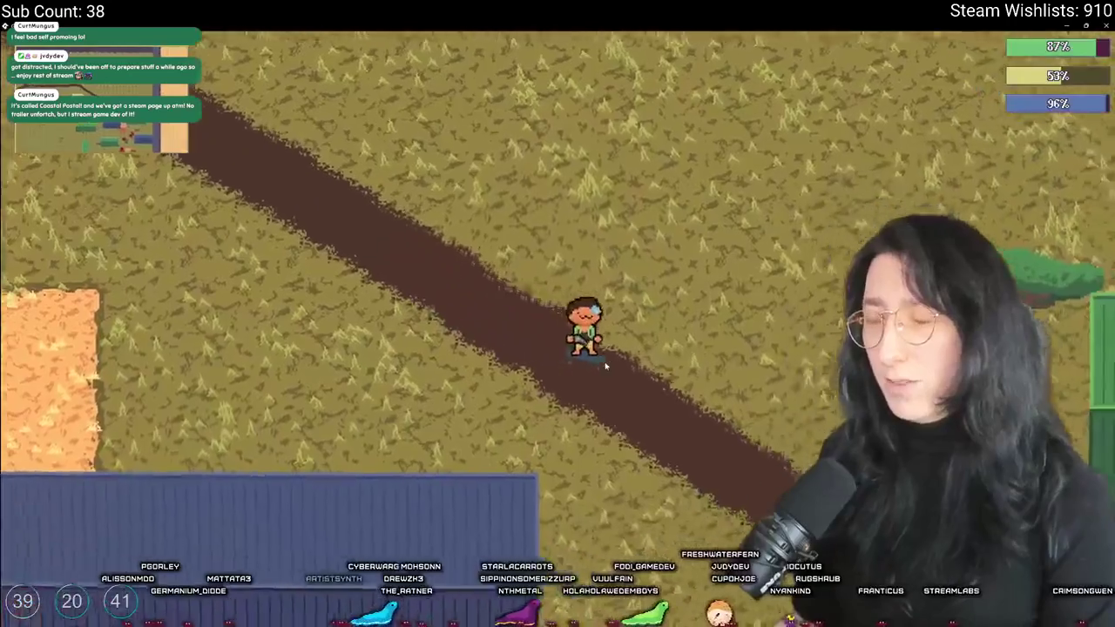
pyautogui.press('w')
pyautogui.press('d')
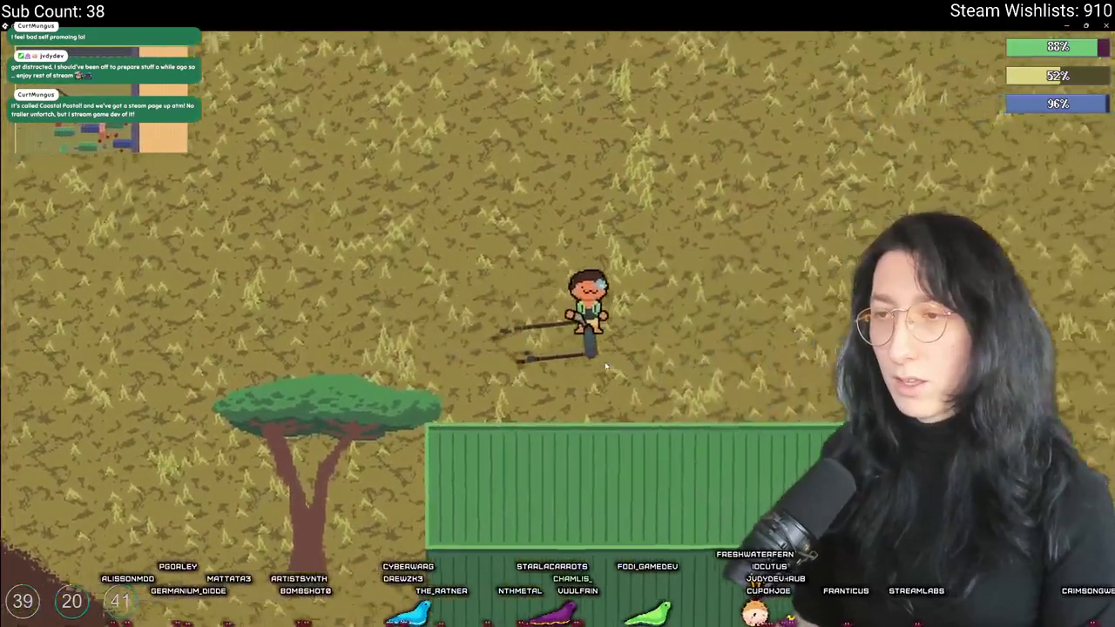
# Eat a steak from the inventory to bring hunger back to 100%
pyautogui.press('Tab')
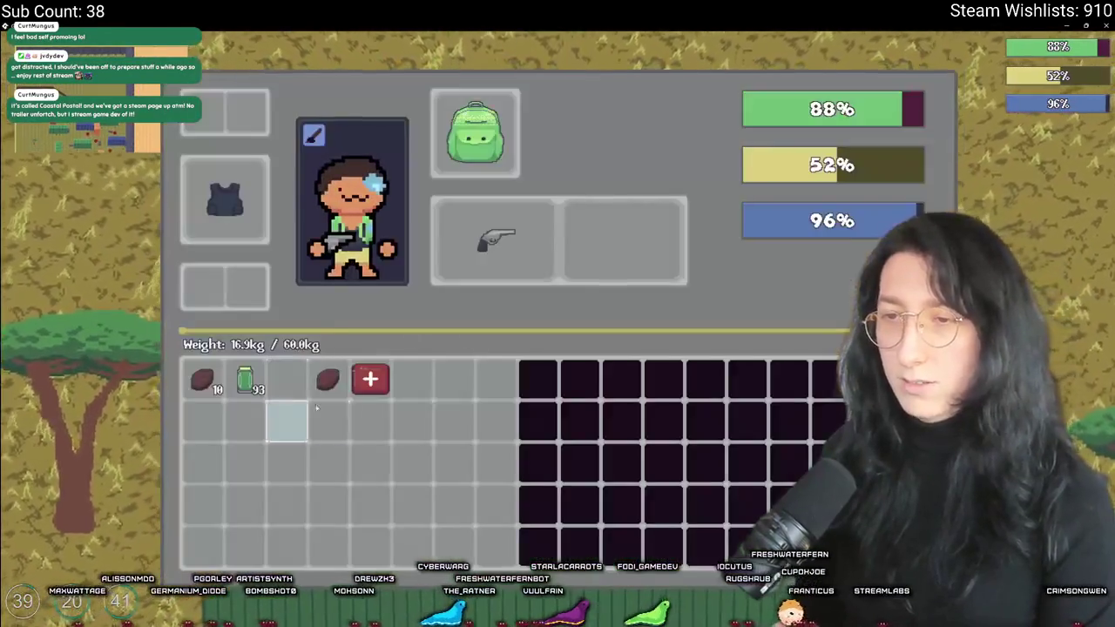
pyautogui.rightClick(328, 380)
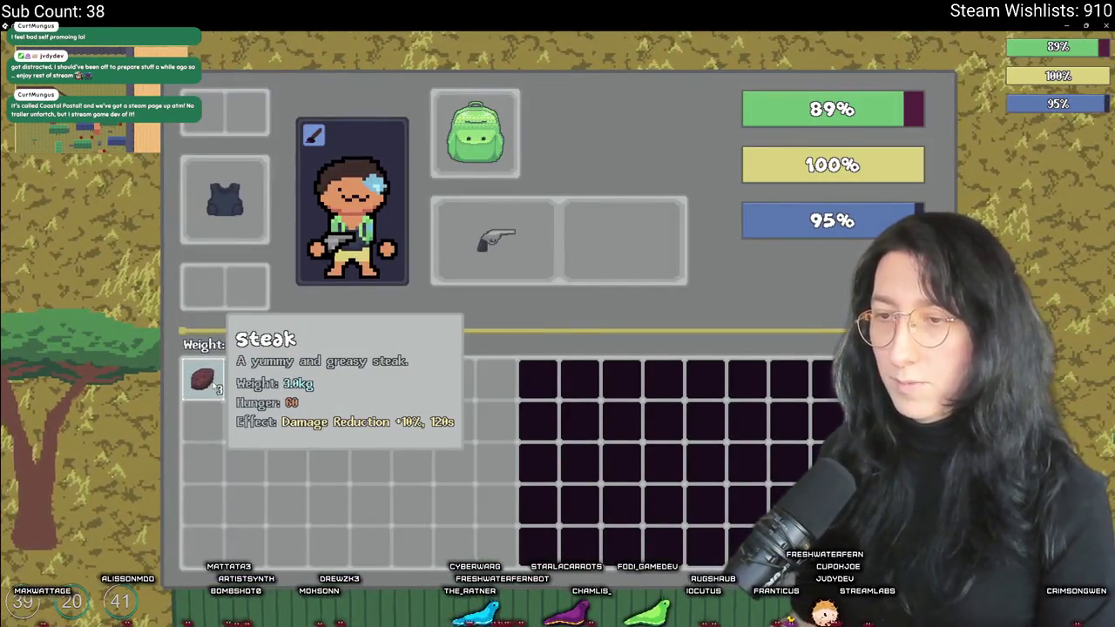
pyautogui.press('Tab')
# Push east and fight the approaching enemies, taking down the one by the pillar
pyautogui.press('a')
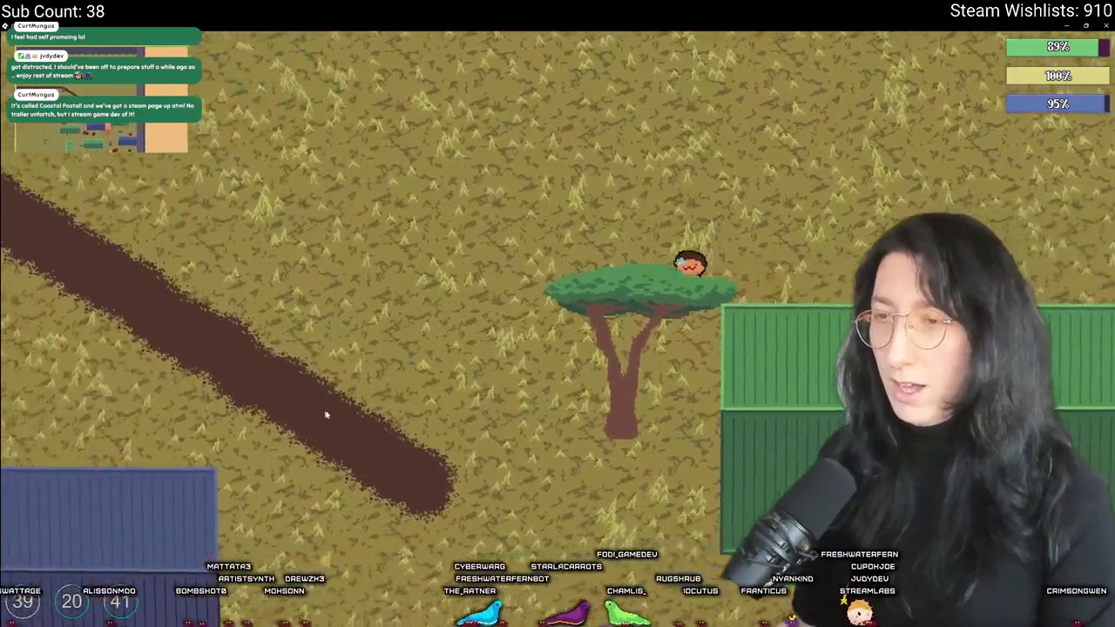
pyautogui.press('d')
pyautogui.press('s')
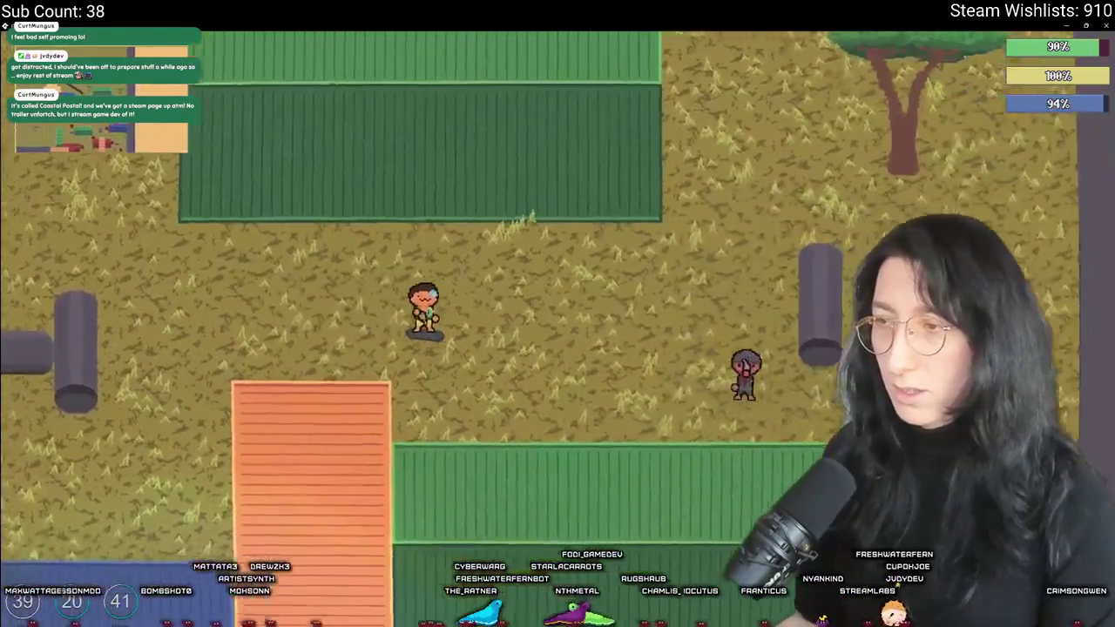
pyautogui.press('d')
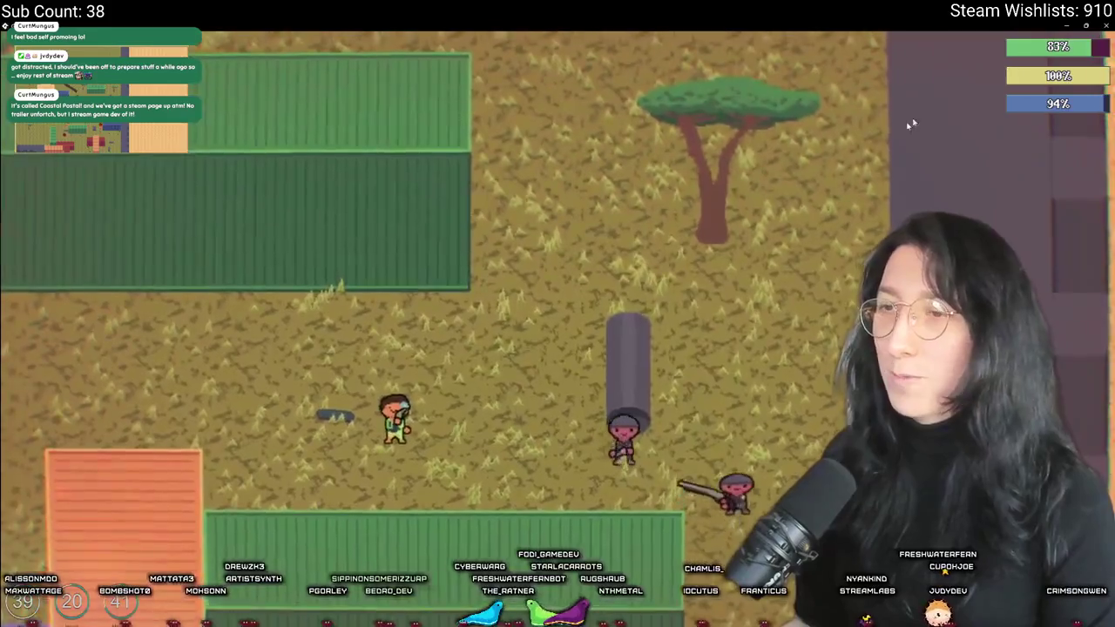
pyautogui.press('d')
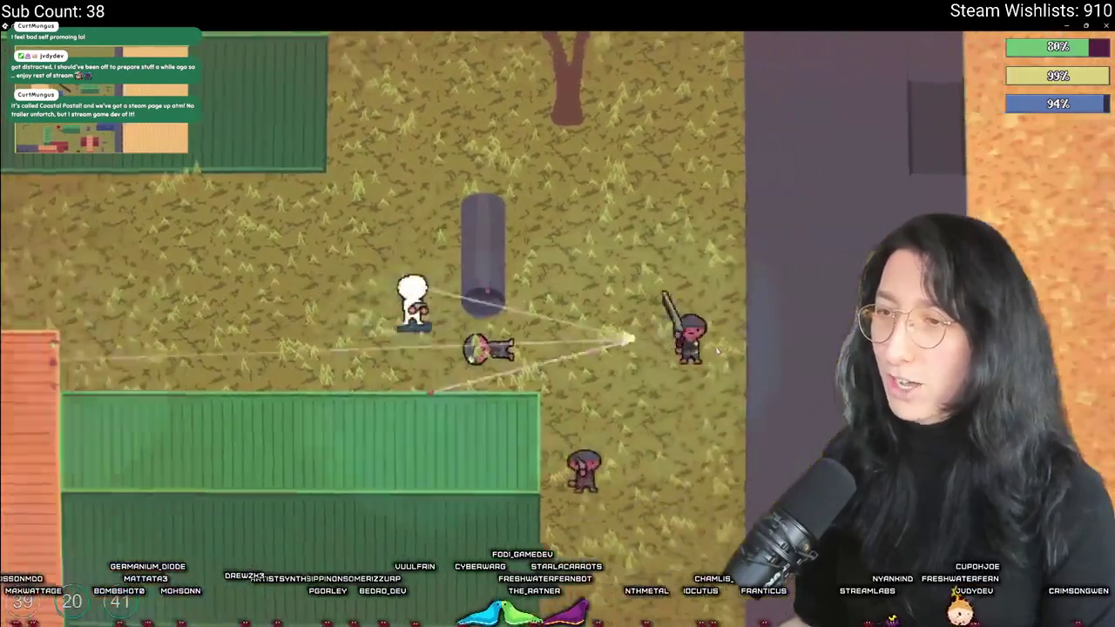
pyautogui.press('w')
pyautogui.press('s')
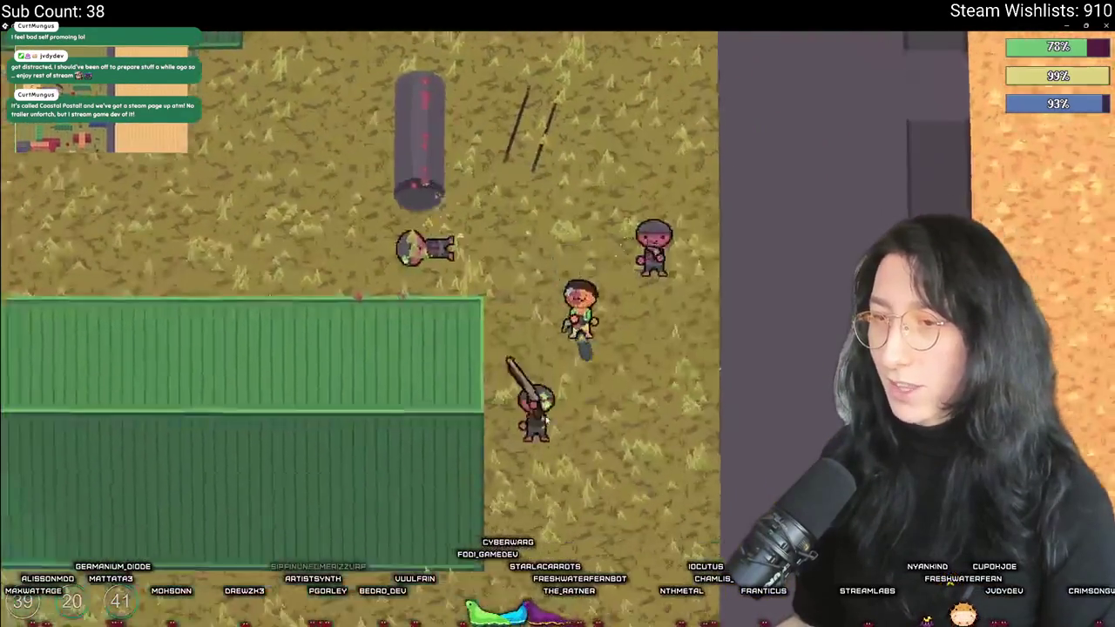
pyautogui.press('s')
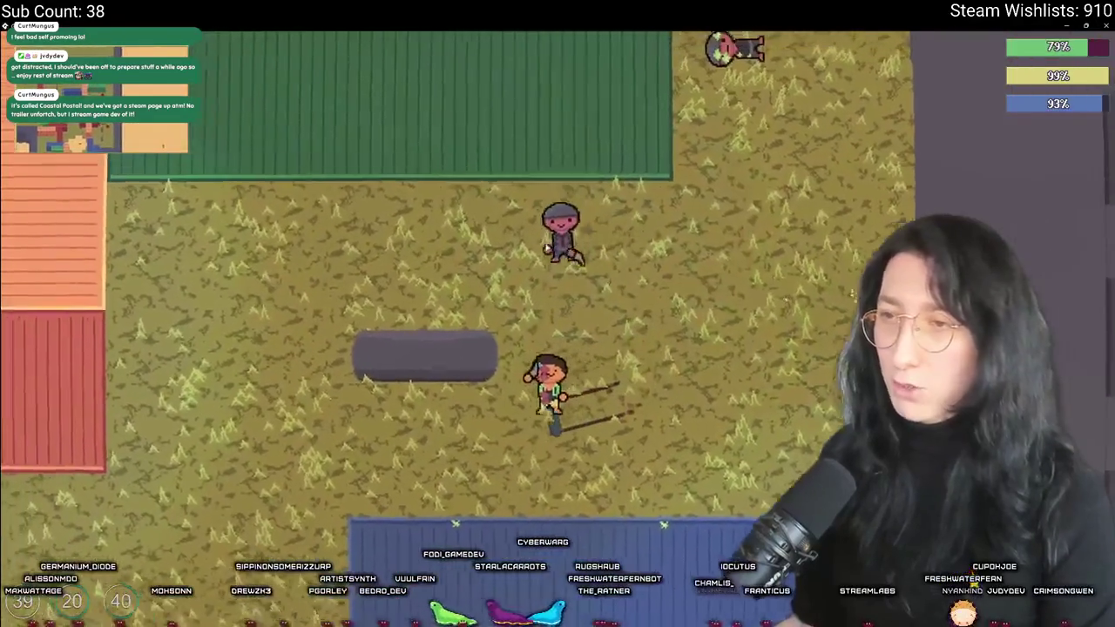
pyautogui.press('w')
pyautogui.press('a')
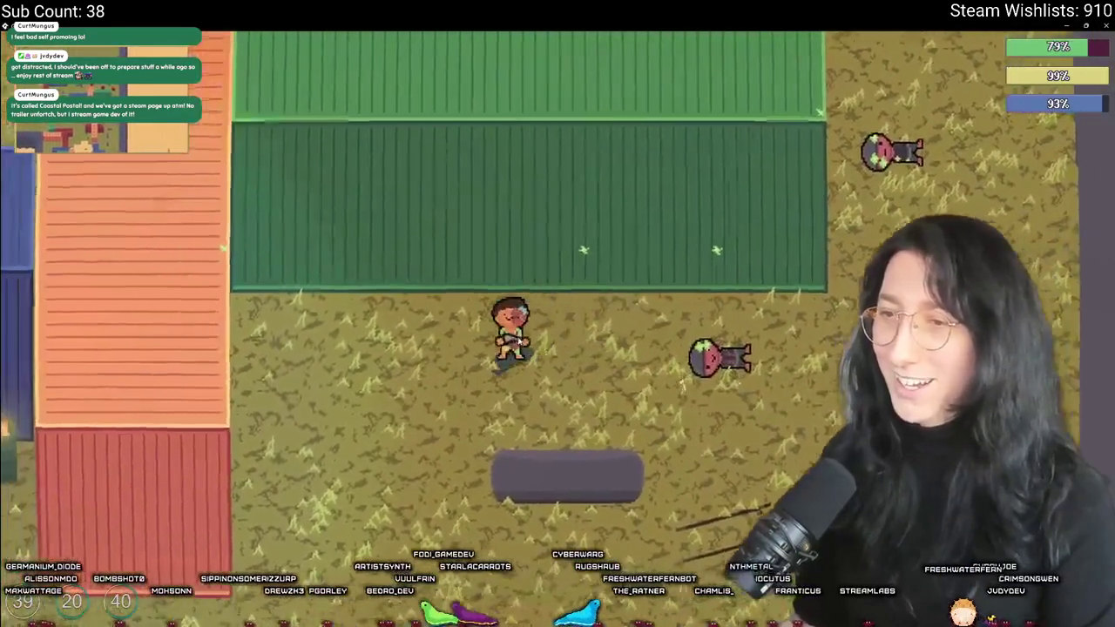
# Check the inventory while dodging enemy fire, then use a medkit to restore health
pyautogui.press('Tab')
pyautogui.press('Tab')
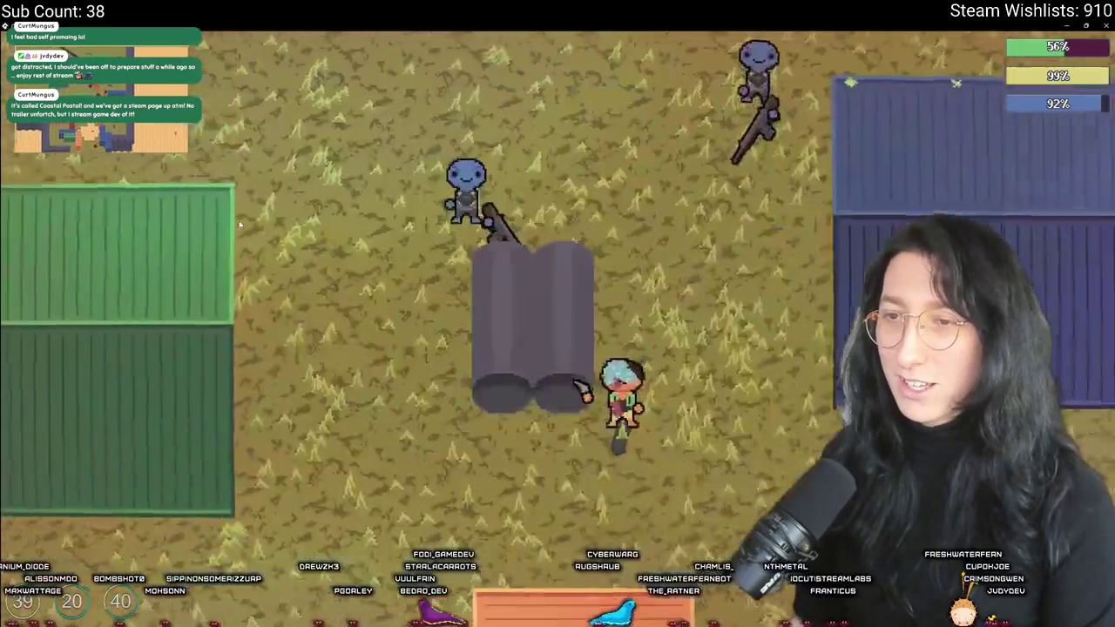
pyautogui.press('w')
pyautogui.press('a')
pyautogui.press('a')
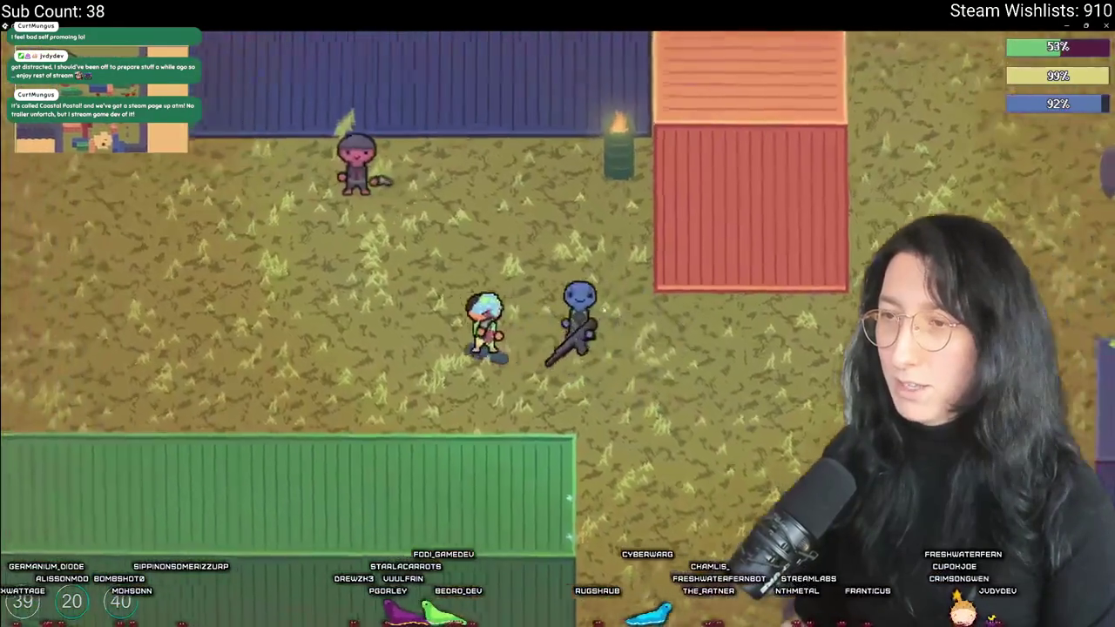
pyautogui.press('Tab')
pyautogui.press('Tab')
pyautogui.press('Tab')
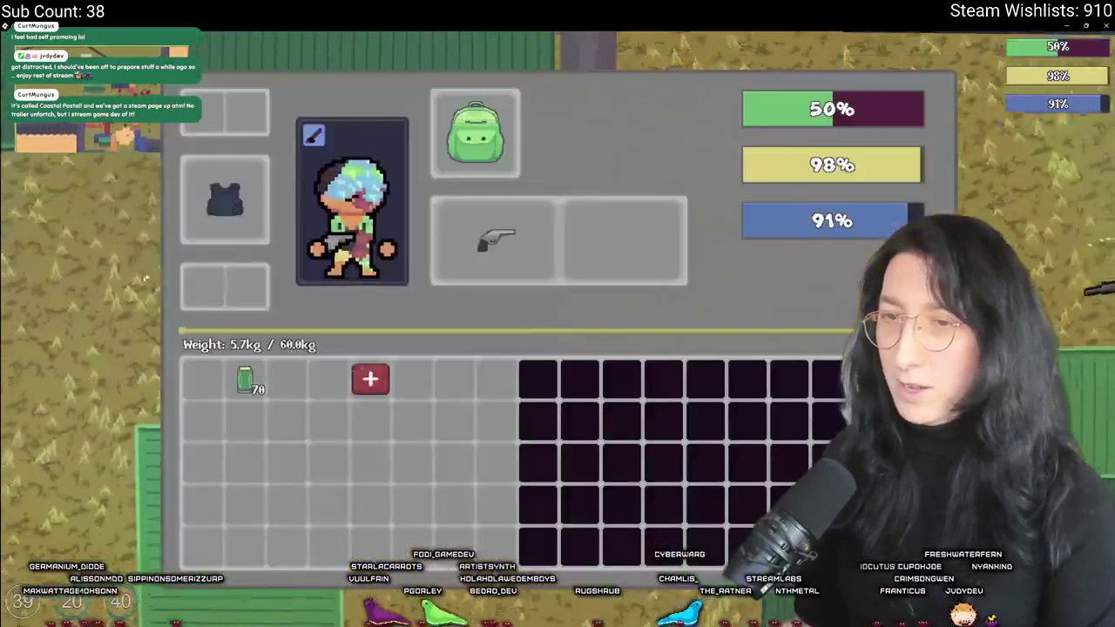
pyautogui.press('Tab')
pyautogui.press('d')
pyautogui.press('s')
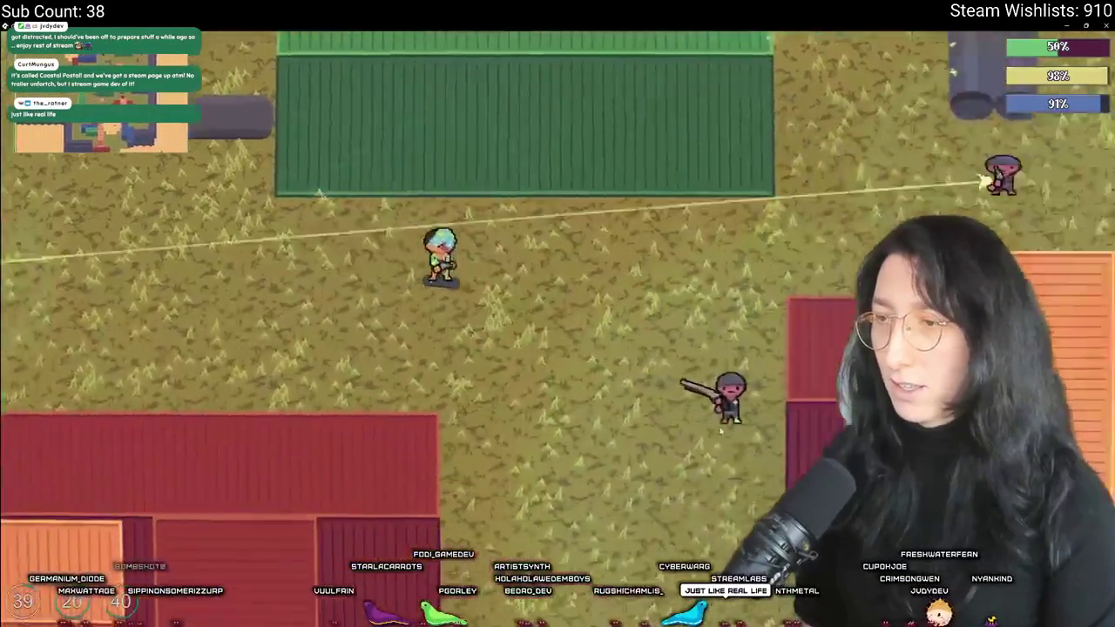
pyautogui.press('w')
pyautogui.press('a')
pyautogui.press('d')
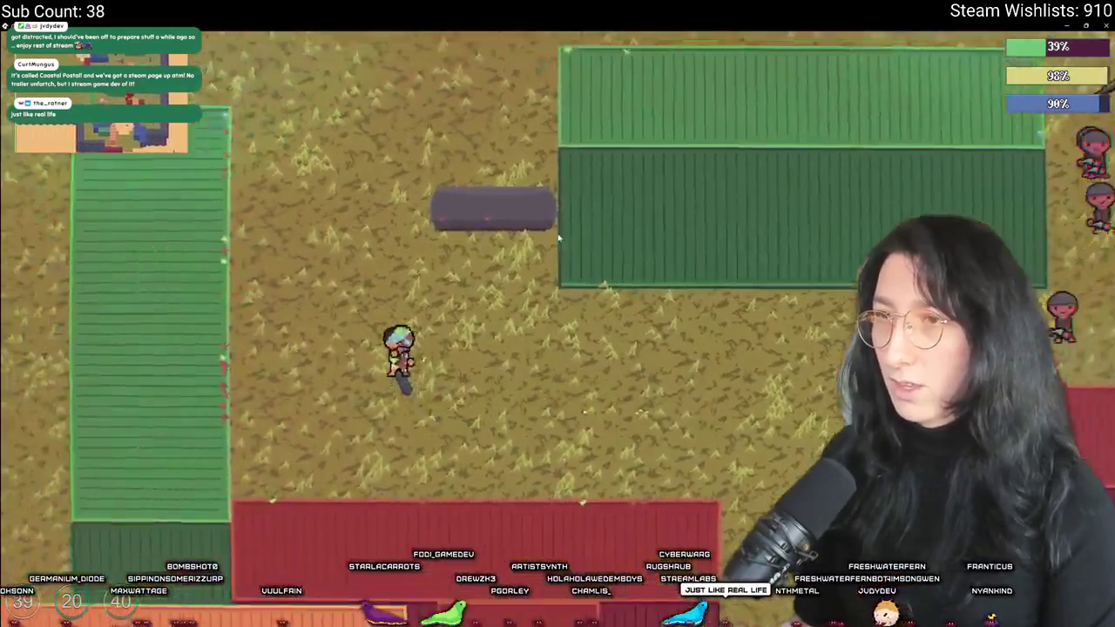
pyautogui.press('Tab')
pyautogui.click(371, 379)
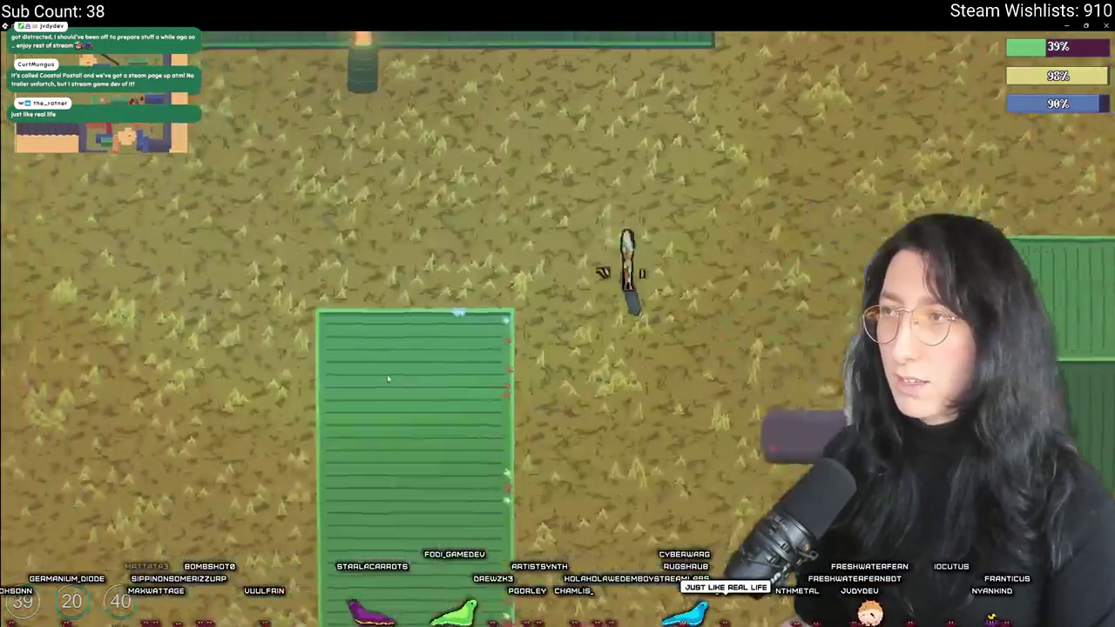
pyautogui.press('Tab')
pyautogui.press('Tab')
# Move down-right across the map, shooting at the enemies to the right
pyautogui.press('d')
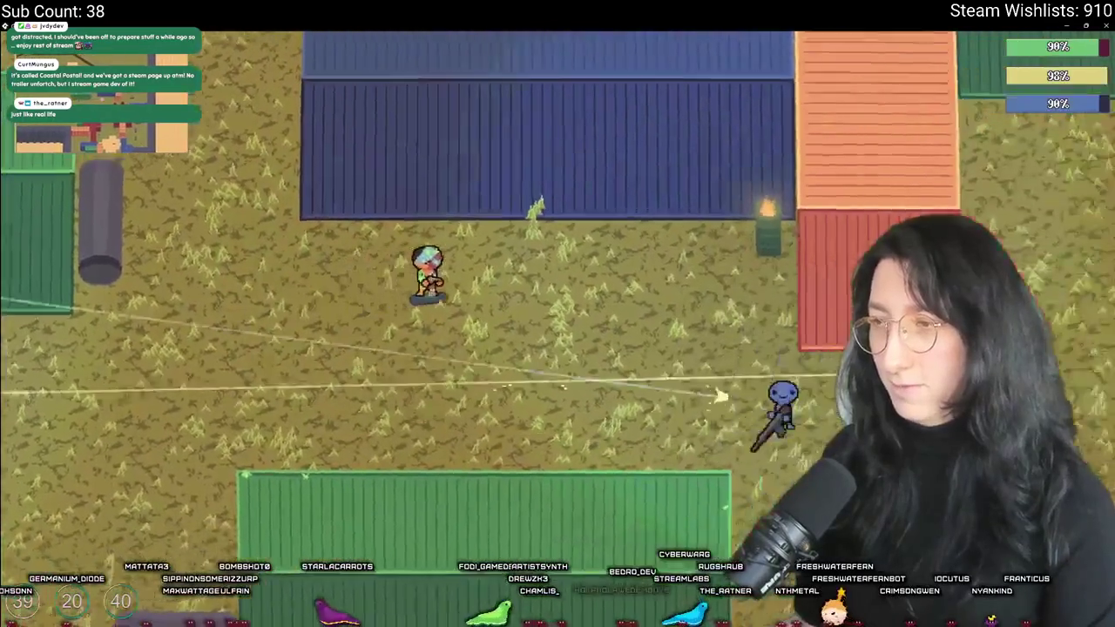
pyautogui.press('d')
pyautogui.press('s')
pyautogui.press('s')
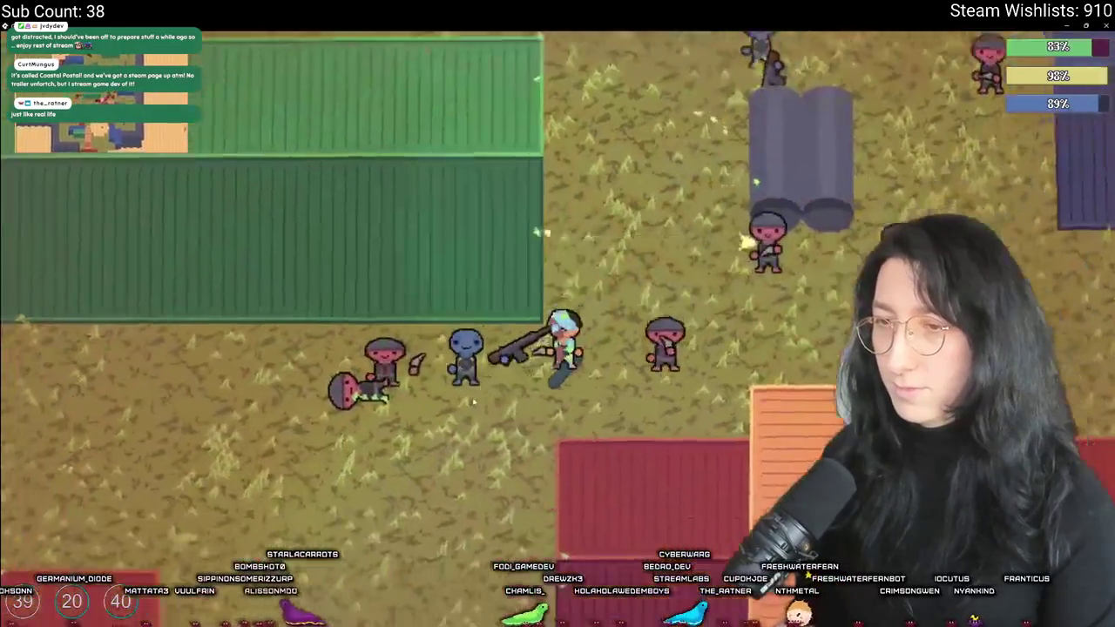
pyautogui.press('a')
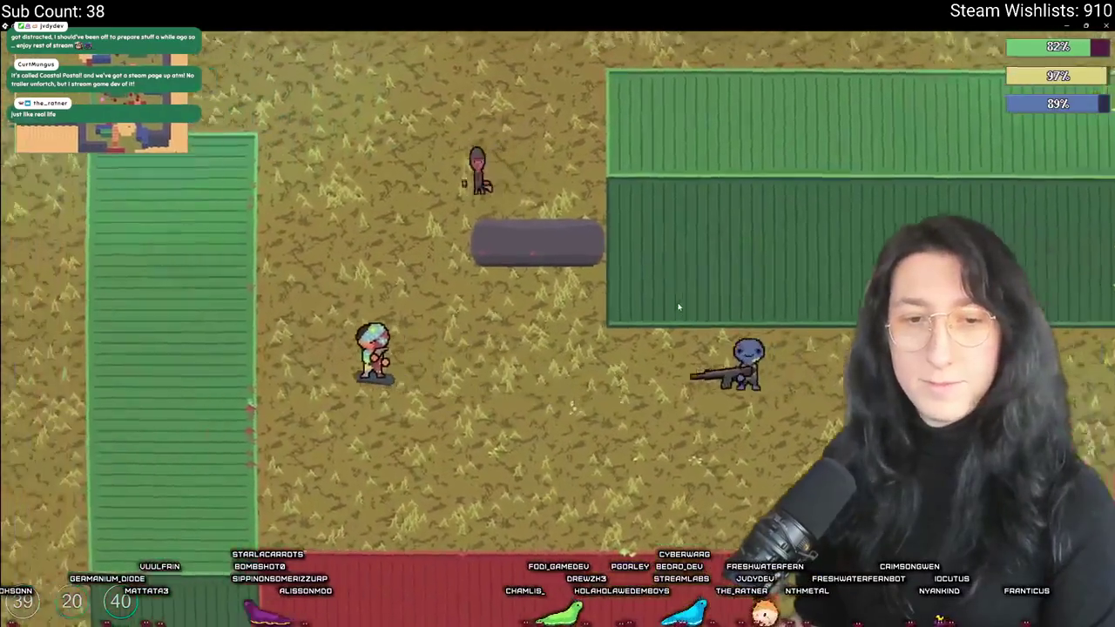
pyautogui.press('d')
pyautogui.click(697, 331)
pyautogui.press('s')
pyautogui.press('d')
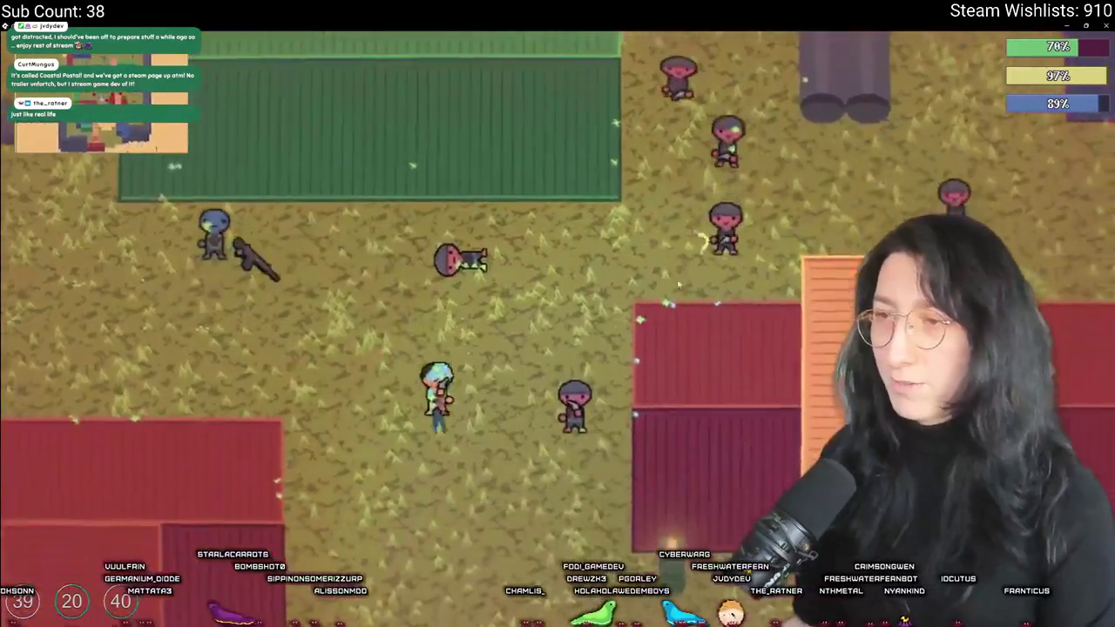
pyautogui.press('w')
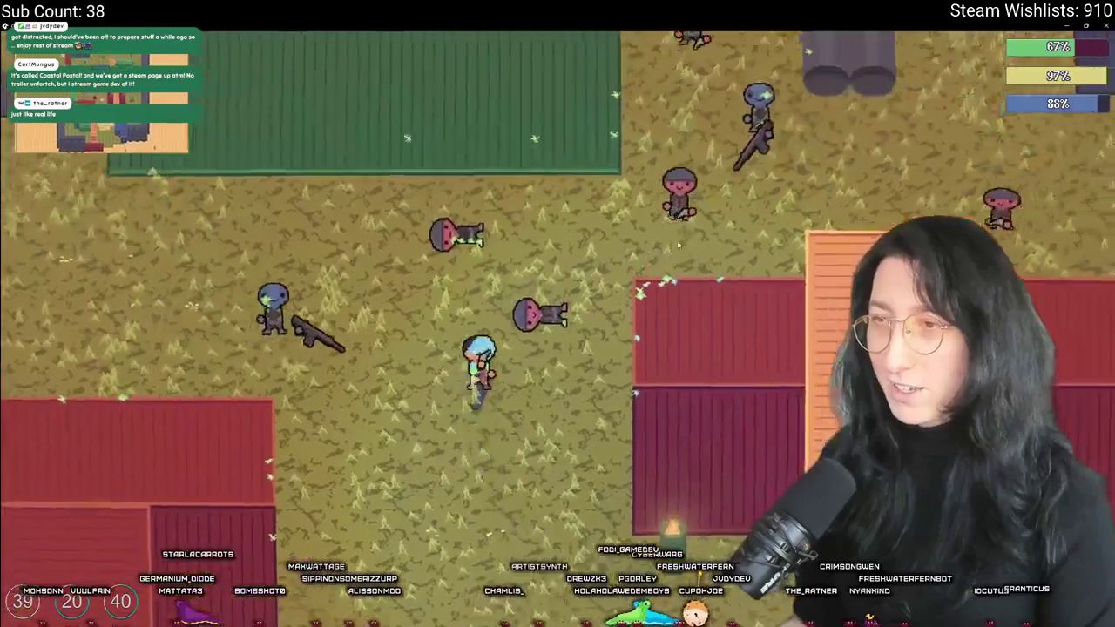
pyautogui.press('d')
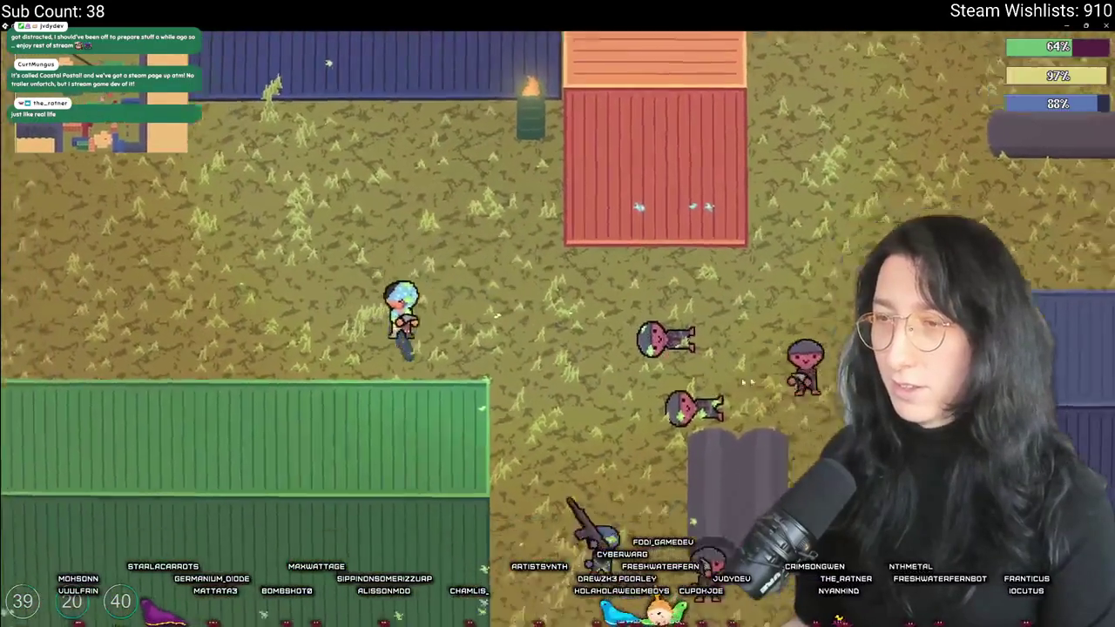
pyautogui.press('s')
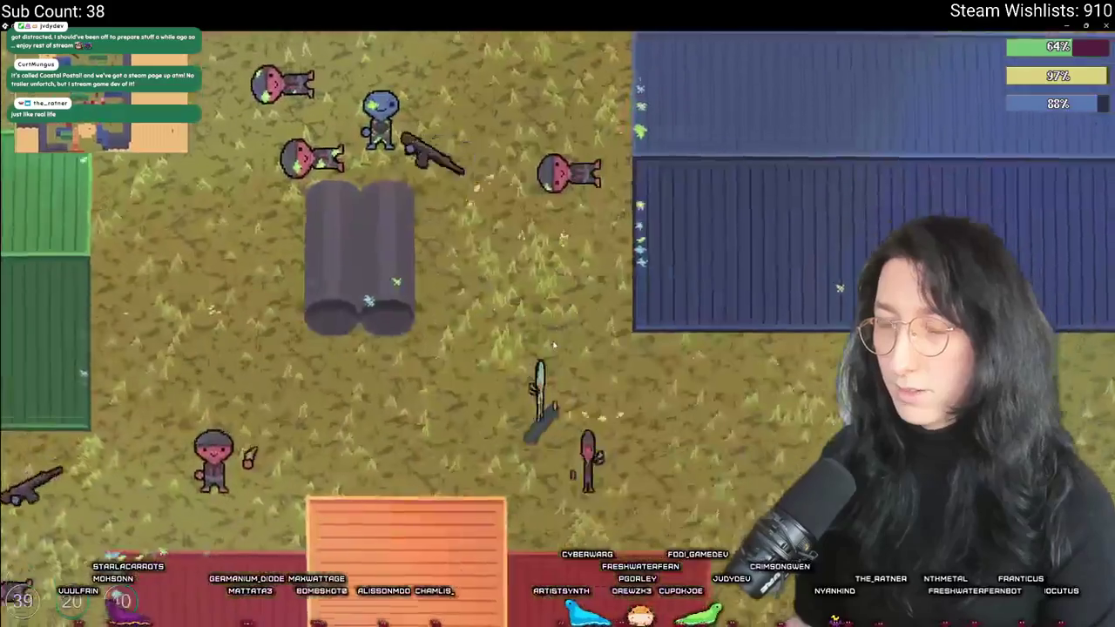
pyautogui.press('a')
pyautogui.press('w')
pyautogui.click(673, 298)
# Keep fighting toward the red containers, shooting the closing group of enemies
pyautogui.press('a')
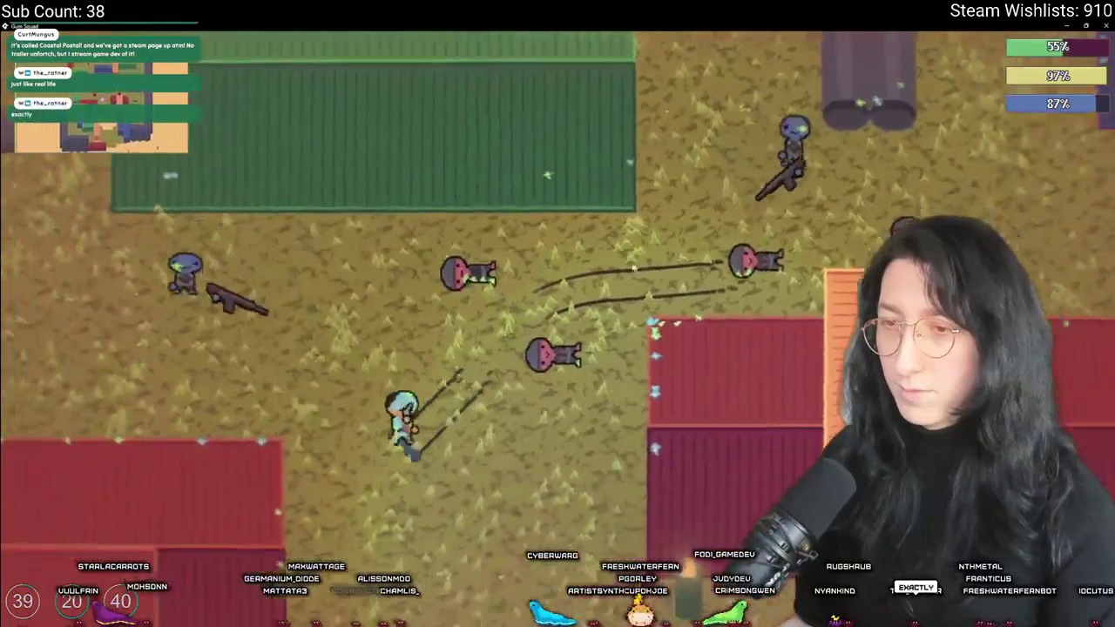
pyautogui.press('w')
pyautogui.press('a')
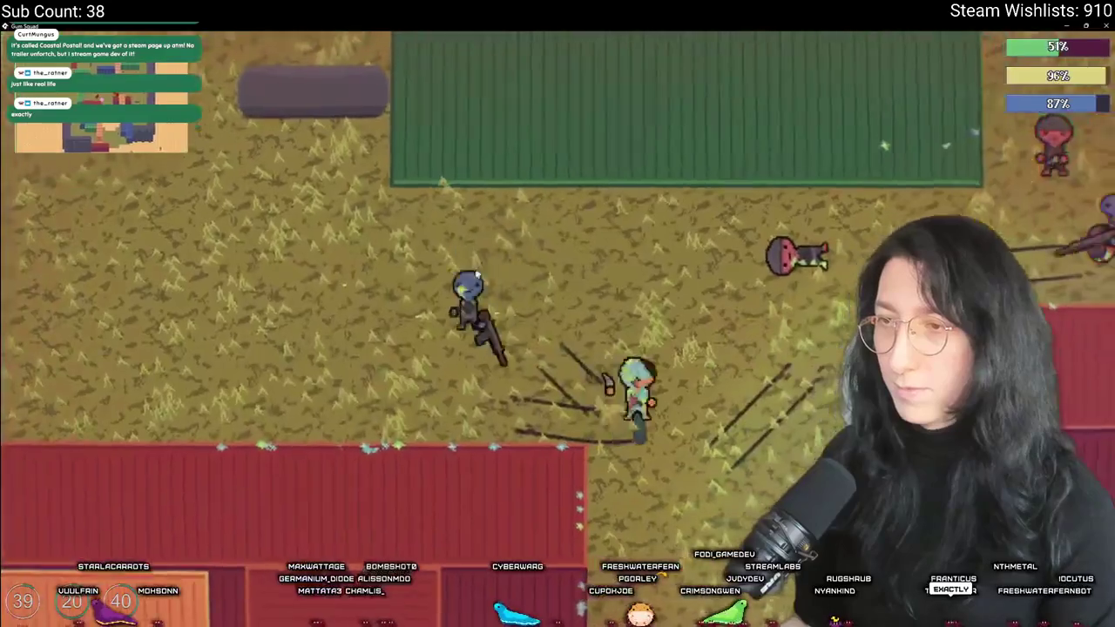
pyautogui.press('s')
pyautogui.click(650, 331)
pyautogui.press('w')
pyautogui.press('d')
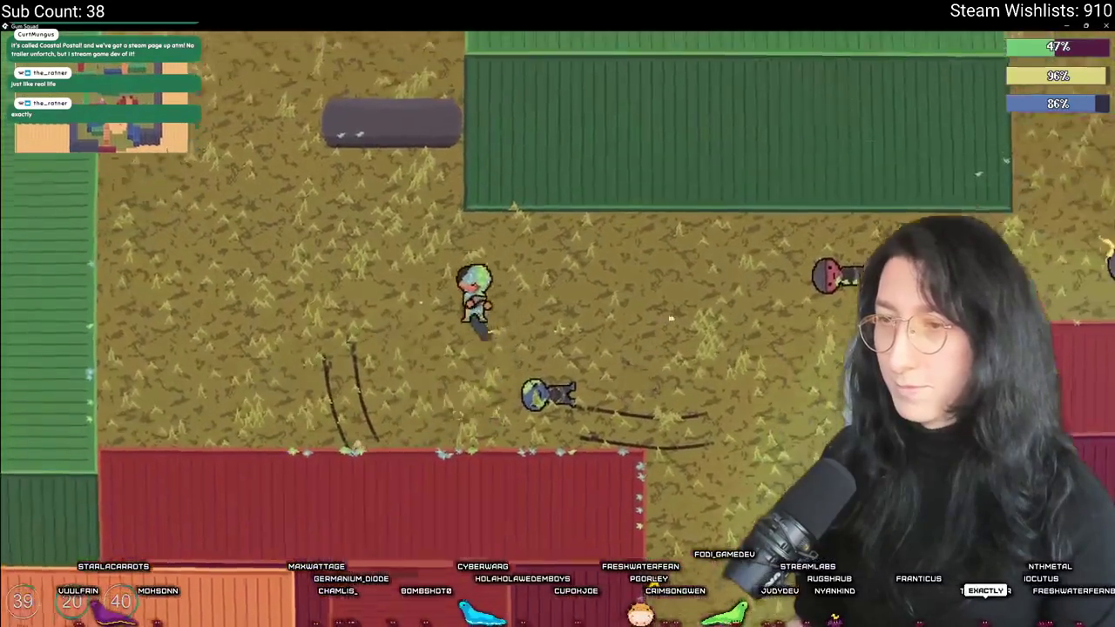
pyautogui.press('s')
pyautogui.press('d')
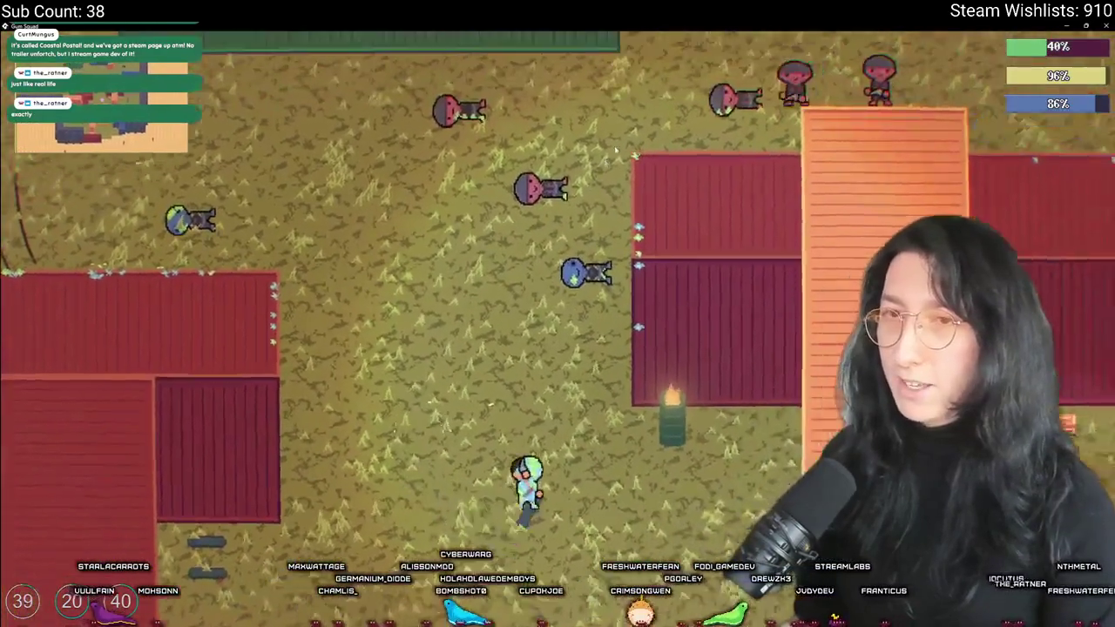
pyautogui.press('w')
pyautogui.click(612, 279)
pyautogui.press('w')
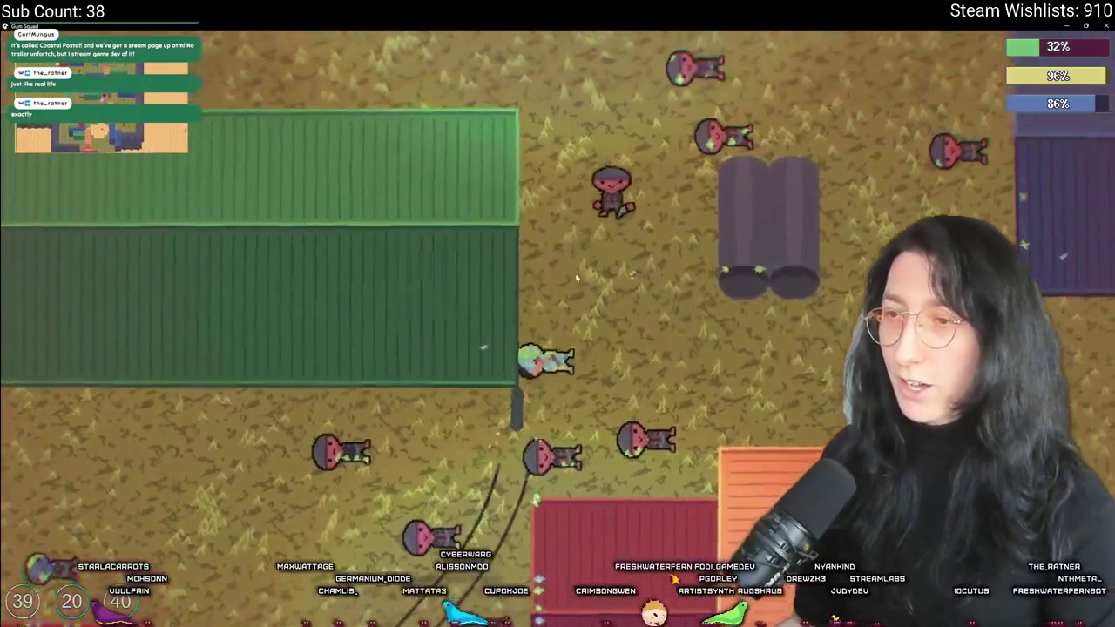
pyautogui.press('d')
pyautogui.click(643, 283)
pyautogui.click(642, 283)
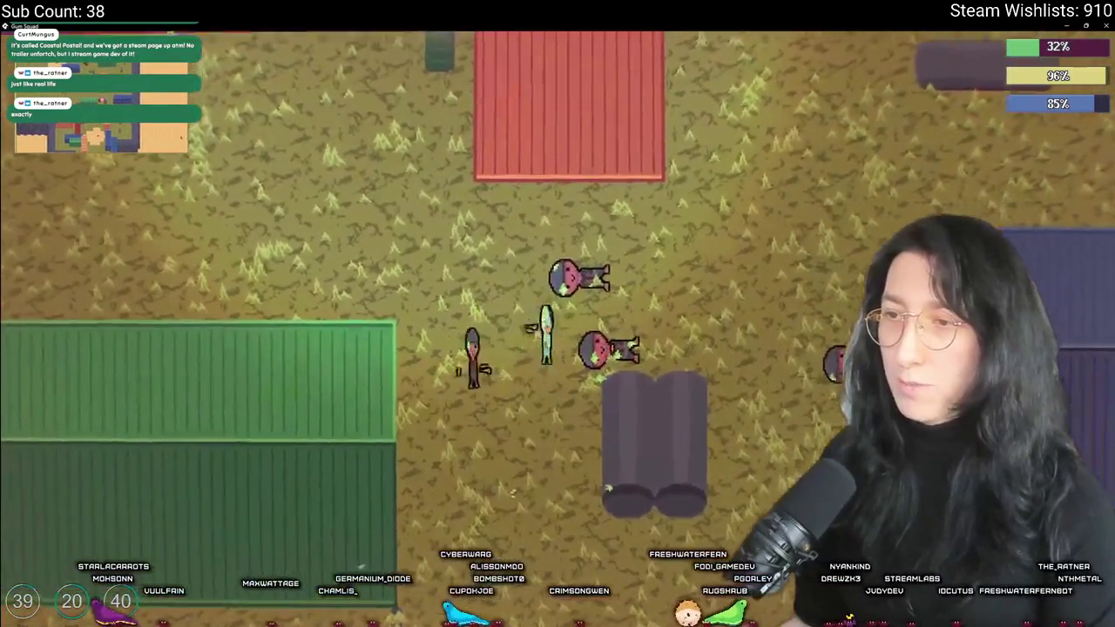
# Walk onto the orange ground and loot two storage containers
pyautogui.press('s')
pyautogui.press('a')
pyautogui.press('s')
pyautogui.press('a')
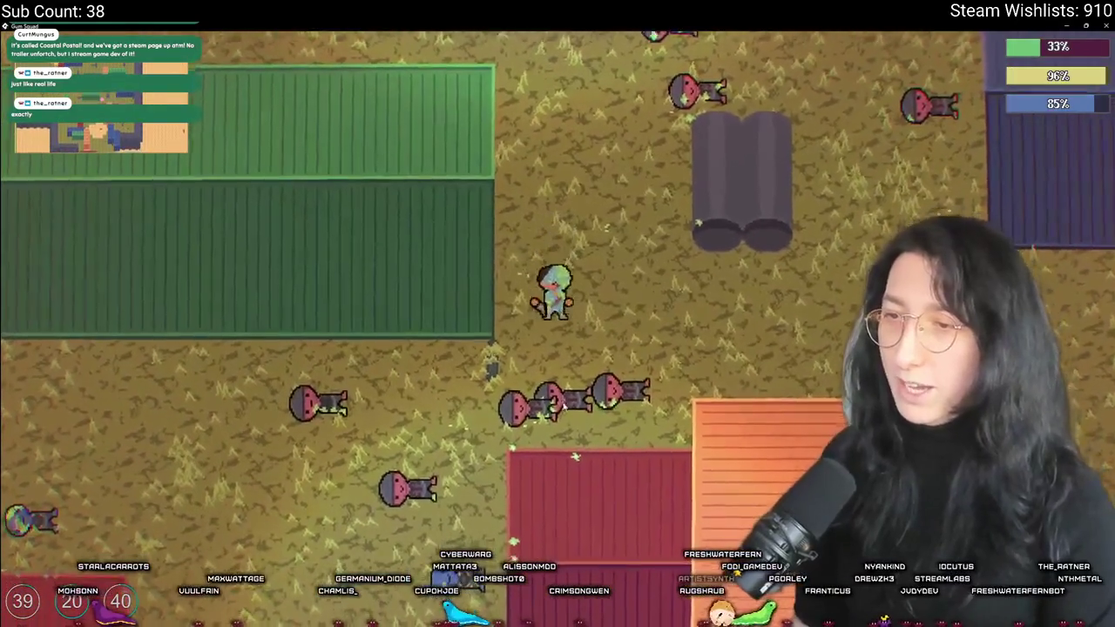
pyautogui.press('s')
pyautogui.press('a')
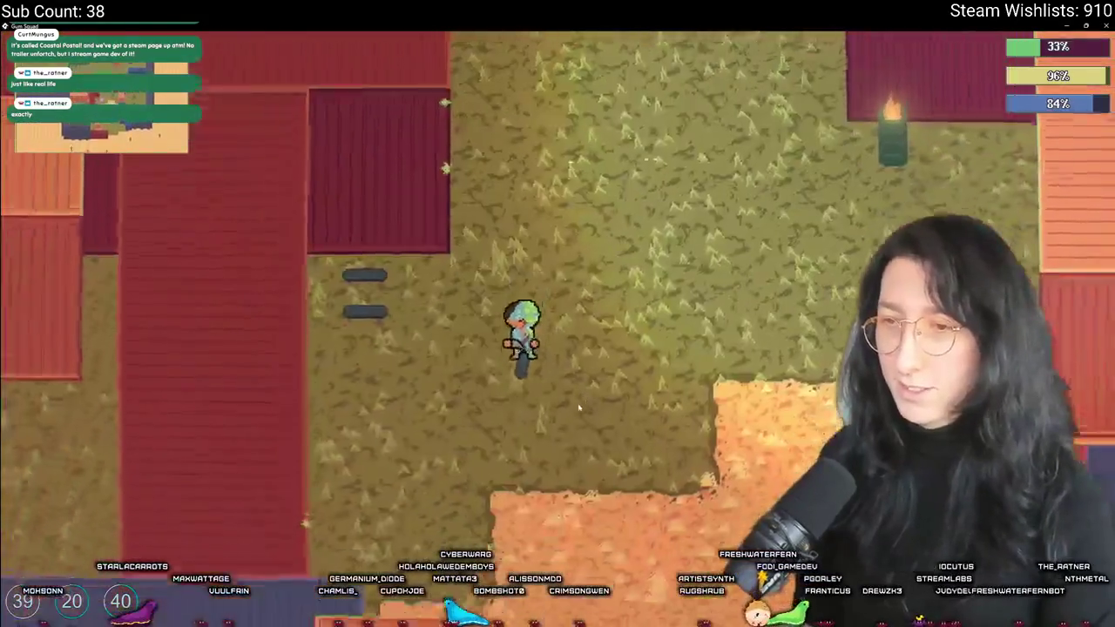
pyautogui.press('e')
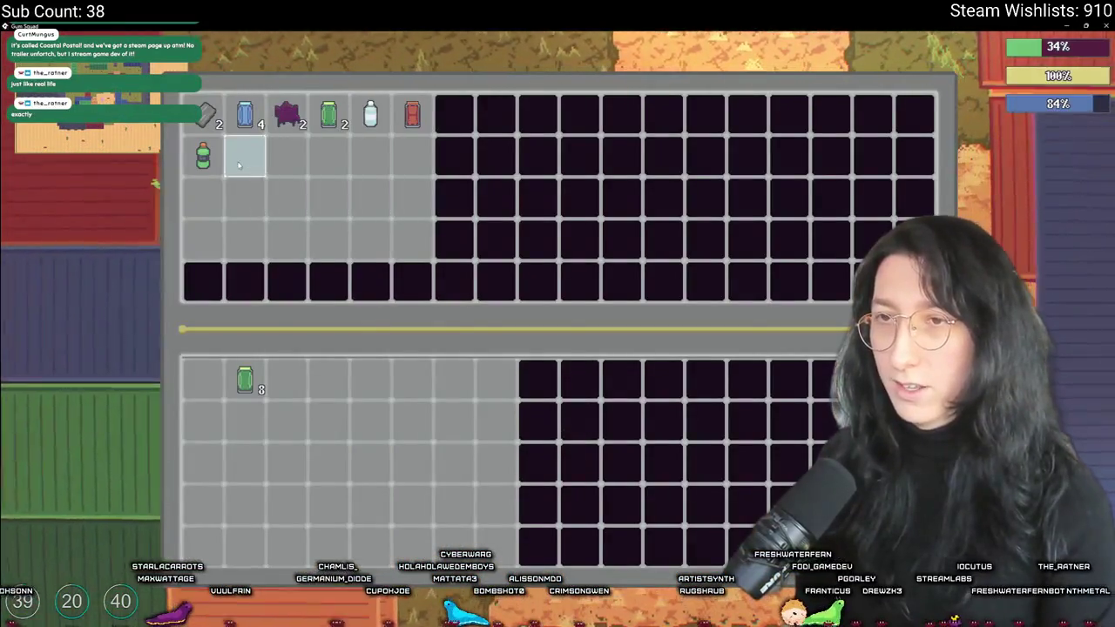
pyautogui.press('e')
pyautogui.press('w')
pyautogui.press('d')
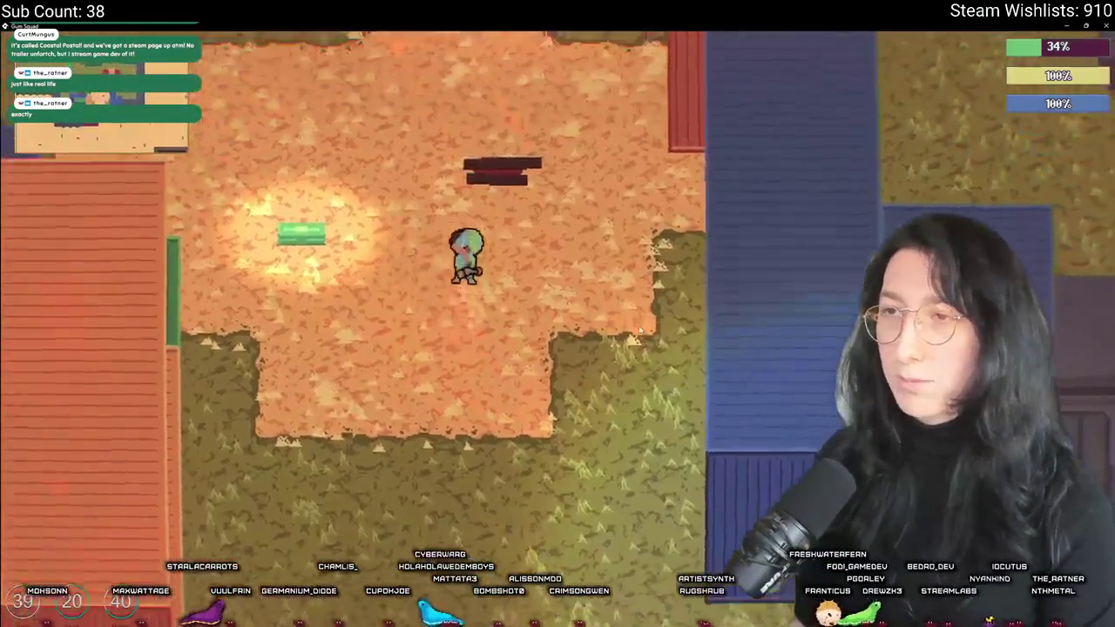
pyautogui.press('e')
pyautogui.press('e')
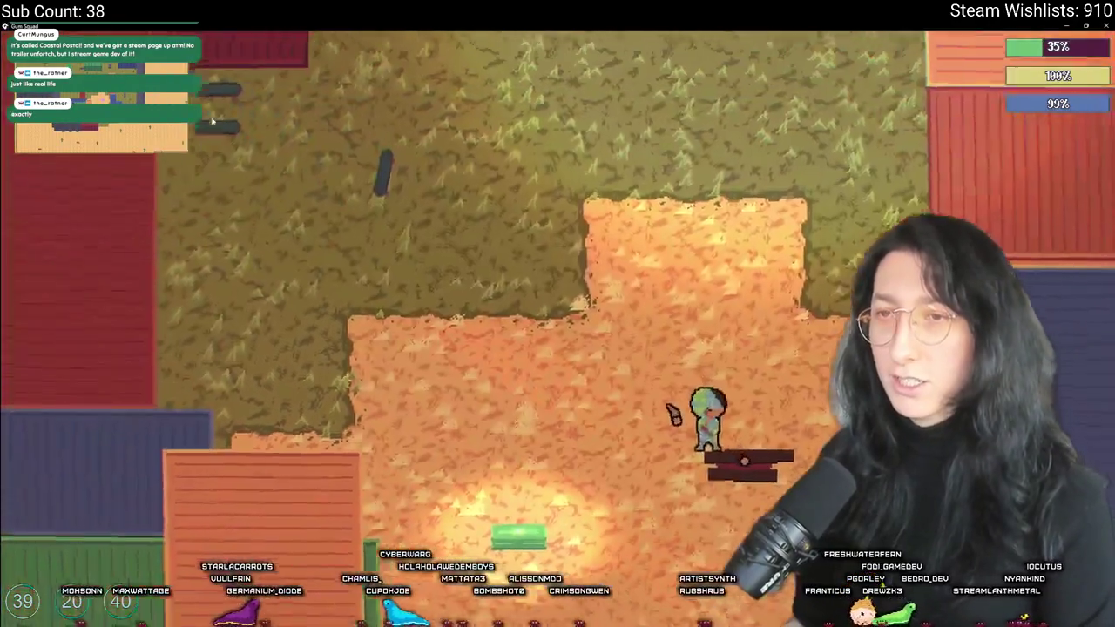
pyautogui.press('w')
# Walk north through the field, then quit the game back to the GameMaker editor
pyautogui.press('a')
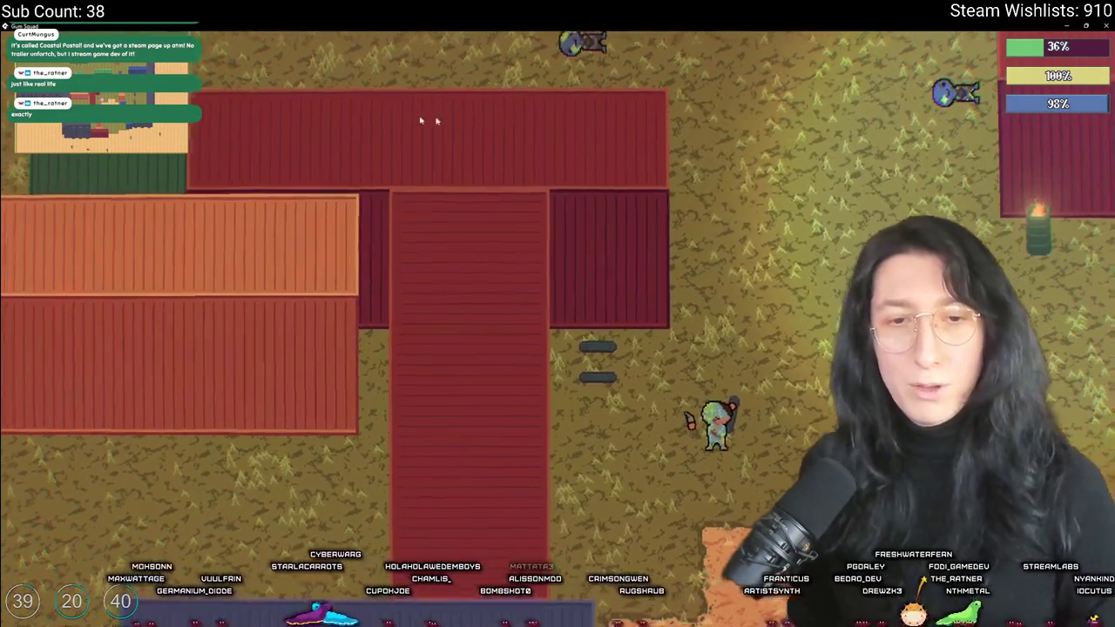
pyautogui.press('w')
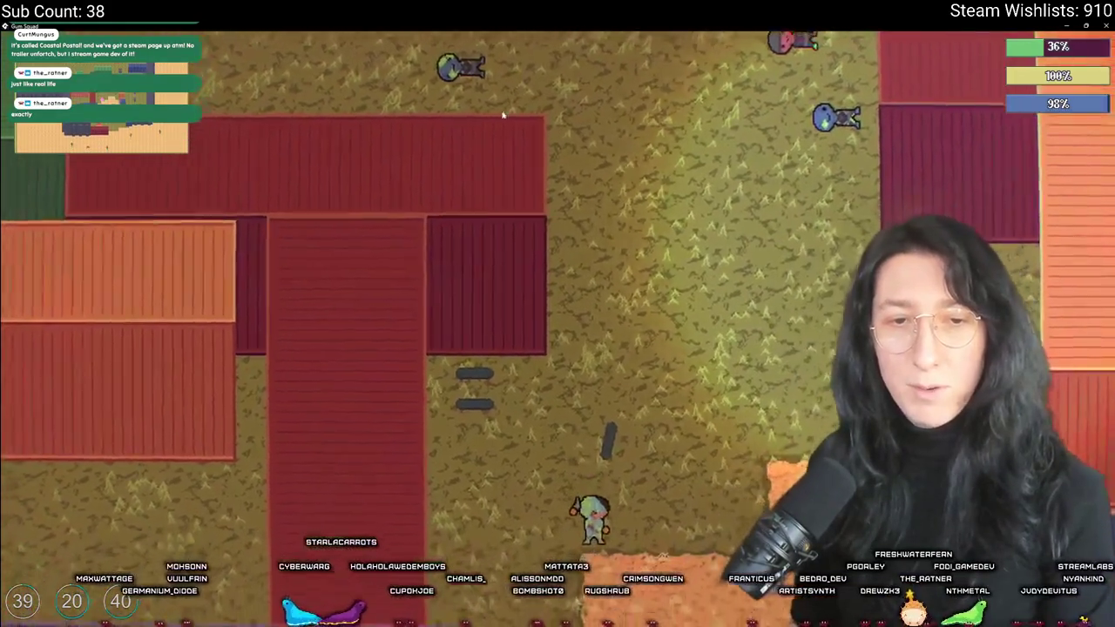
pyautogui.press('w')
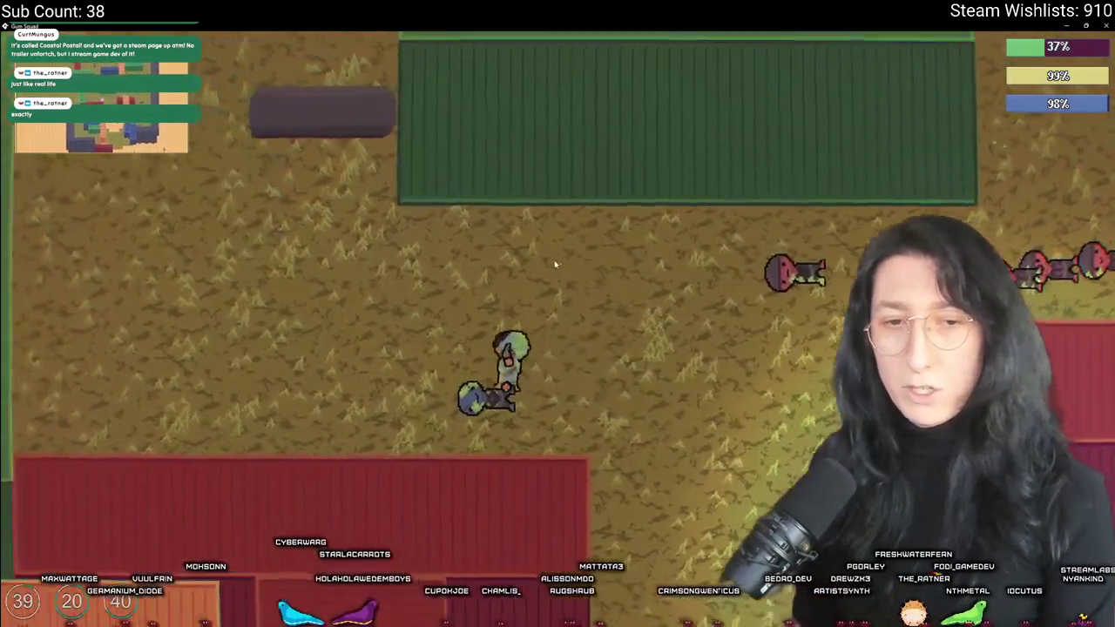
pyautogui.press('a')
pyautogui.press('w')
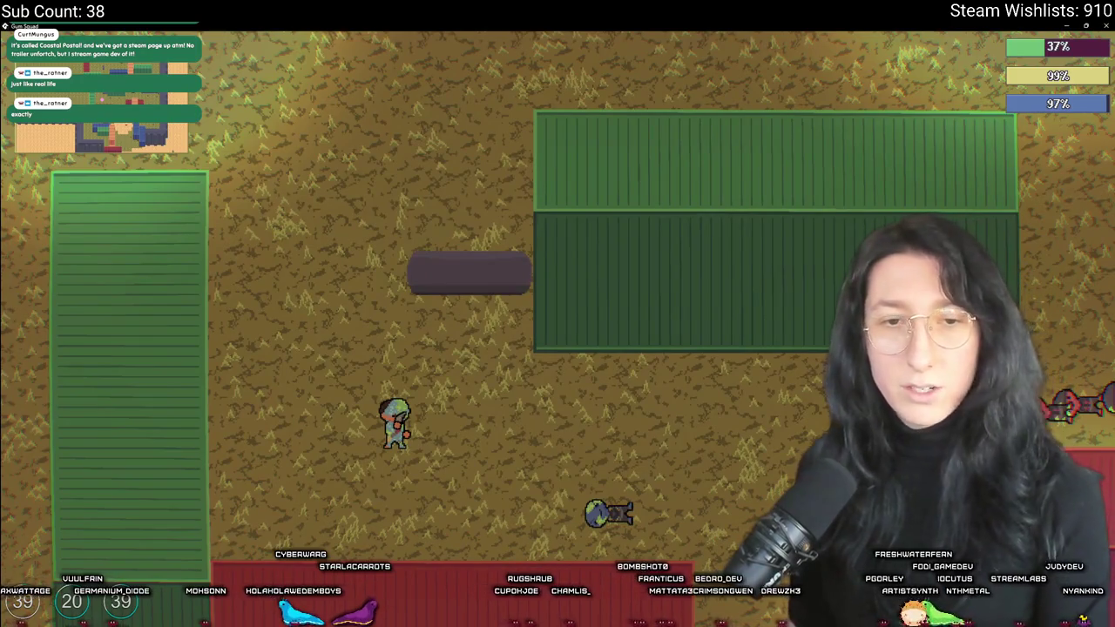
pyautogui.press('Escape')
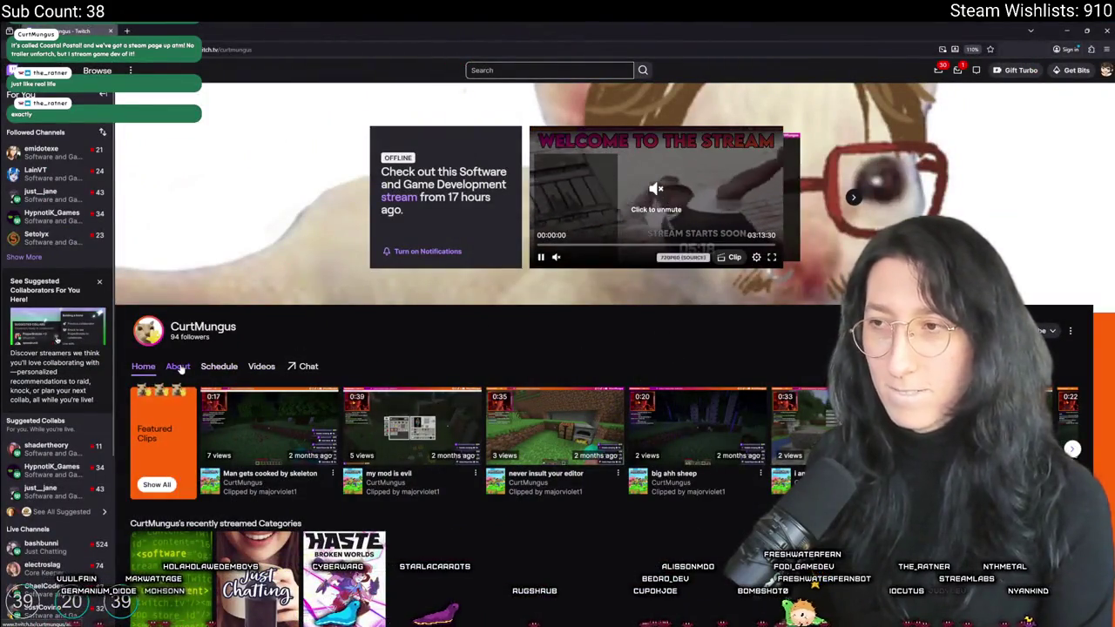
# Read the CurtMungus About panels and follow the channel
pyautogui.click(178, 367)
pyautogui.scroll(-2, 397, 354)
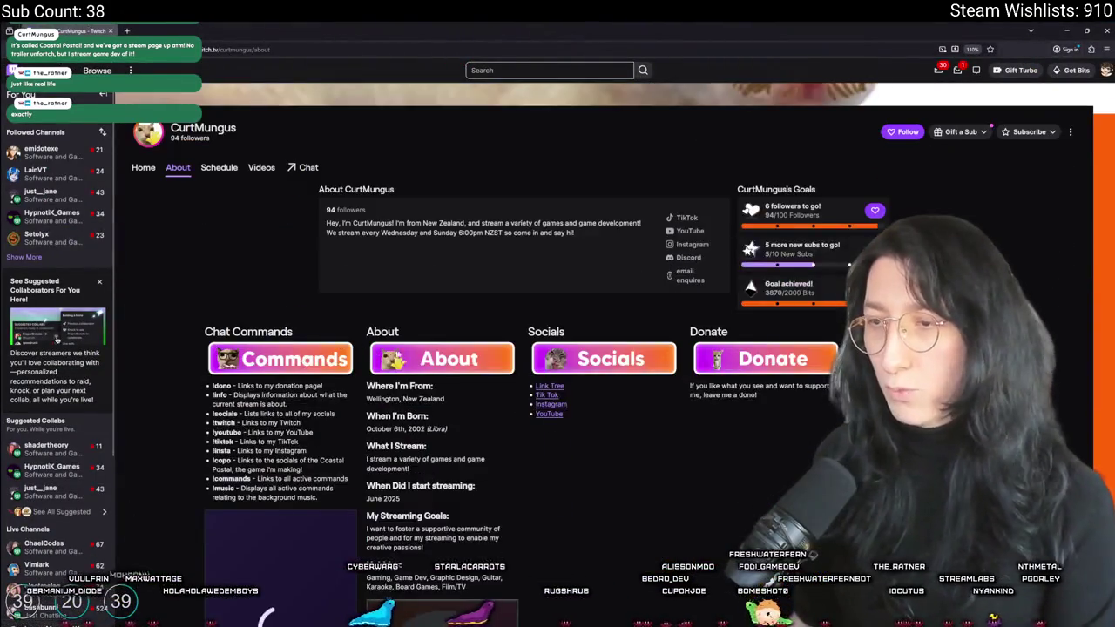
pyautogui.scroll(-2, 445, 471)
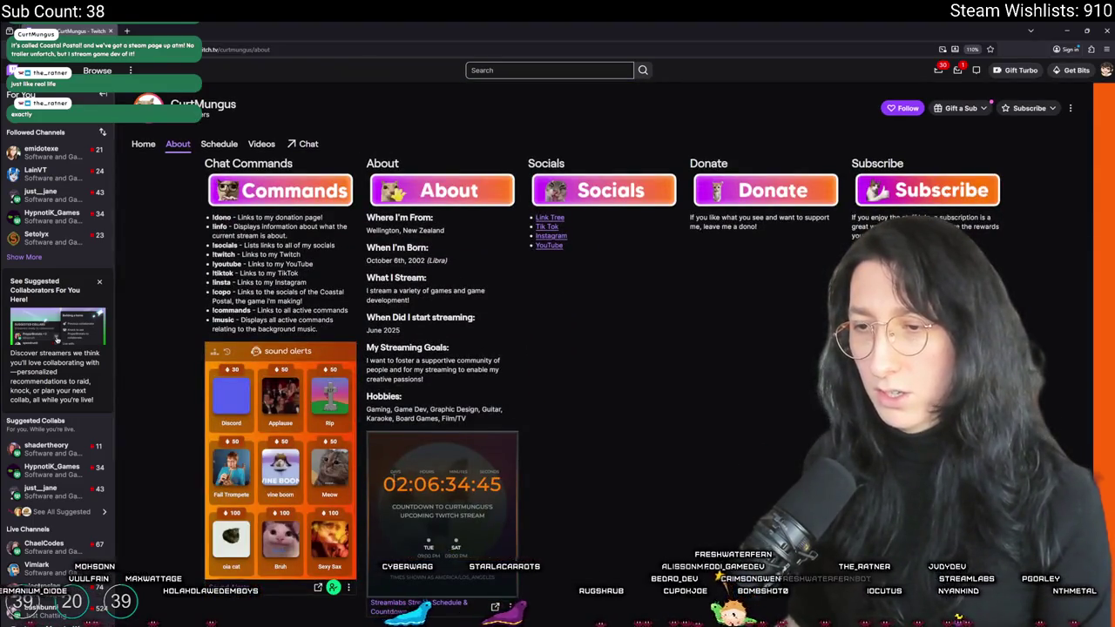
pyautogui.scroll(4, 443, 503)
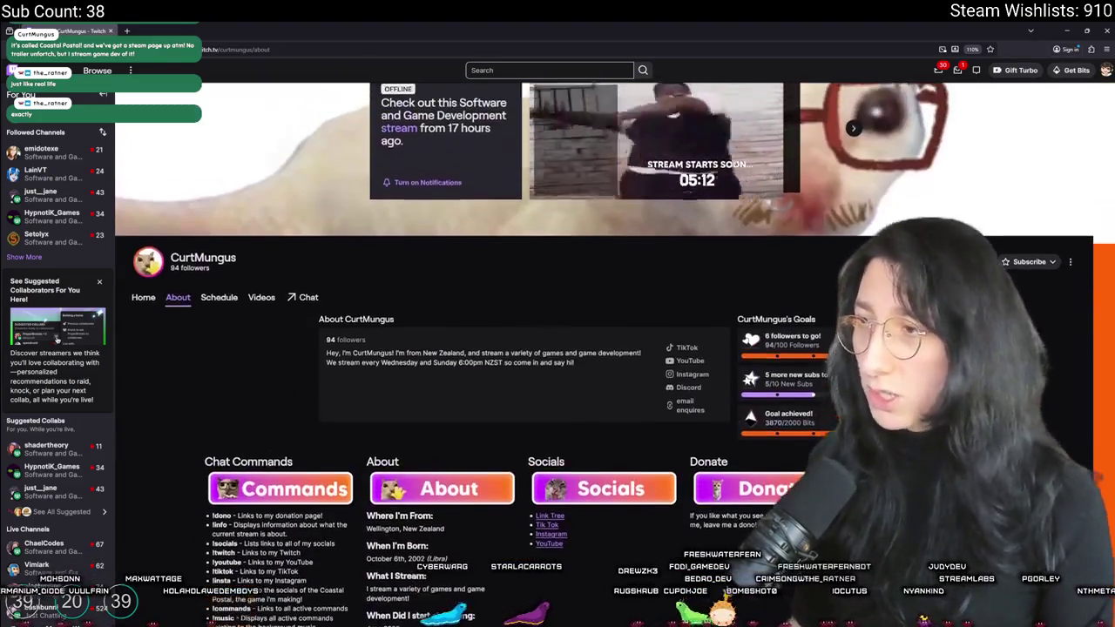
pyautogui.scroll(-1, 921, 261)
pyautogui.click(915, 165)
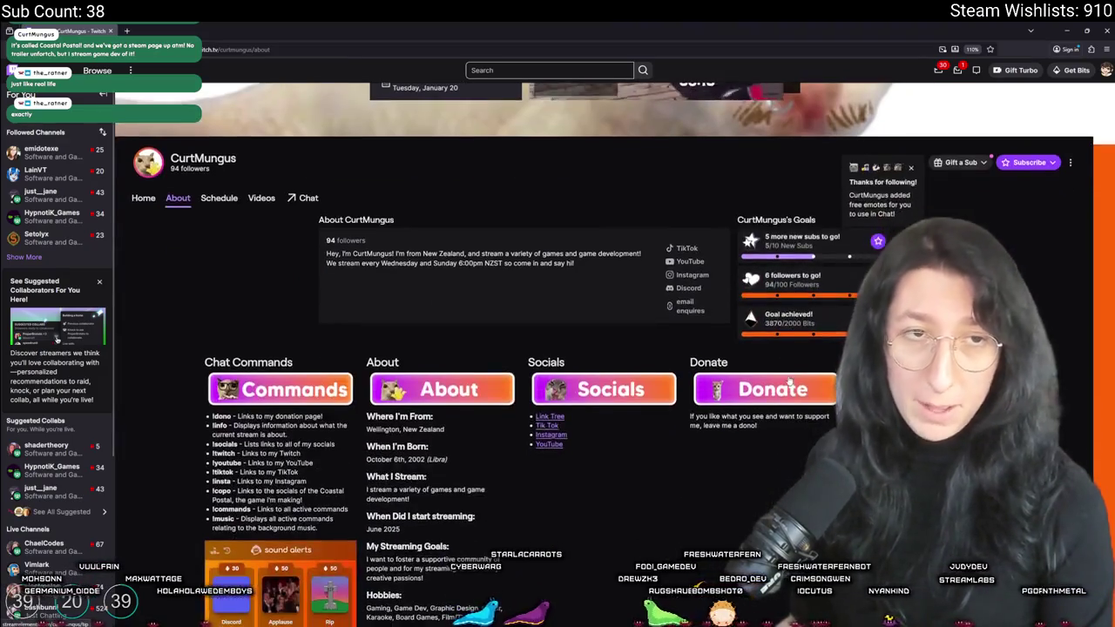
# Watch the stream preview full screen, leaving with Esc and re-entering with F
pyautogui.scroll(2, 463, 453)
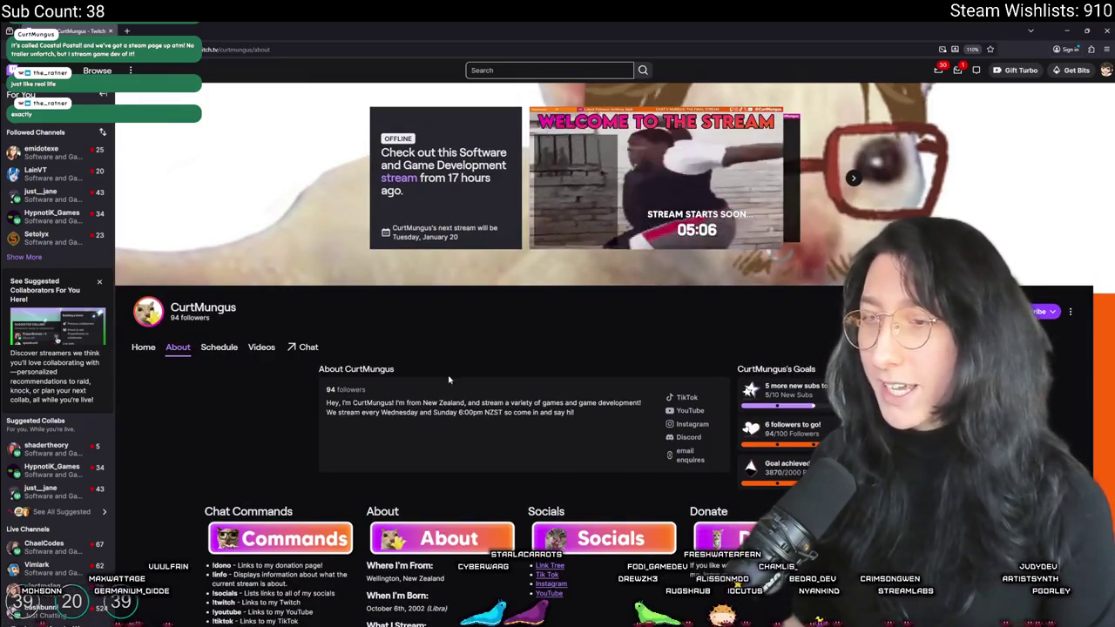
pyautogui.scroll(1, 441, 373)
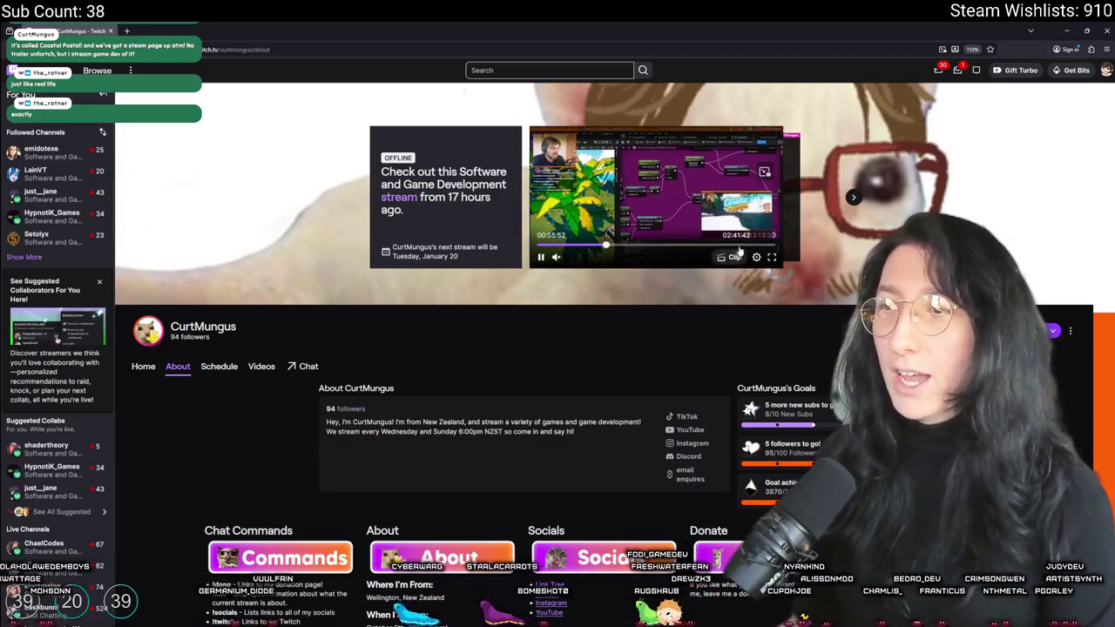
pyautogui.click(771, 262)
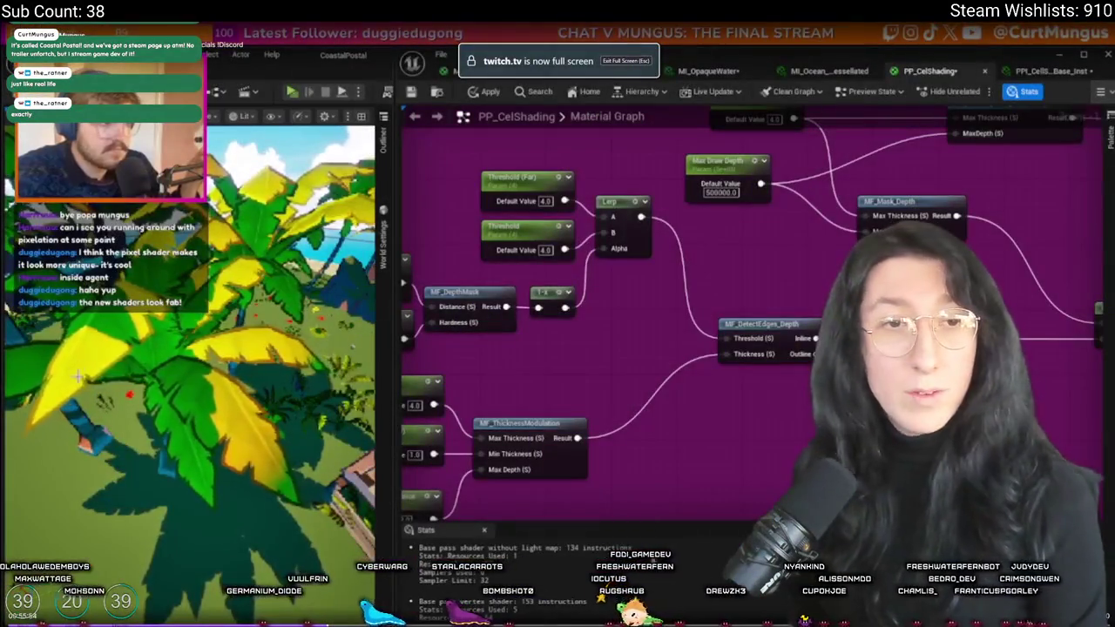
pyautogui.press('Escape')
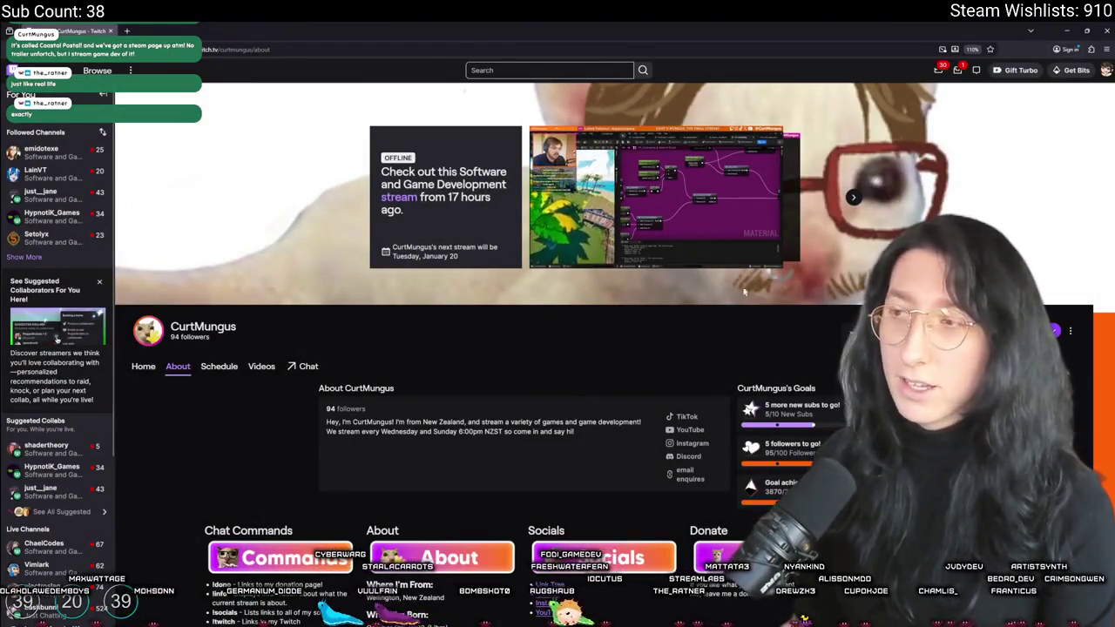
pyautogui.press('f')
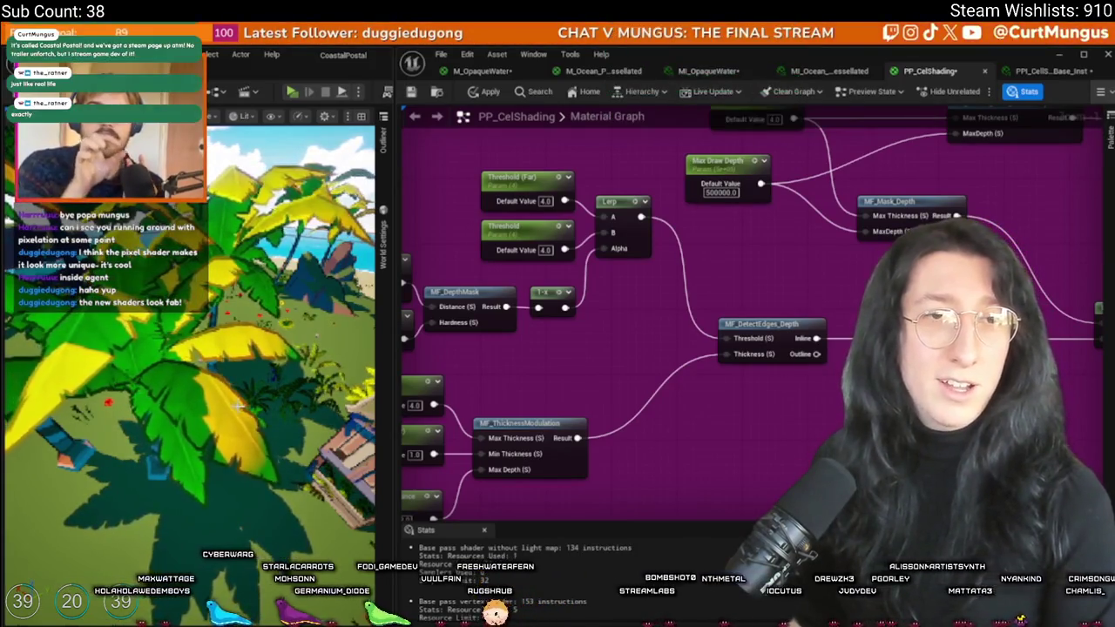
pyautogui.press('f')
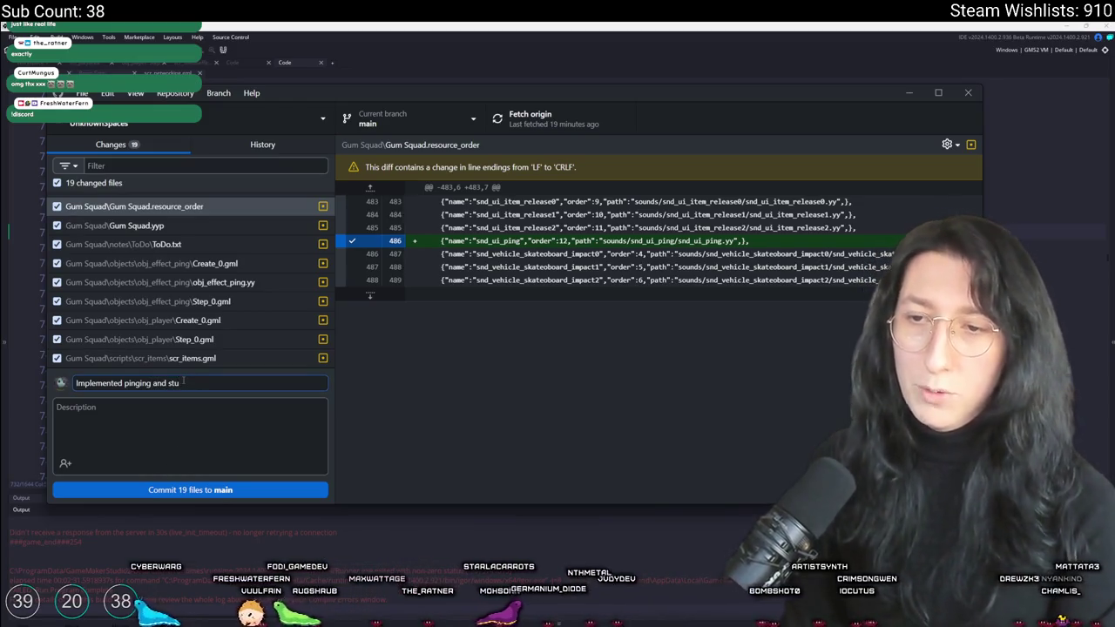
# Commit the 19 changed files to main as 'Implemented pinging and status effects' and push to origin
pyautogui.write('(no')
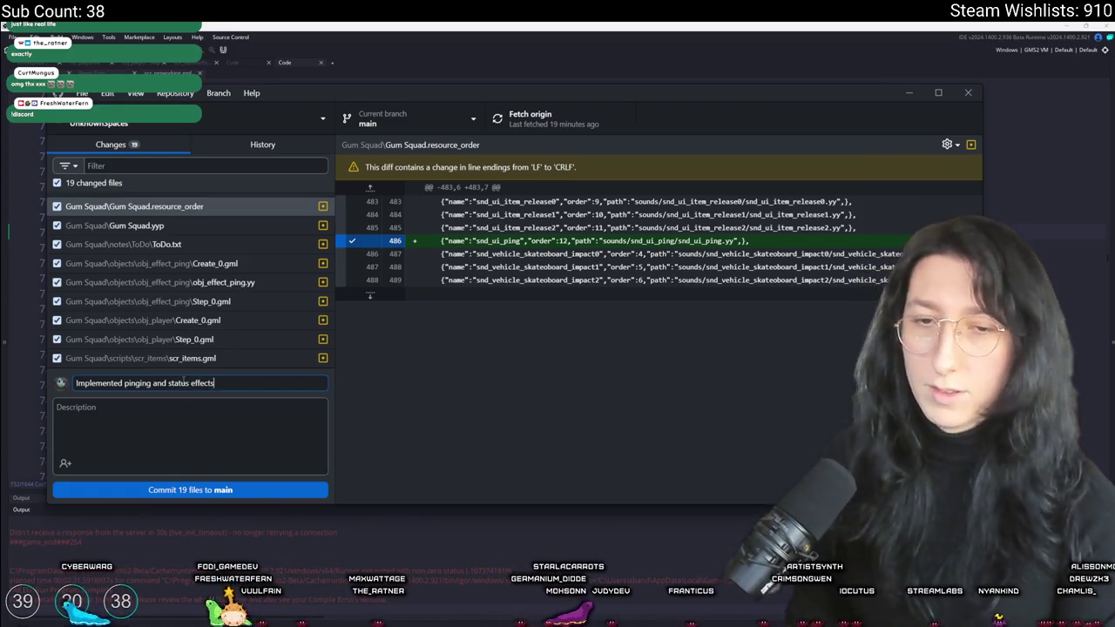
pyautogui.click(226, 493)
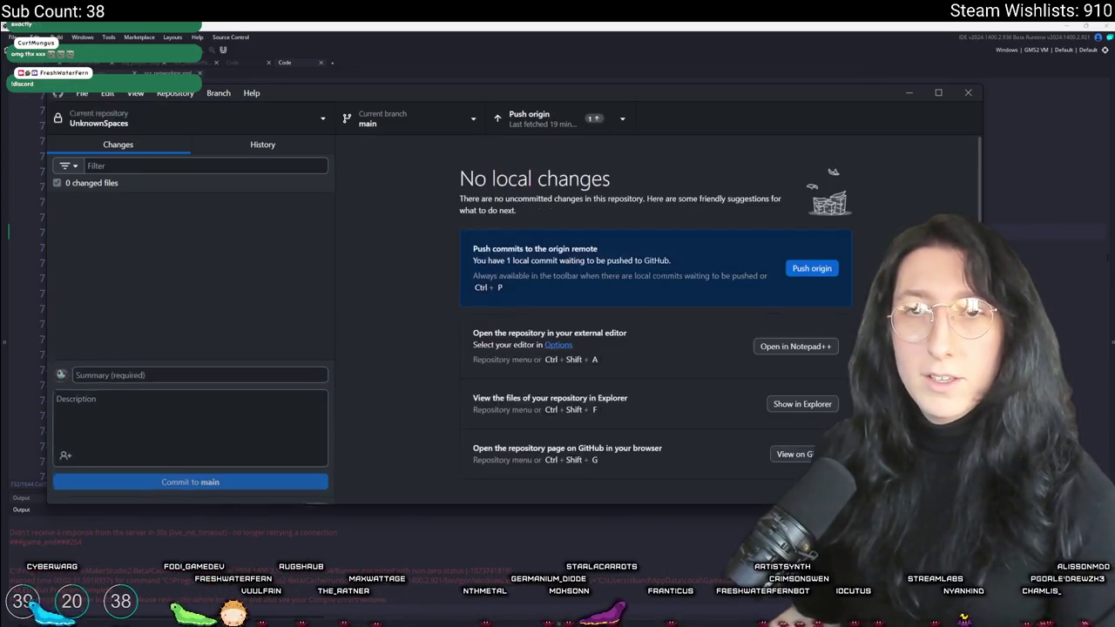
pyautogui.click(531, 117)
# Check the newest commit's changed files in History, then leave GitHub Desktop
pyautogui.click(262, 144)
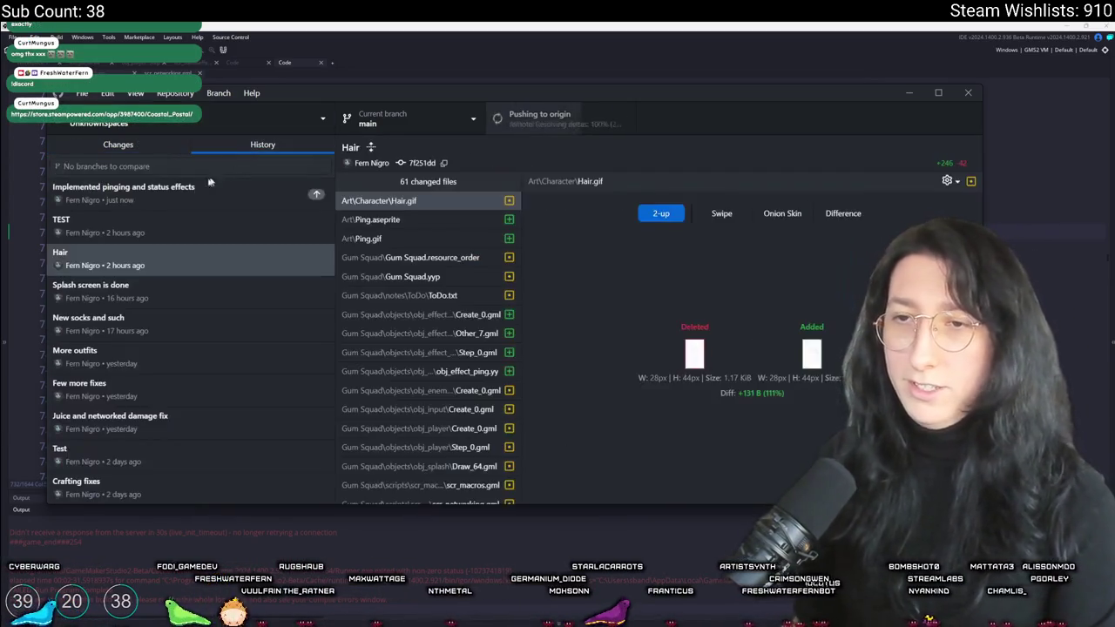
pyautogui.click(131, 192)
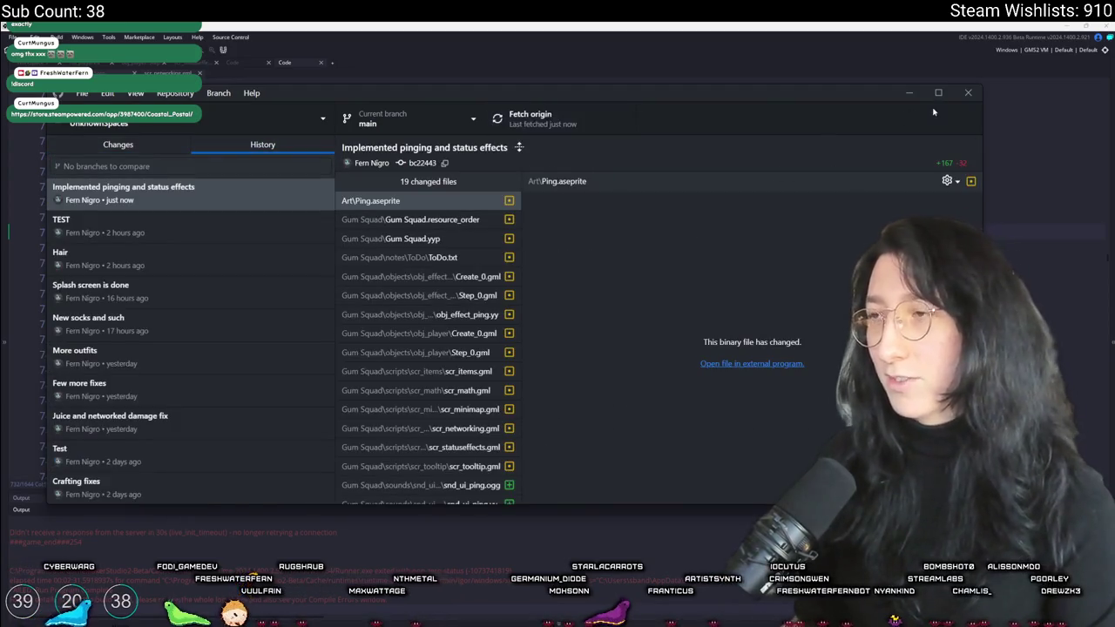
pyautogui.click(967, 94)
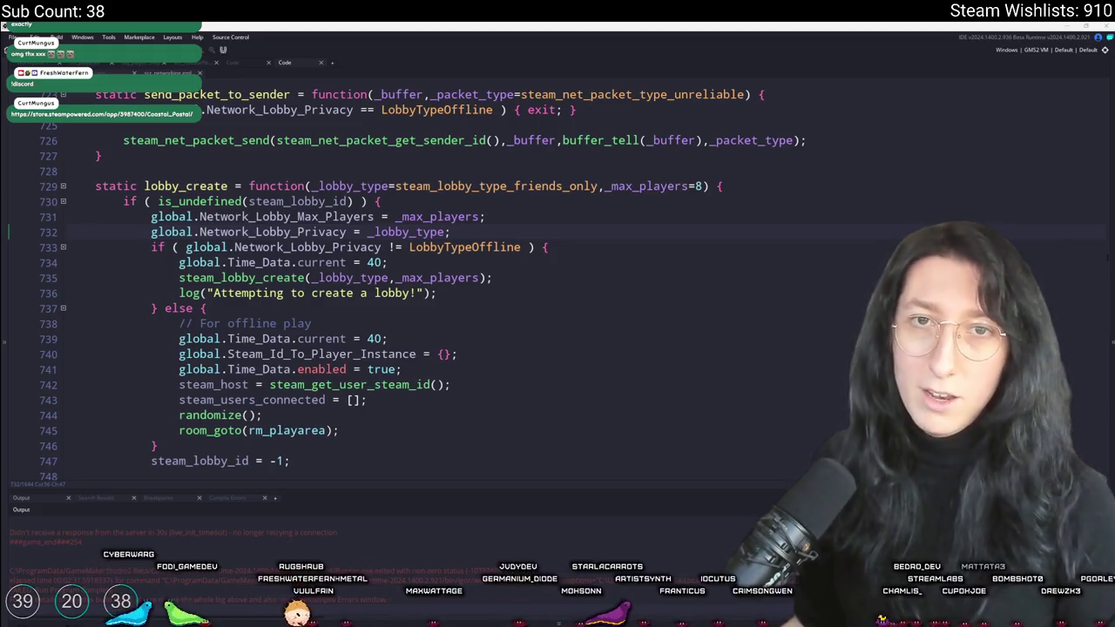
pyautogui.hotkey('alt', 'Tab')
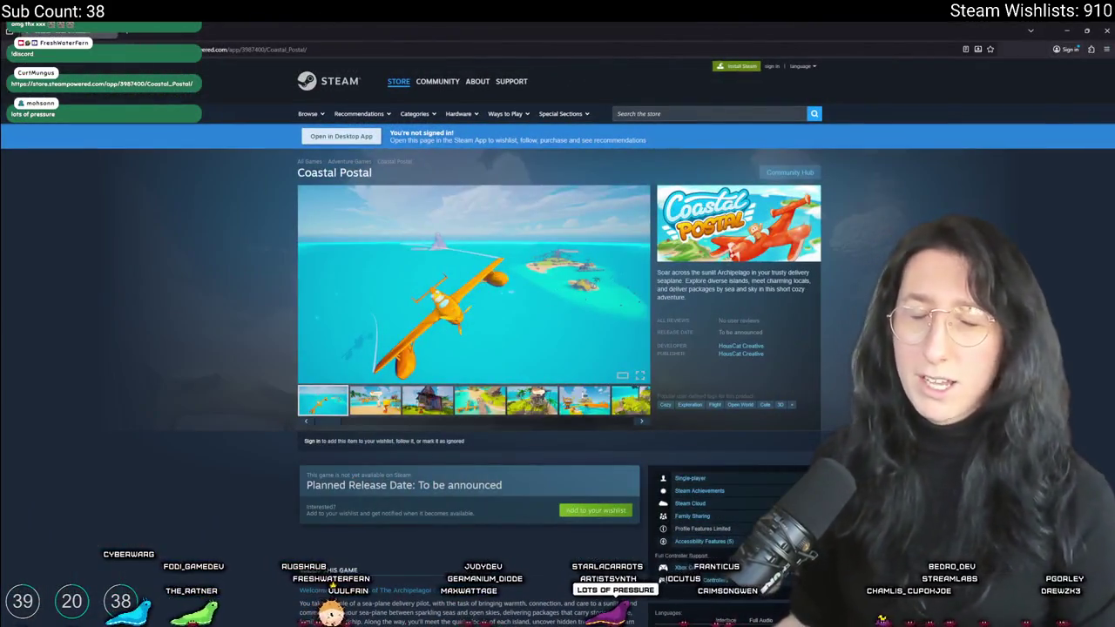
pyautogui.click(494, 341)
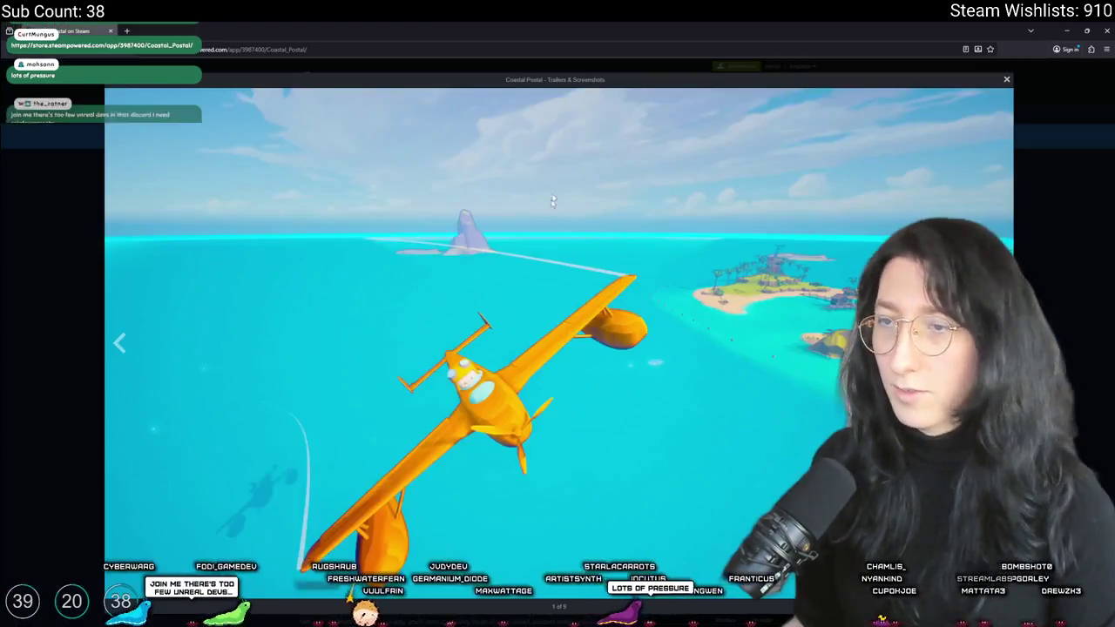
pyautogui.press('Right')
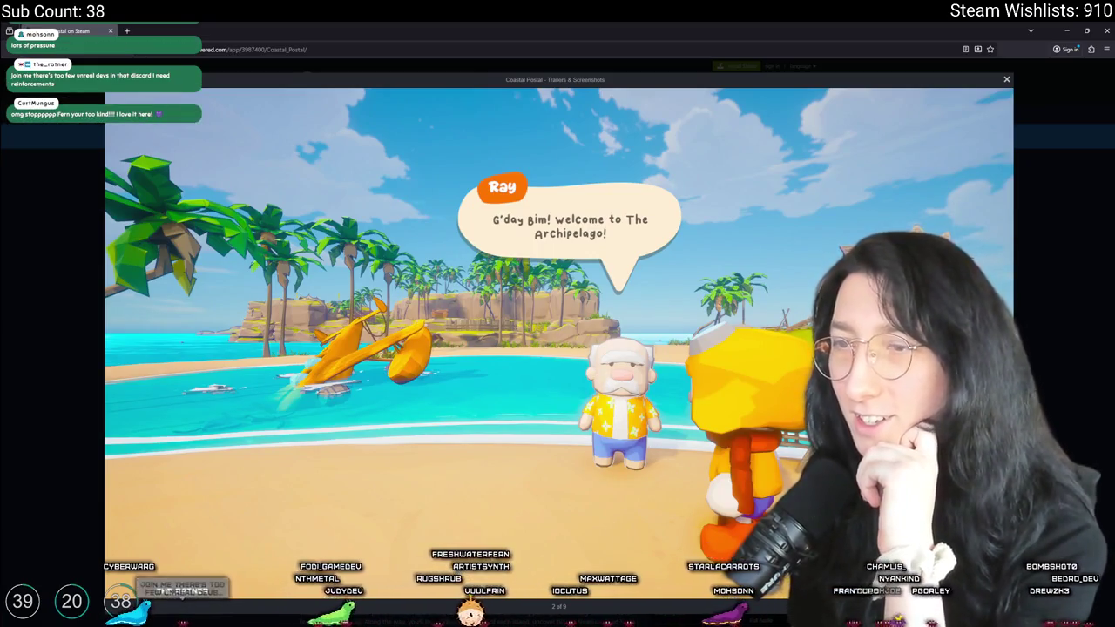
pyautogui.press('Right')
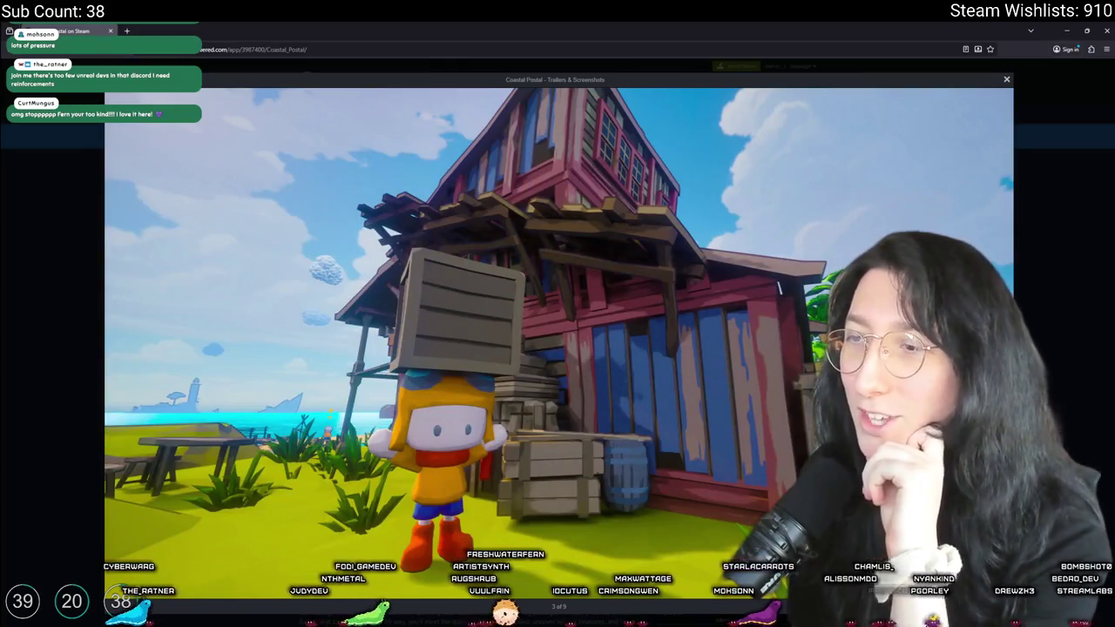
pyautogui.press('Right')
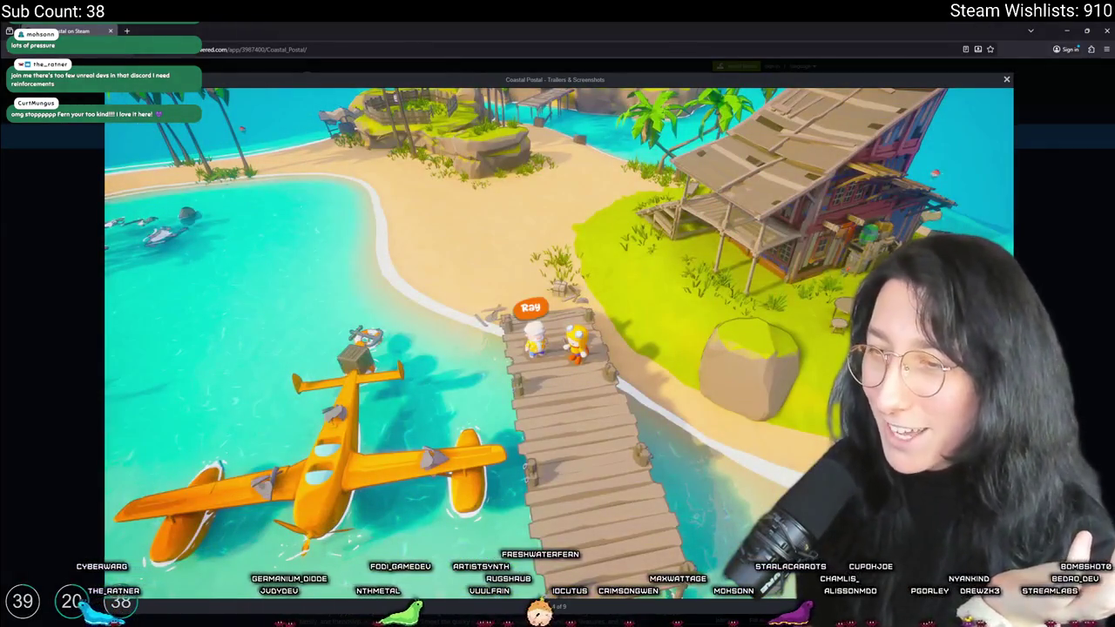
pyautogui.press('Left')
pyautogui.press('Right')
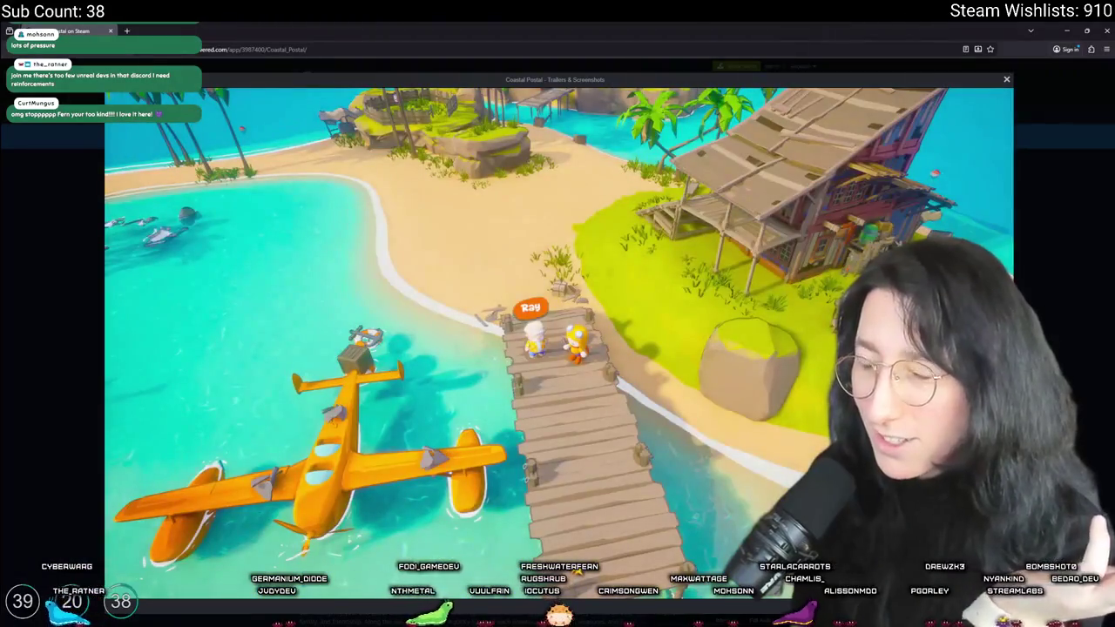
pyautogui.press('Right')
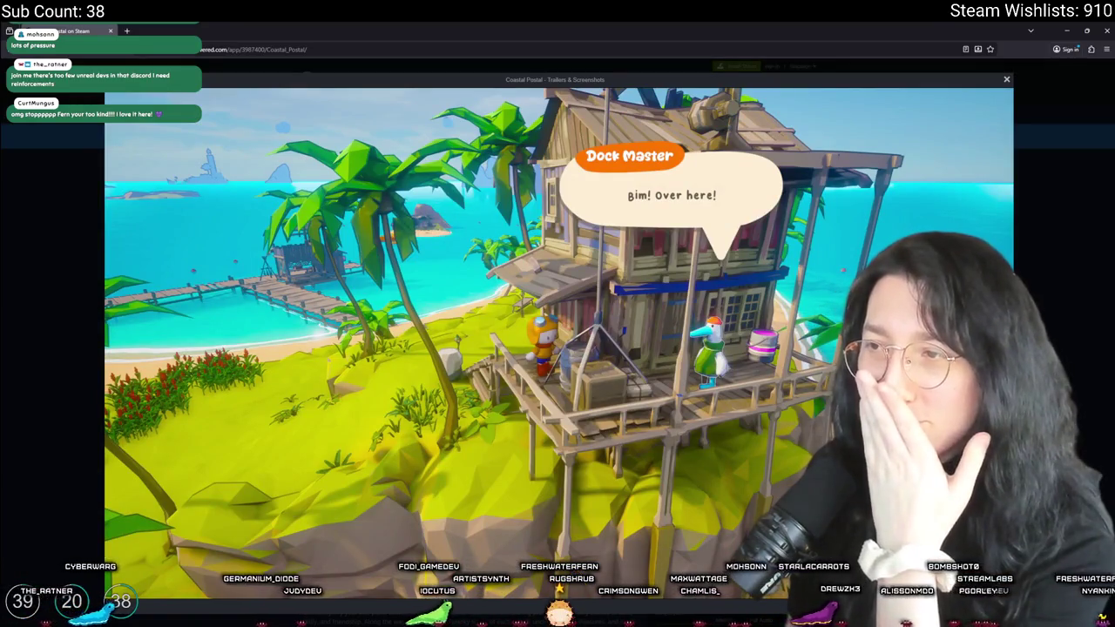
pyautogui.press('Right')
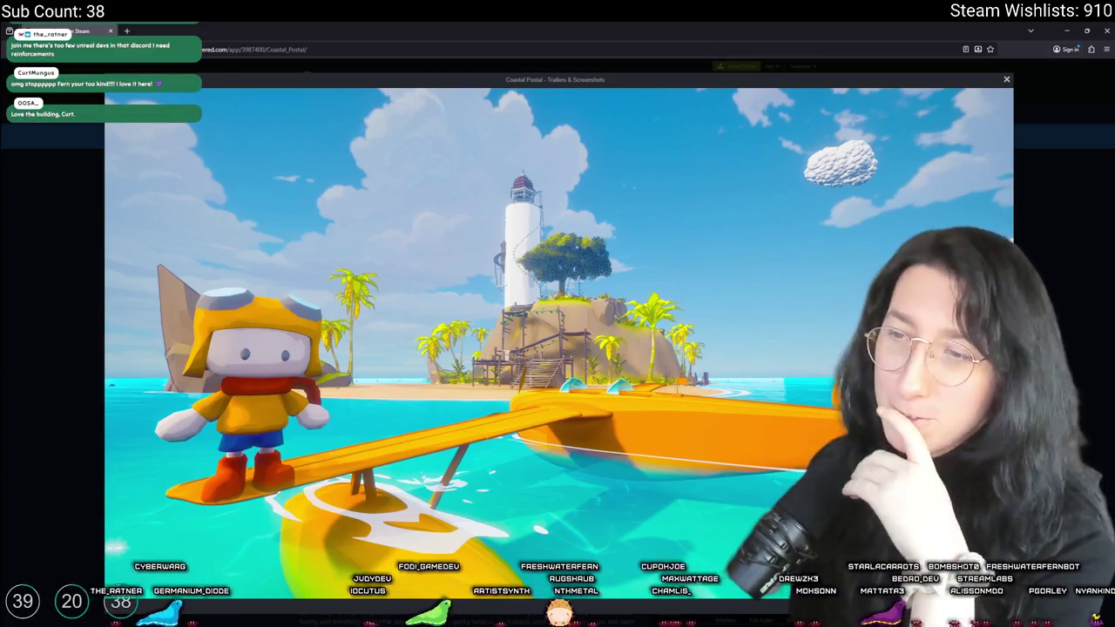
pyautogui.press('Right')
pyautogui.press('Right')
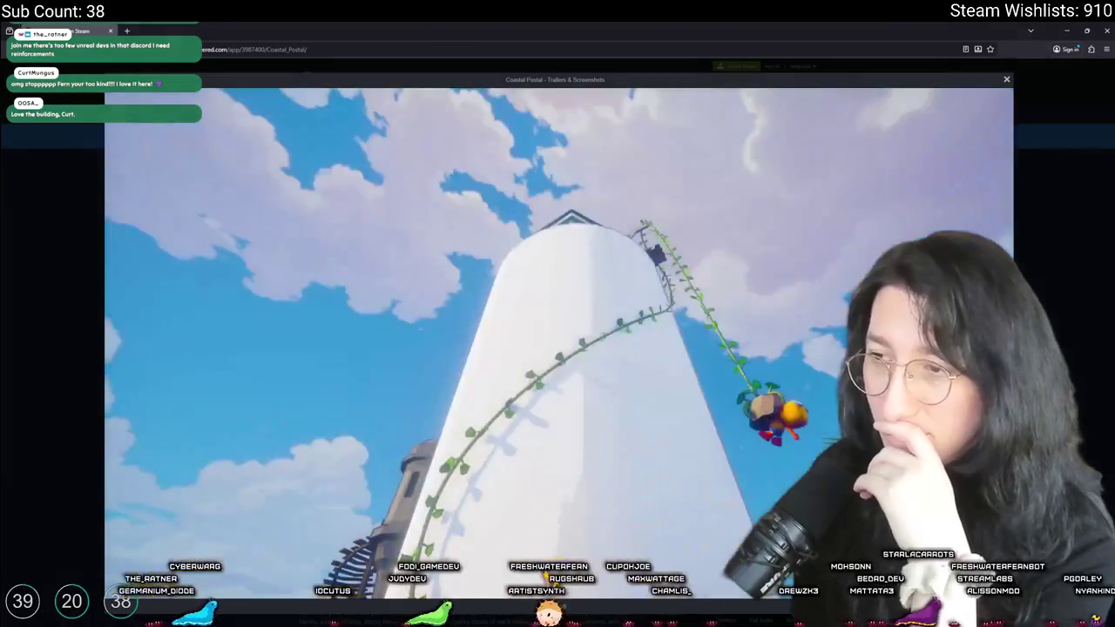
pyautogui.press('Right')
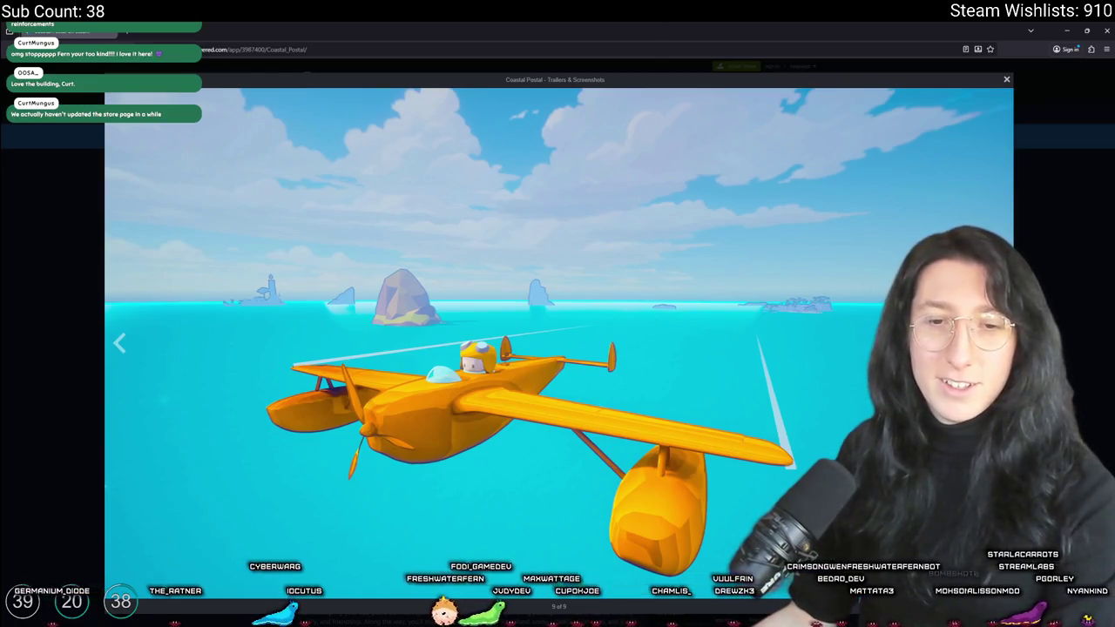
pyautogui.press('Escape')
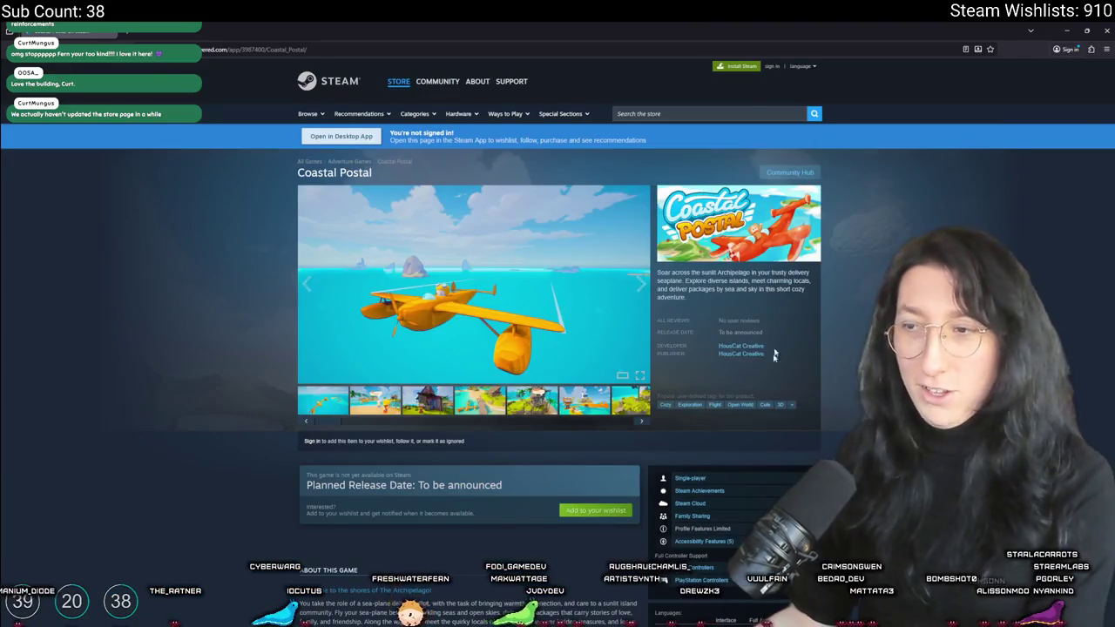
pyautogui.scroll(-2, 572, 383)
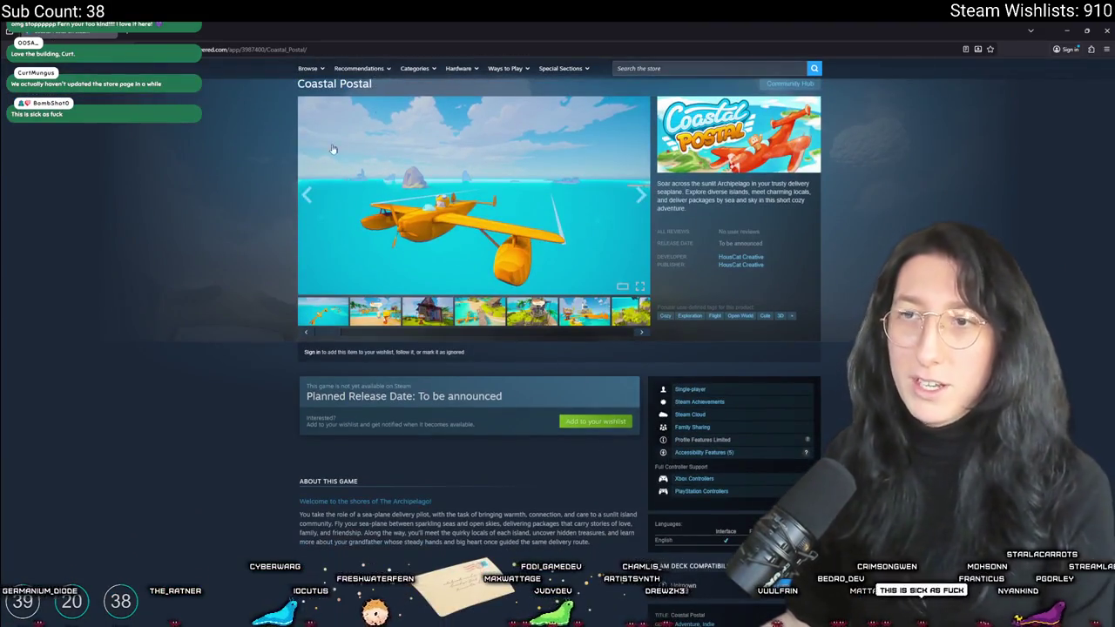
pyautogui.scroll(2, 332, 150)
pyautogui.moveTo(311, 174); pyautogui.dragTo(295, 174)
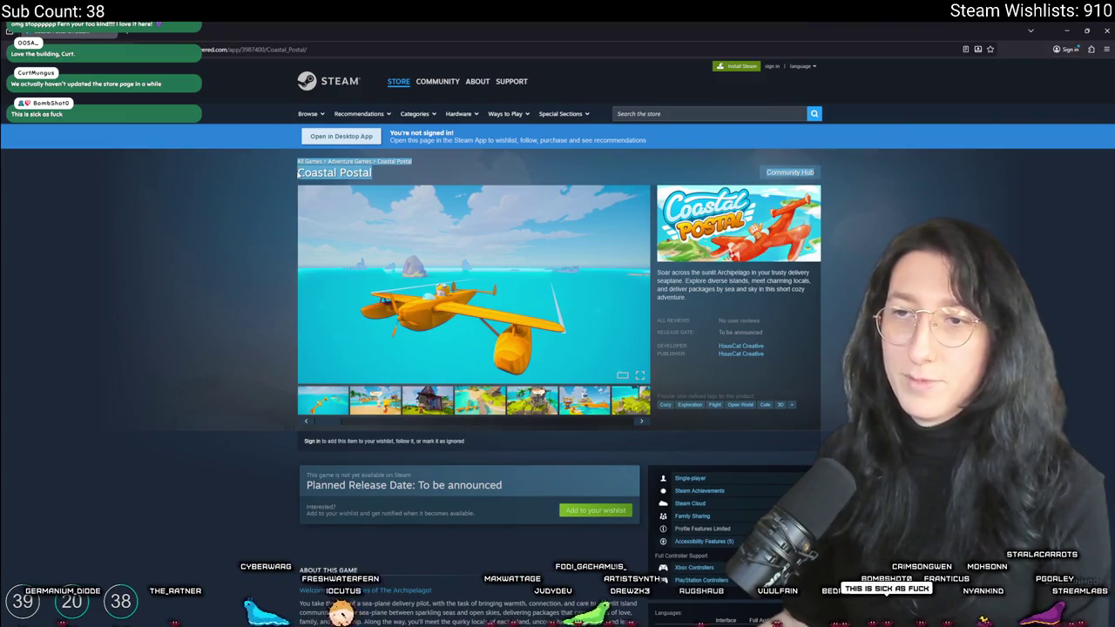
pyautogui.hotkey('alt', 'Tab')
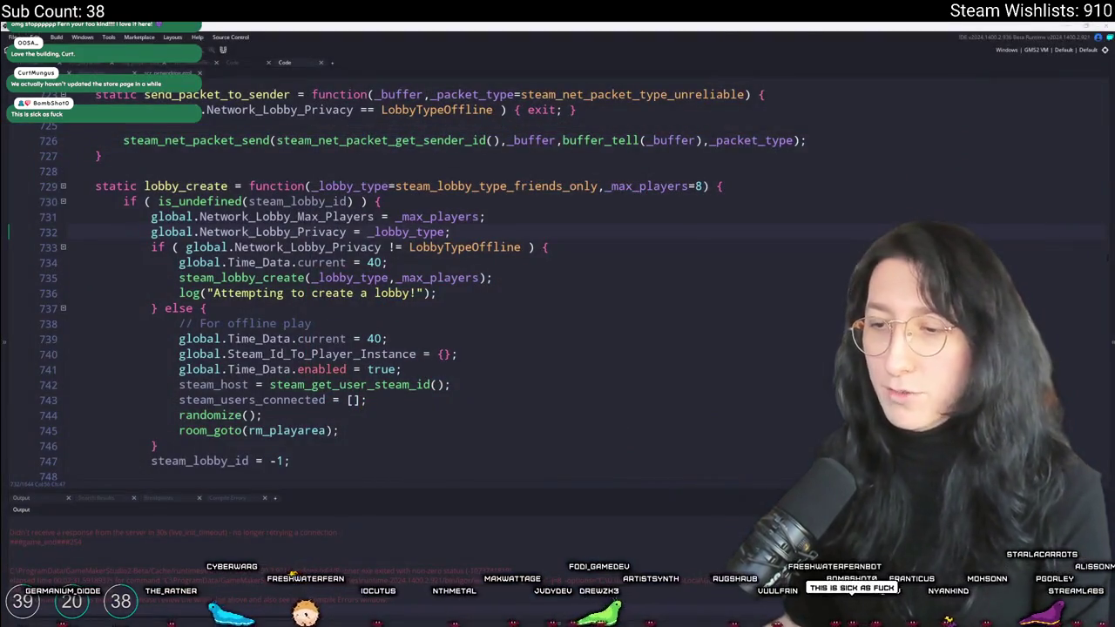
# Launch Steam and open the Coastal Postal store page
pyautogui.press('super')
pyautogui.write('ste')
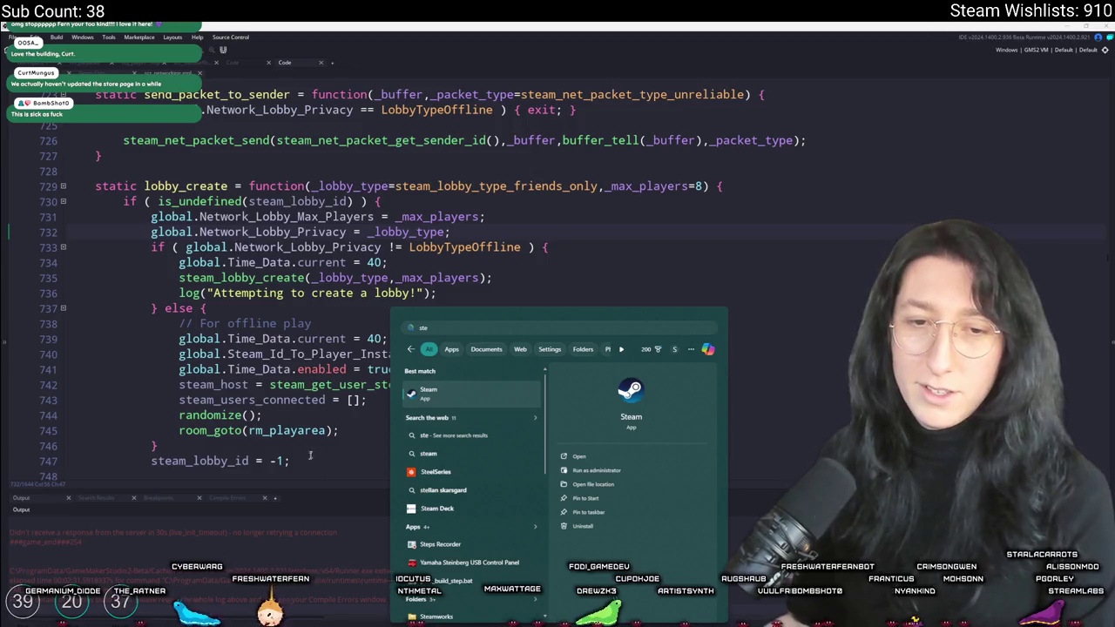
pyautogui.click(450, 387)
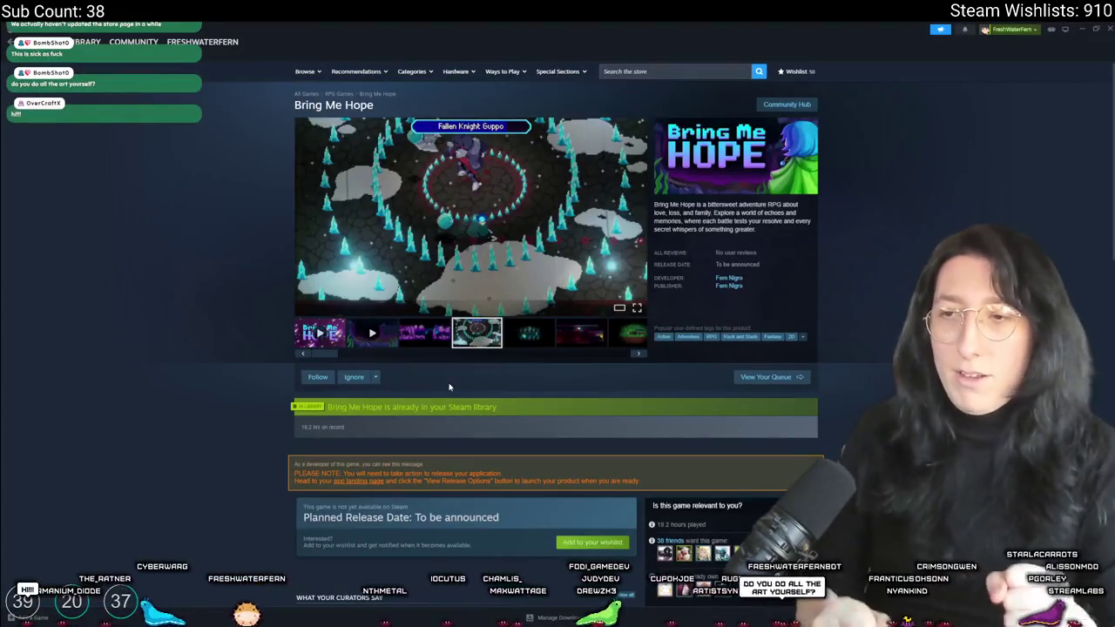
pyautogui.click(666, 70)
pyautogui.write('Coastal Postal')
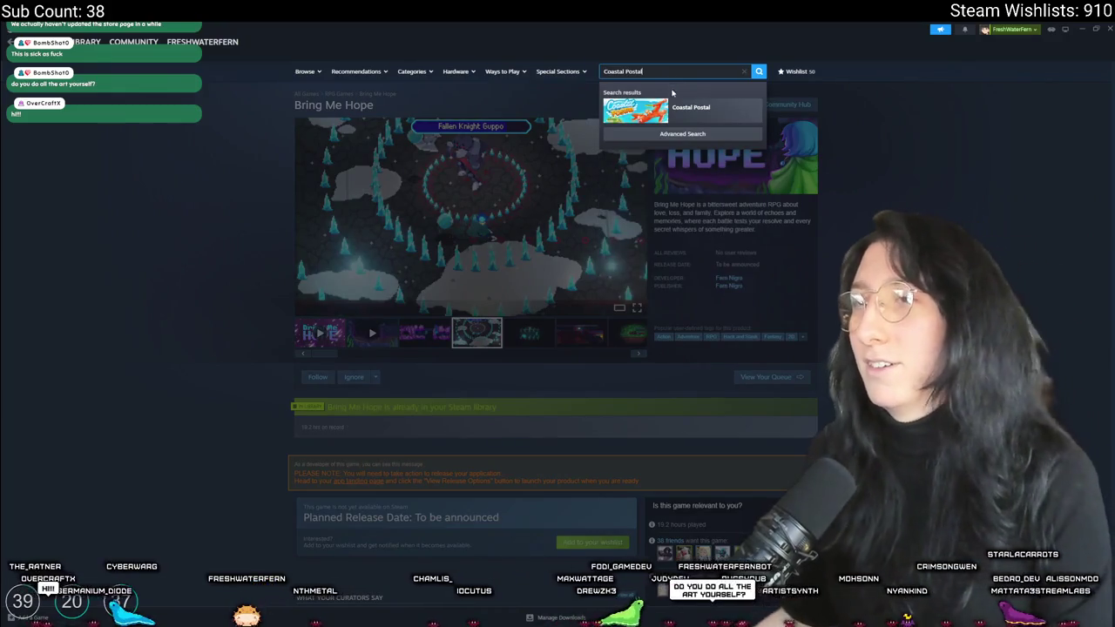
pyautogui.click(684, 108)
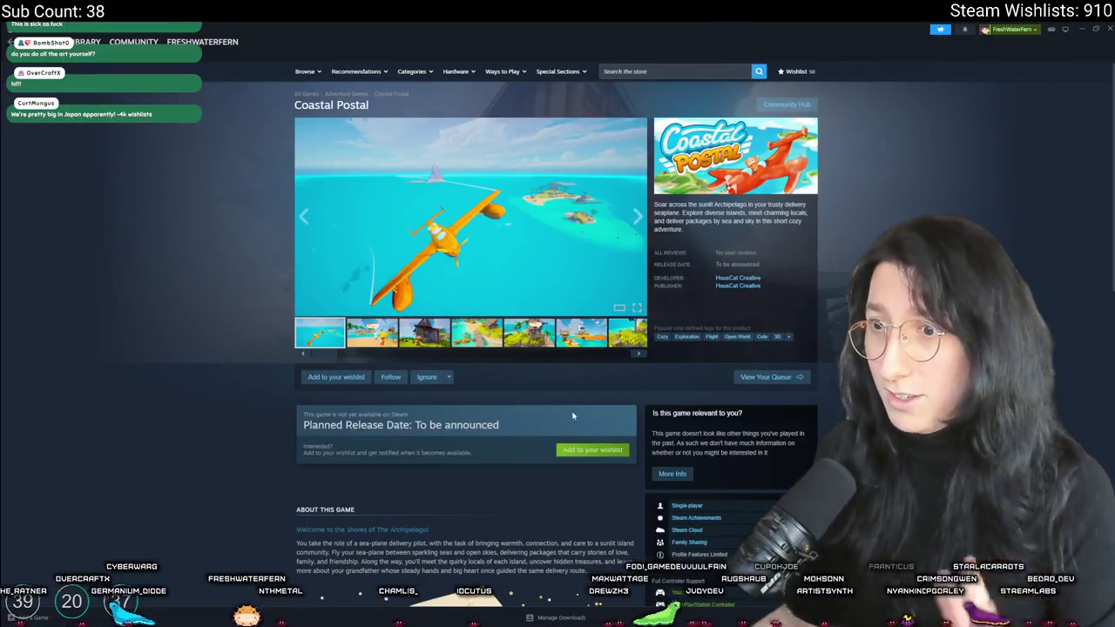
# Add Coastal Postal to the wishlist and scroll through its store page
pyautogui.click(571, 450)
pyautogui.scroll(-5, 601, 392)
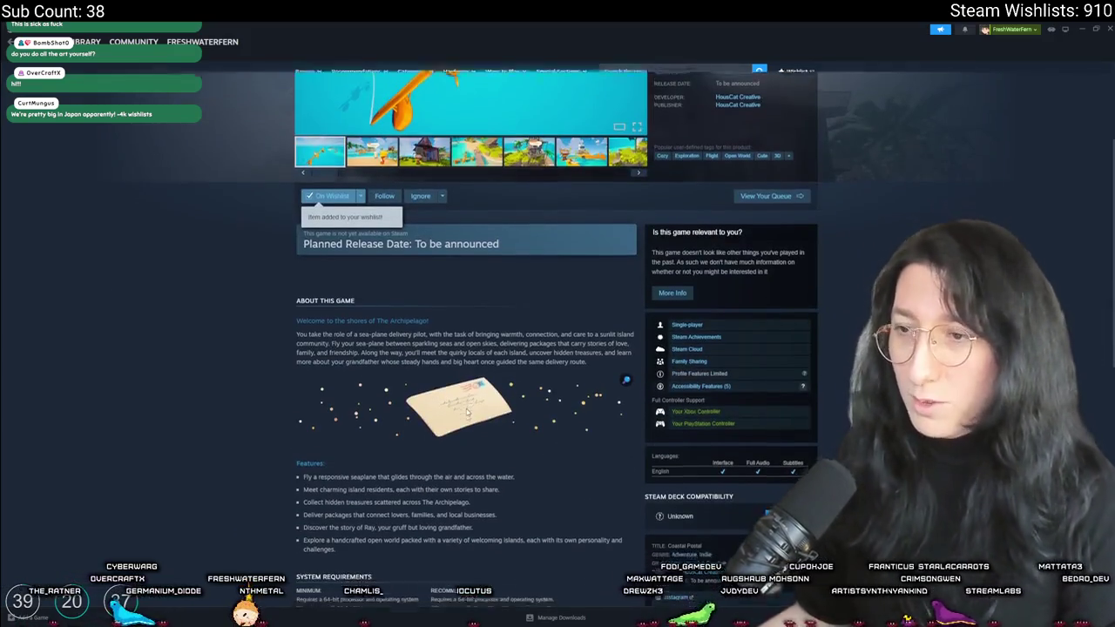
pyautogui.scroll(-5, 472, 435)
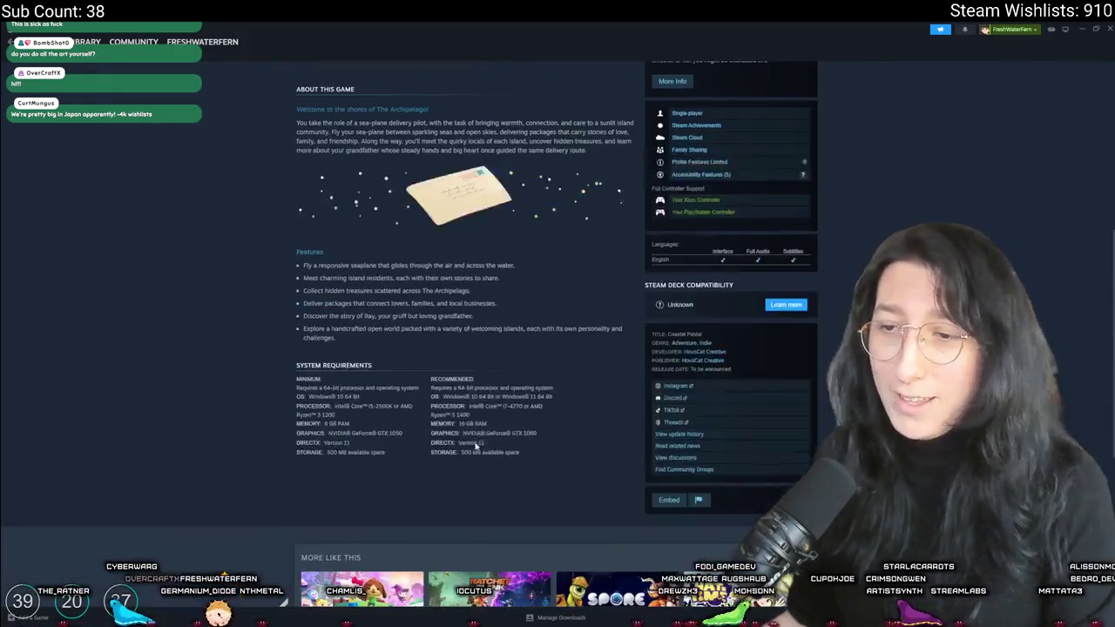
pyautogui.scroll(5, 430, 386)
pyautogui.scroll(-6, 445, 357)
pyautogui.scroll(10, 466, 303)
pyautogui.scroll(1, 463, 302)
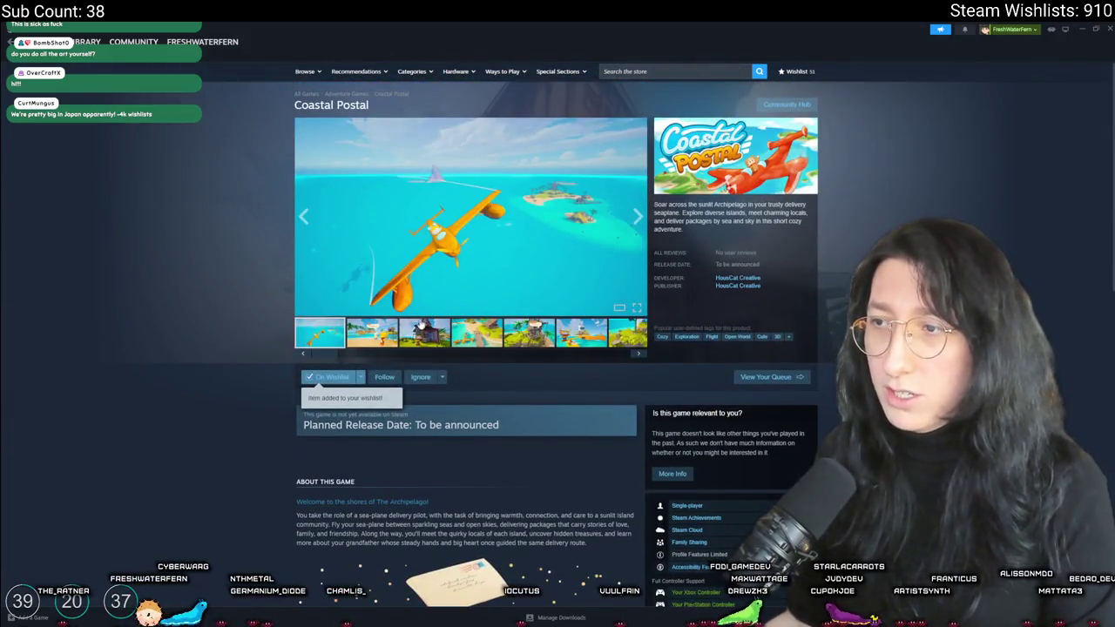
# View the screenshots full size, including Dock Master and seaplane-and-lighthouse, then close Steam
pyautogui.click(421, 327)
pyautogui.click(466, 235)
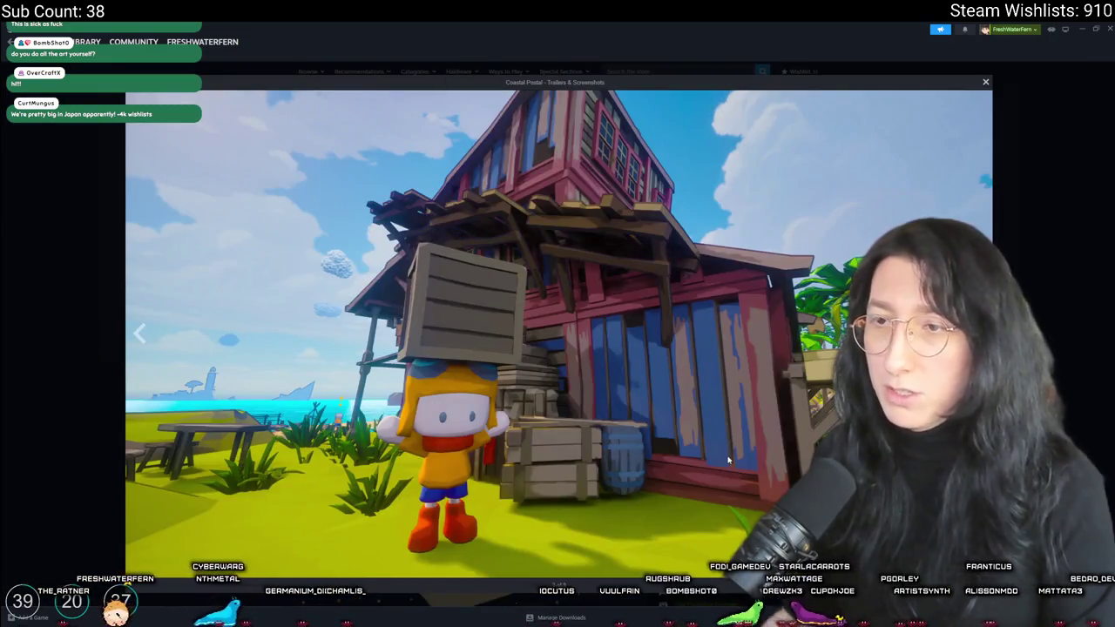
pyautogui.click(728, 460)
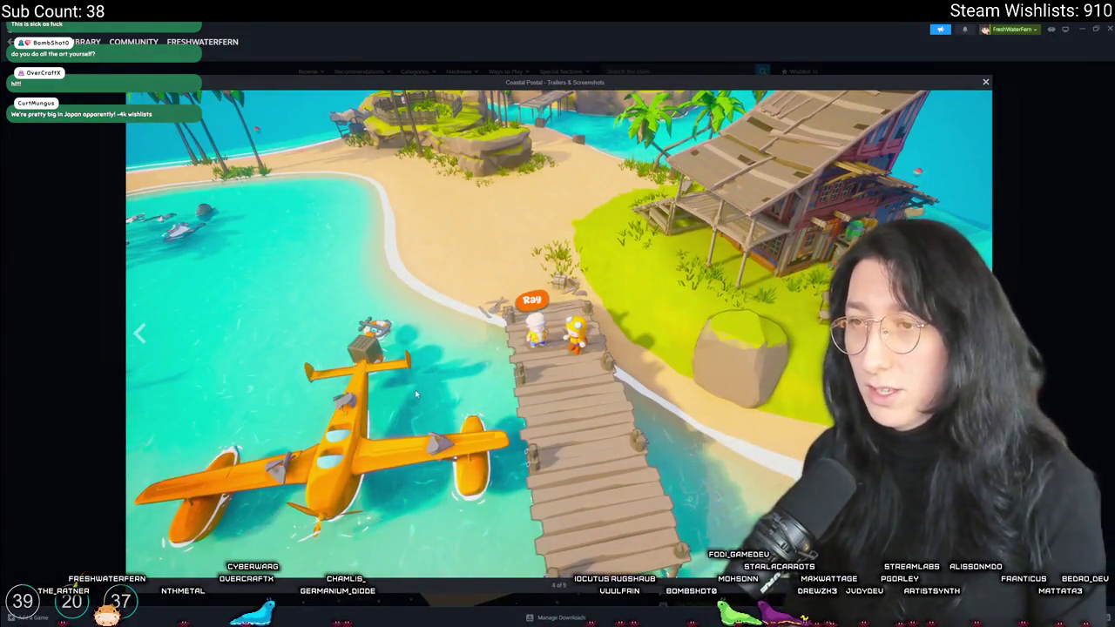
pyautogui.click(415, 392)
pyautogui.click(416, 392)
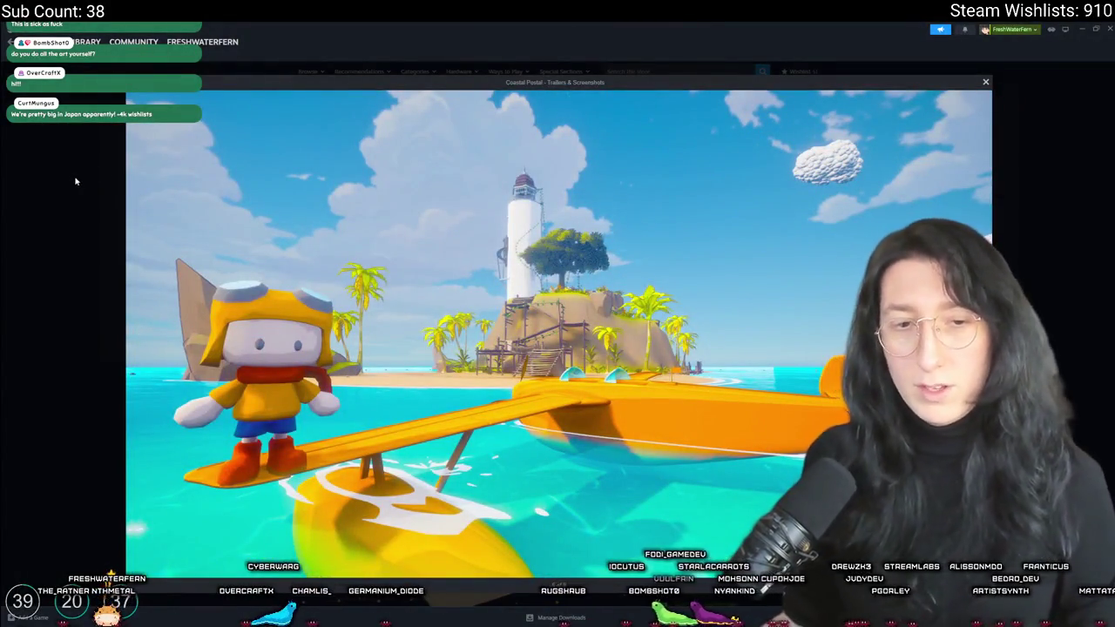
pyautogui.click(76, 181)
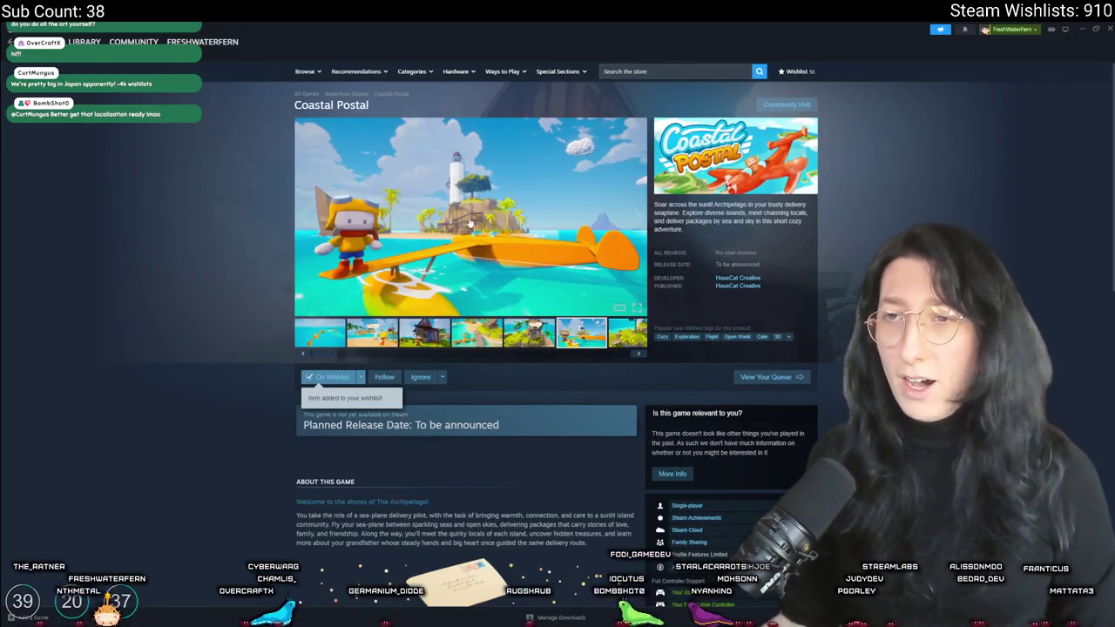
pyautogui.click(530, 344)
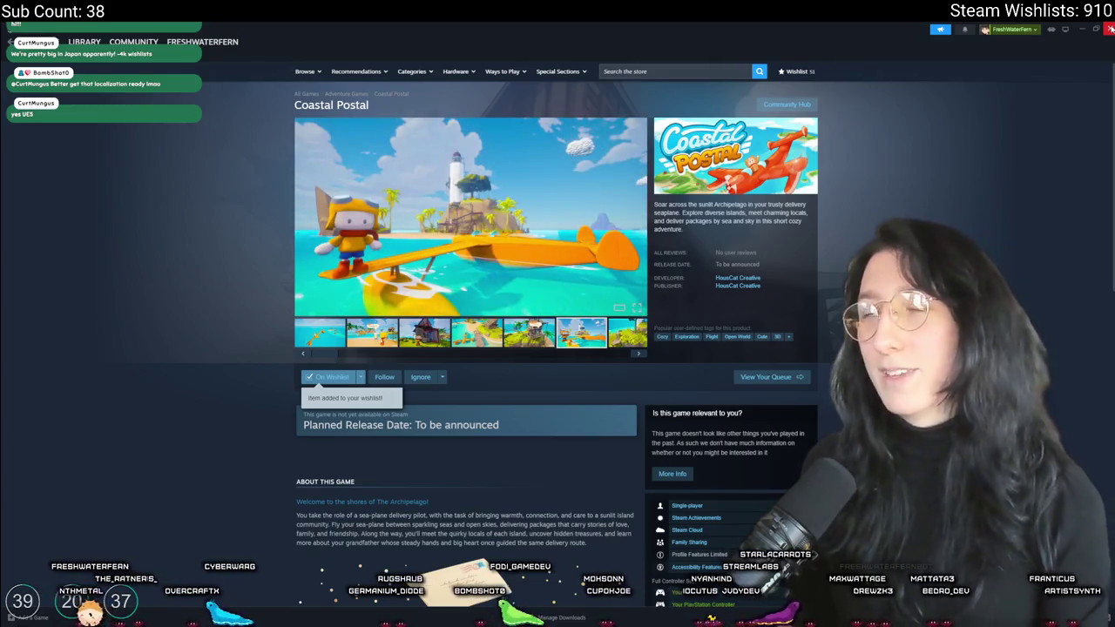
pyautogui.click(1111, 30)
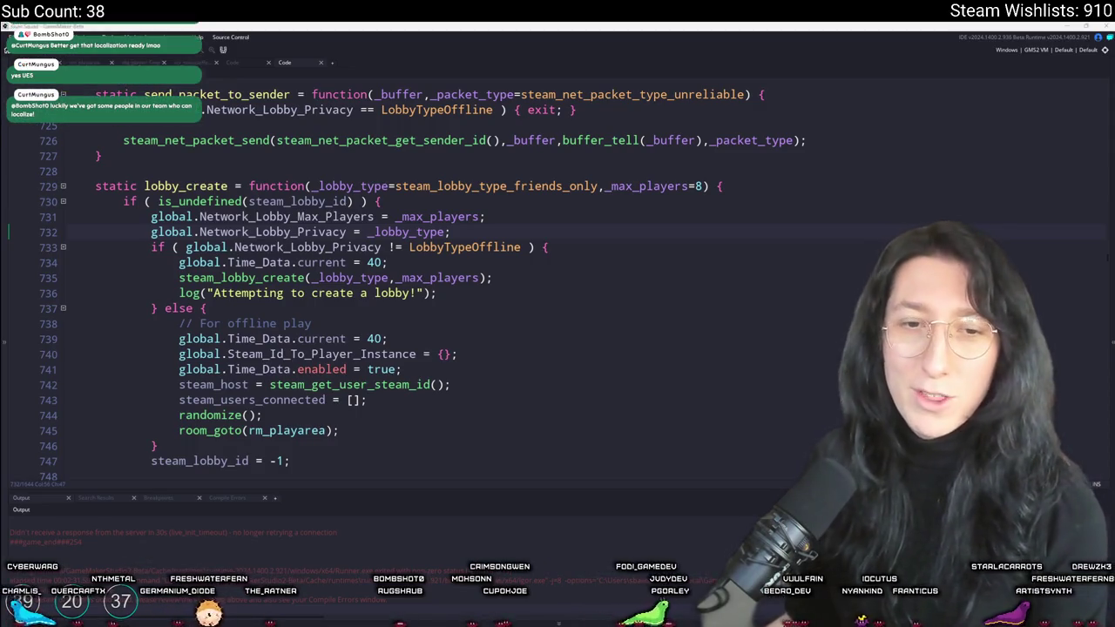
# Launch Discord from Windows search and jump to the unread welcome channel
pyautogui.press('super')
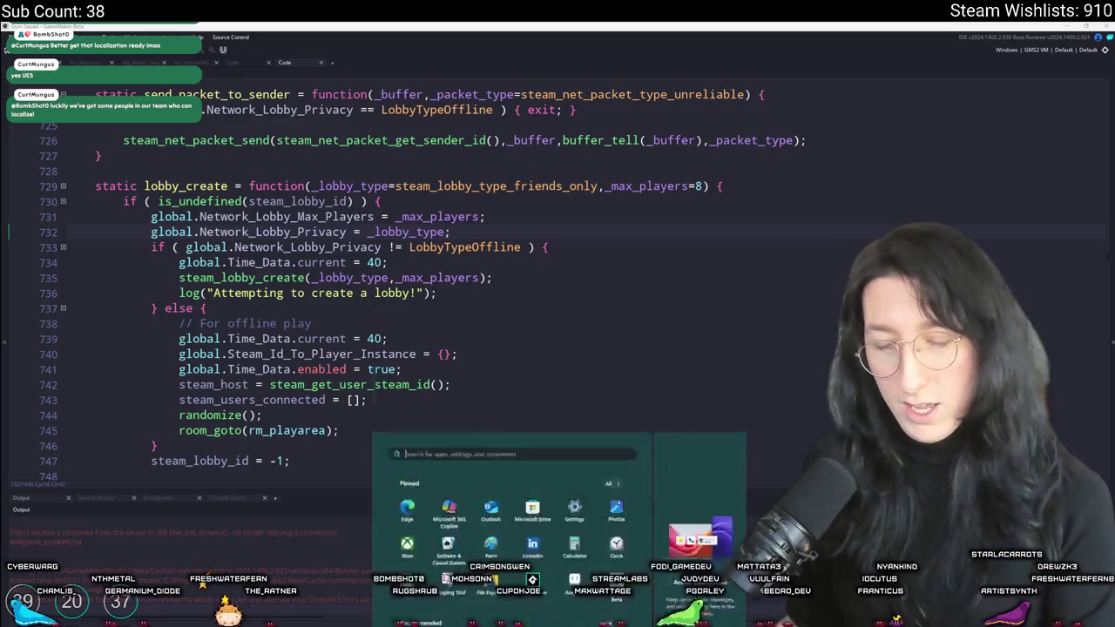
pyautogui.write('discord')
pyautogui.press('Return')
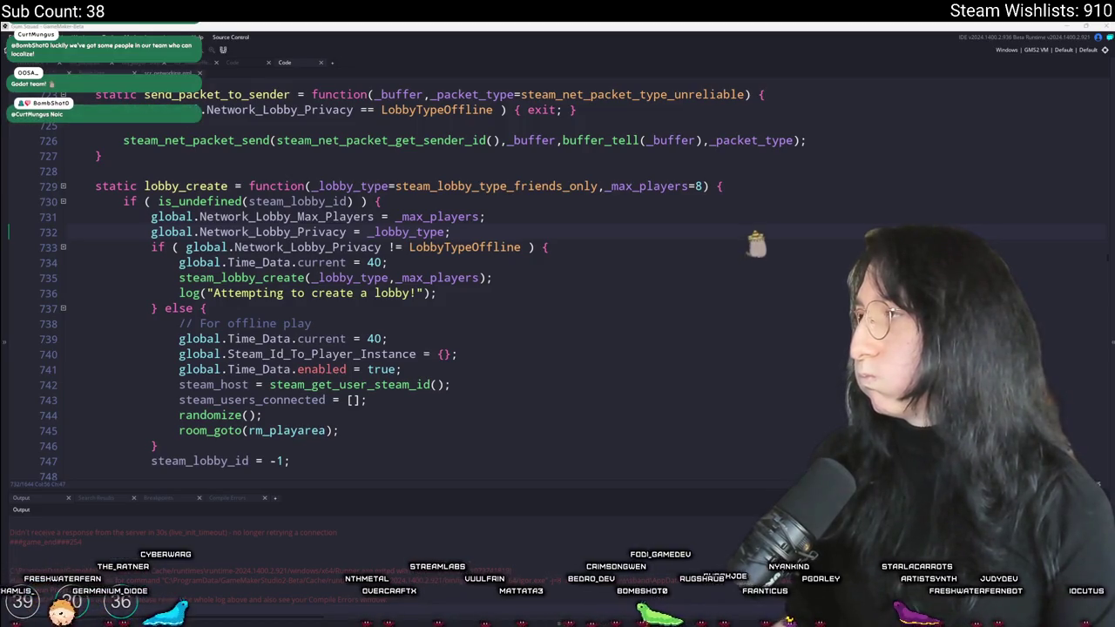
pyautogui.hotkey('alt', 'Tab')
pyautogui.hotkey('alt', 'shift', 'Up')
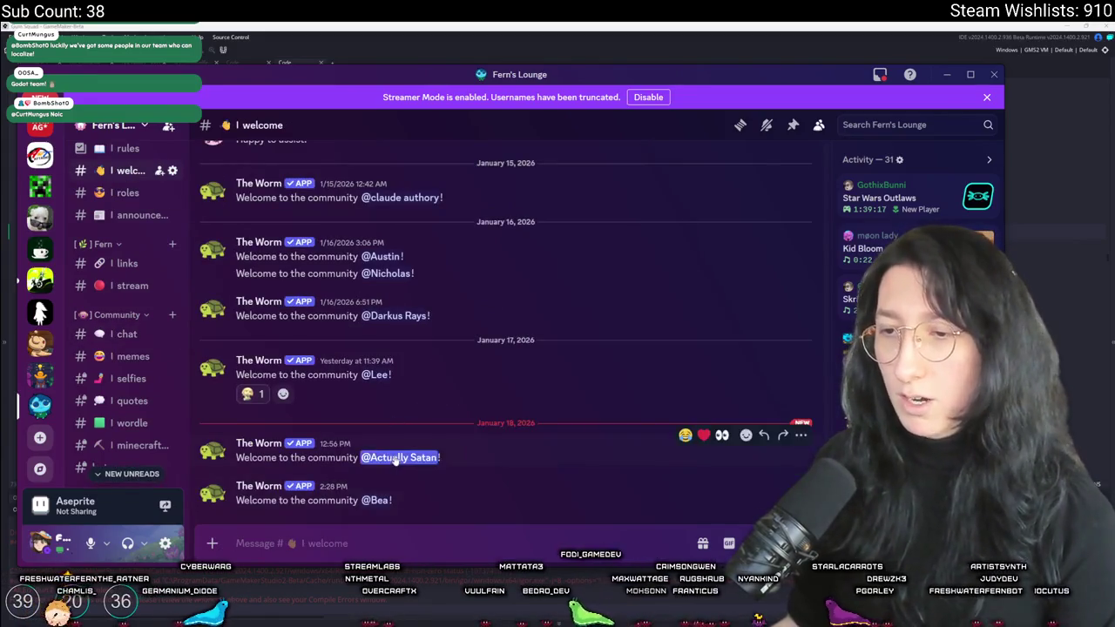
# View the full profiles of two newly welcomed members, then open the latest member's profile card
pyautogui.click(398, 457)
pyautogui.click(474, 406)
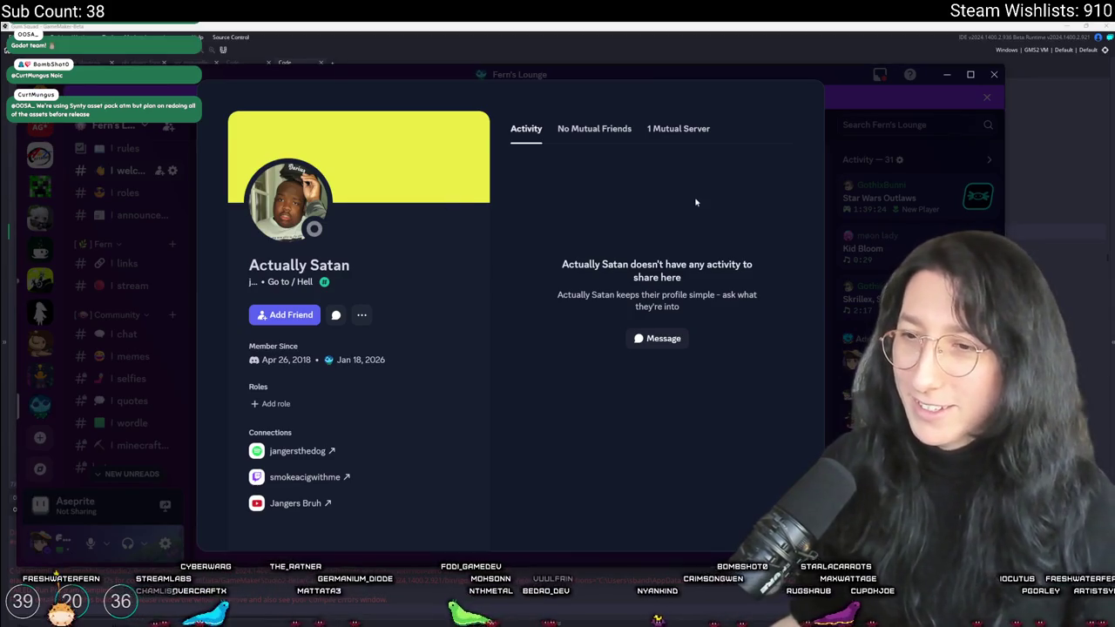
pyautogui.click(860, 237)
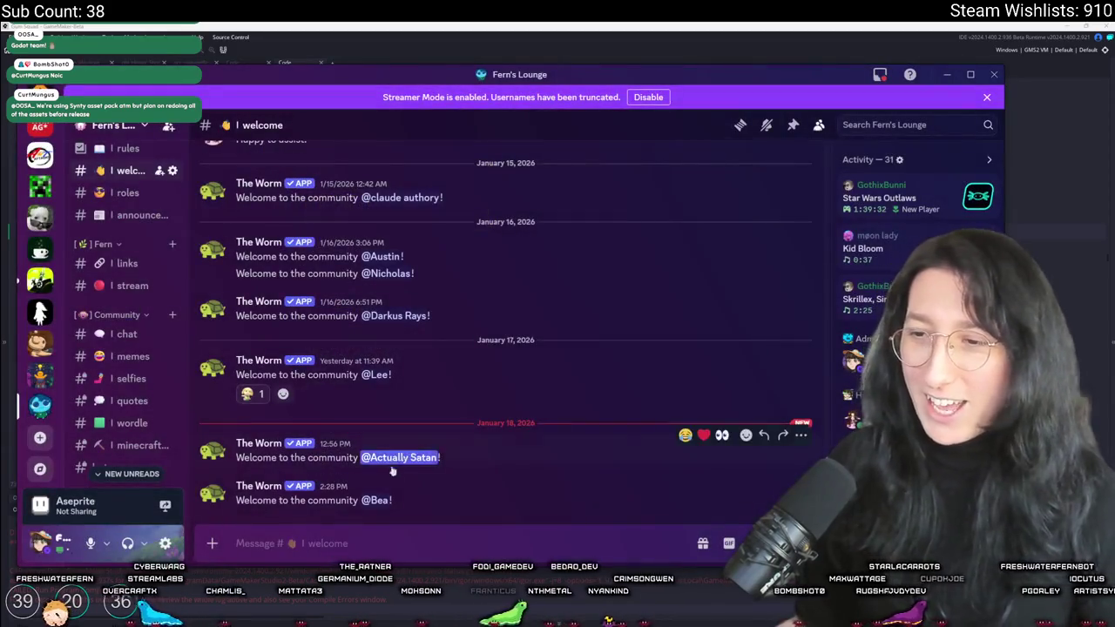
pyautogui.click(374, 502)
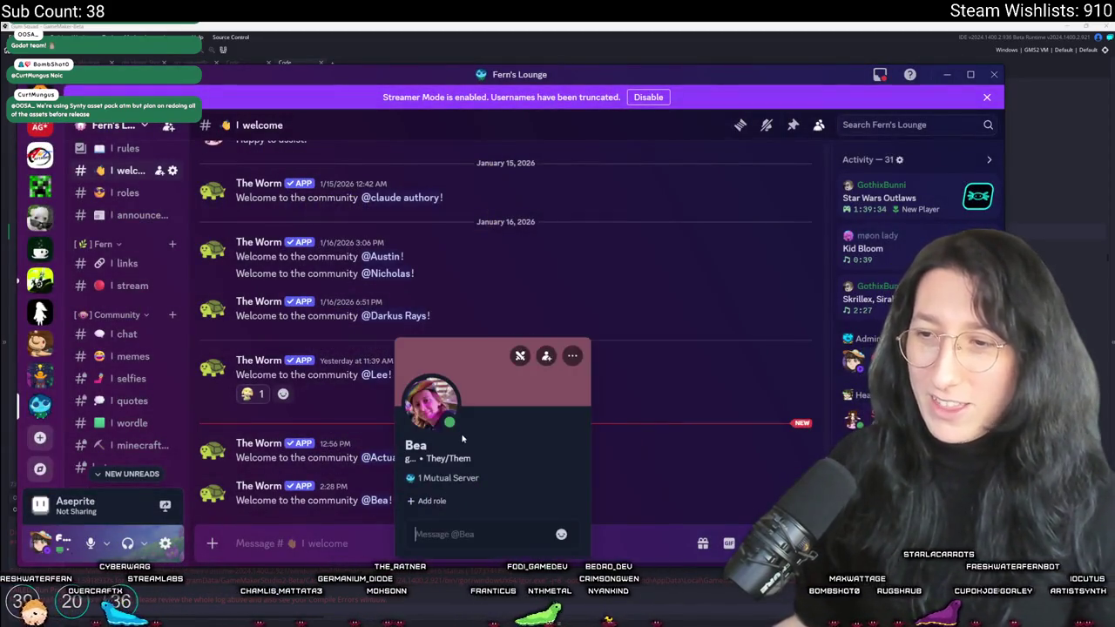
pyautogui.click(445, 407)
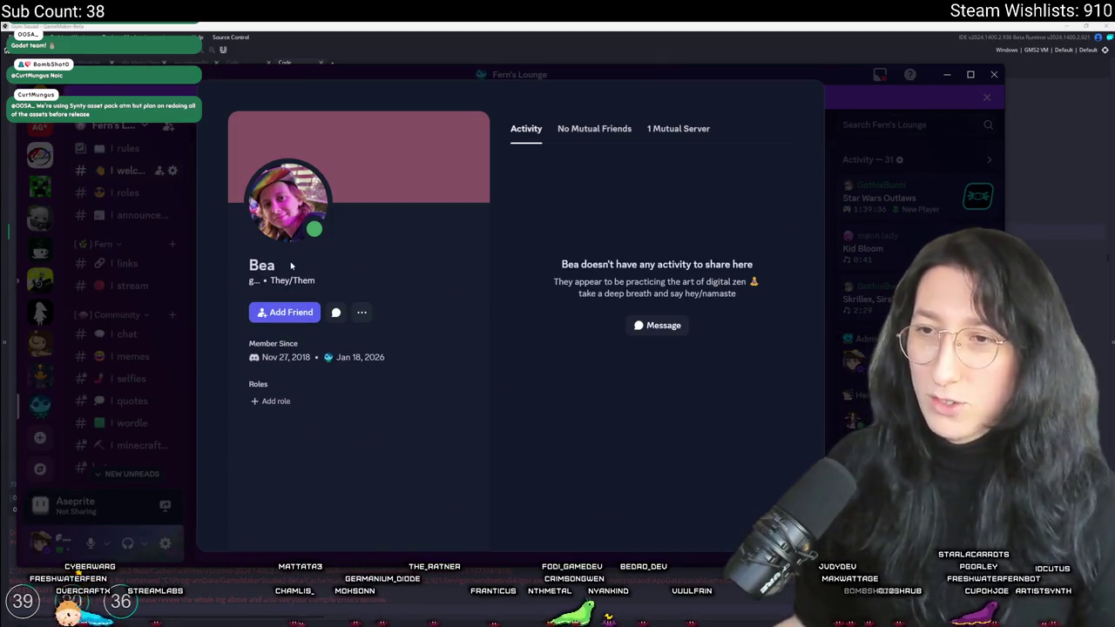
pyautogui.click(838, 212)
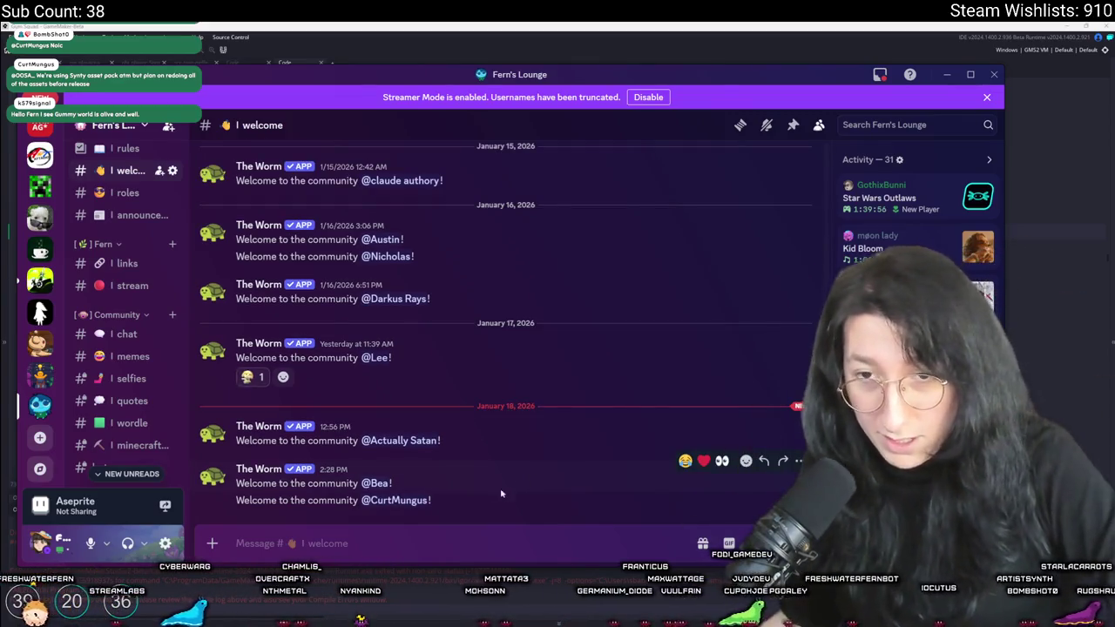
pyautogui.click(407, 501)
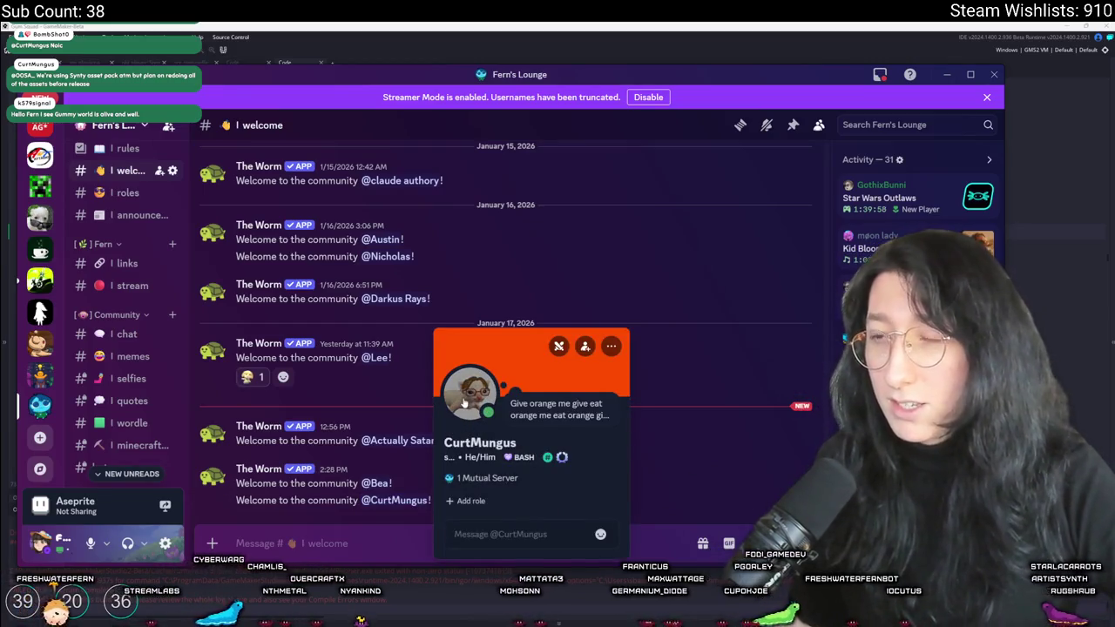
# View the member's full profile and role list, then maximize the Discord window
pyautogui.click(470, 394)
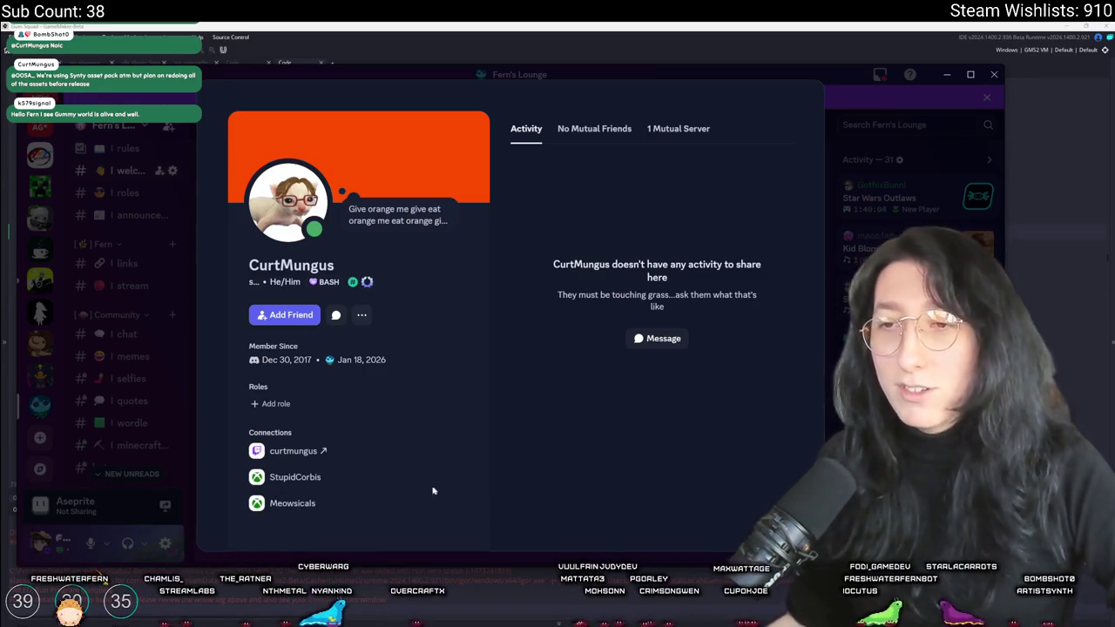
pyautogui.press('Escape')
pyautogui.rightClick(396, 501)
pyautogui.moveTo(461, 508)
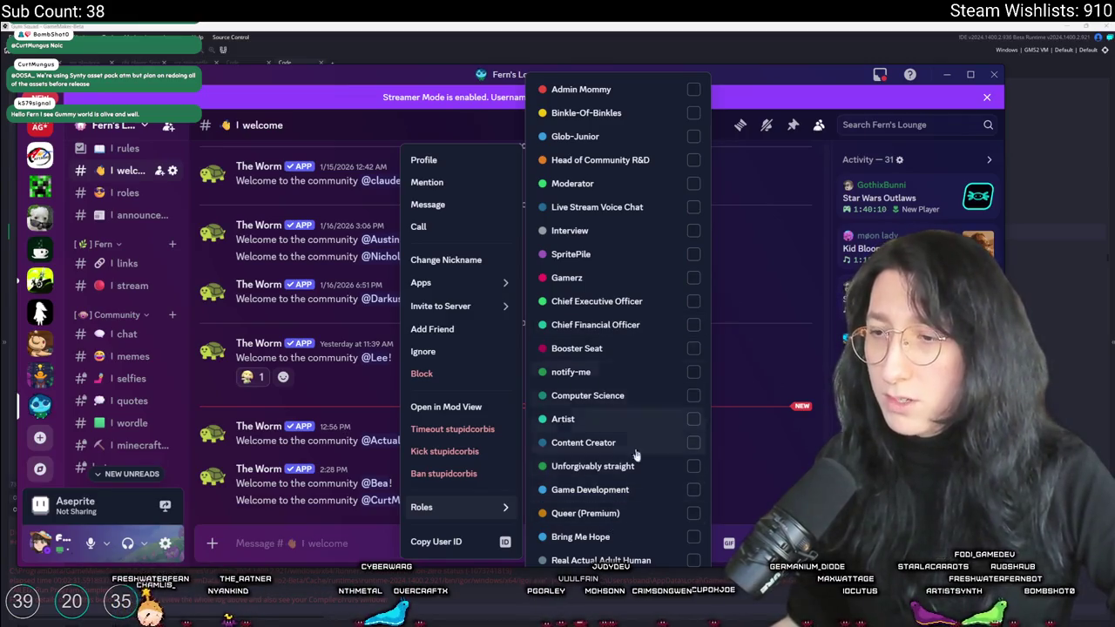
pyautogui.click(741, 397)
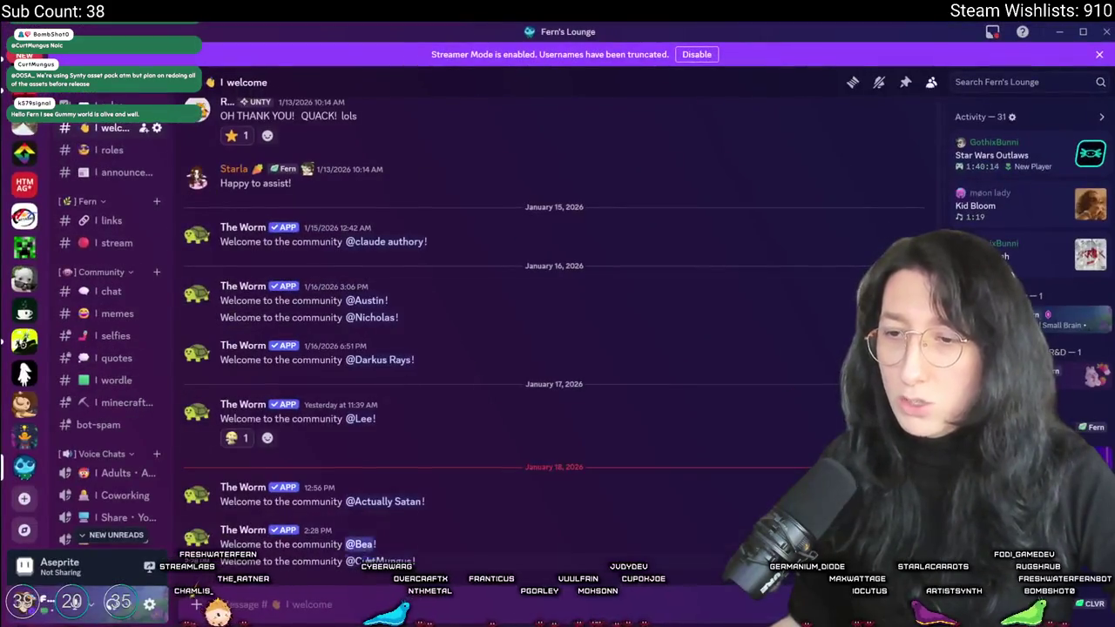
# Recheck the member's roles and view two more welcomed members' profile cards
pyautogui.rightClick(404, 372)
pyautogui.moveTo(470, 567)
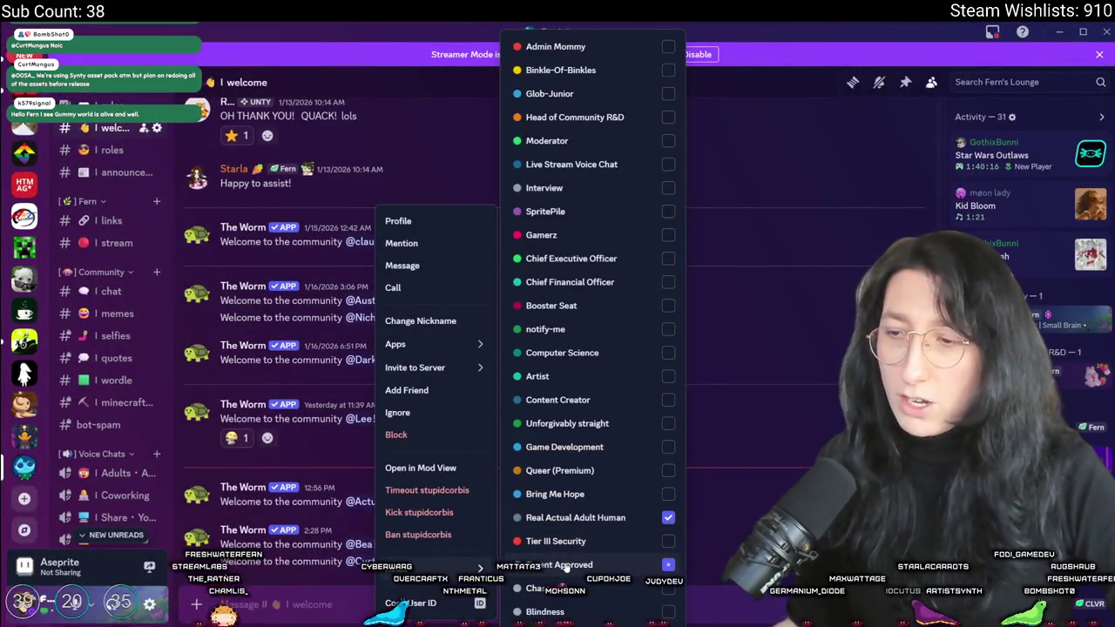
pyautogui.click(794, 426)
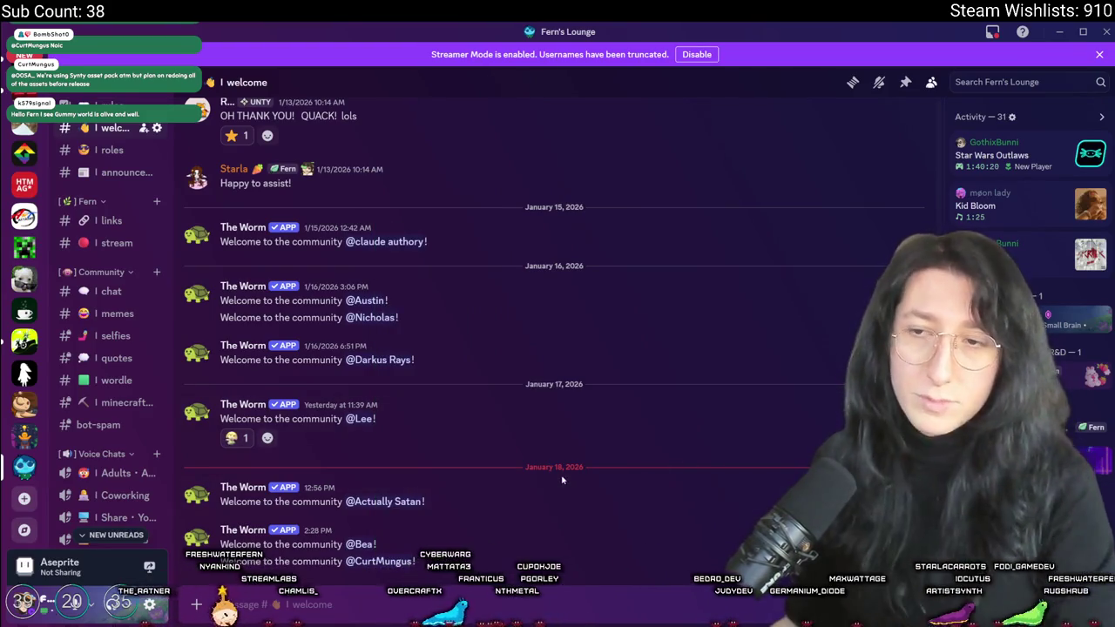
pyautogui.click(383, 502)
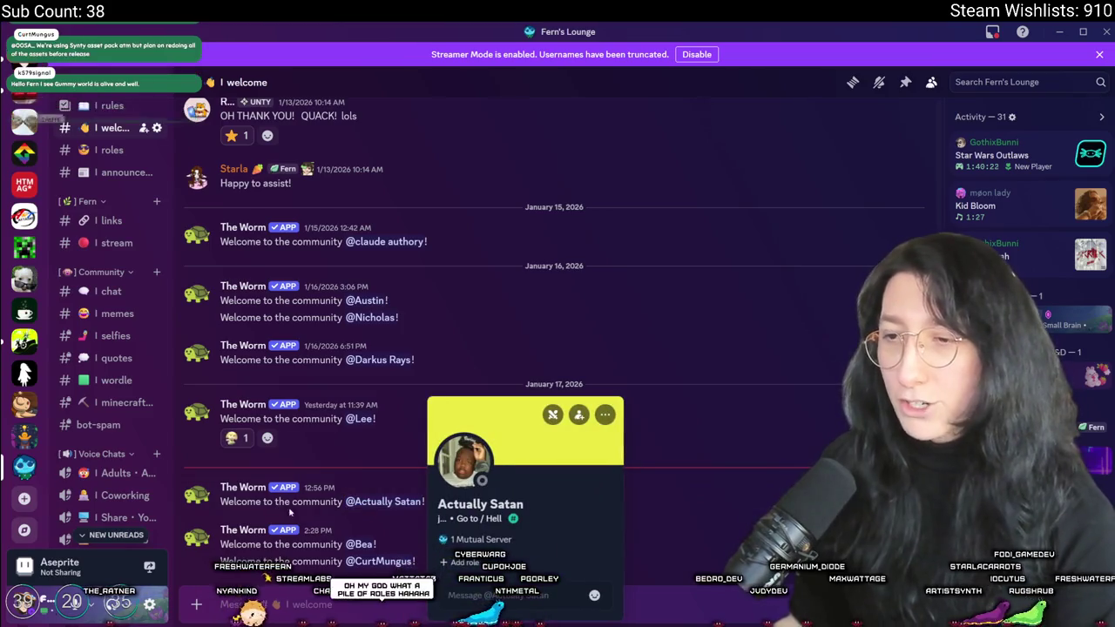
pyautogui.click(316, 503)
pyautogui.click(364, 544)
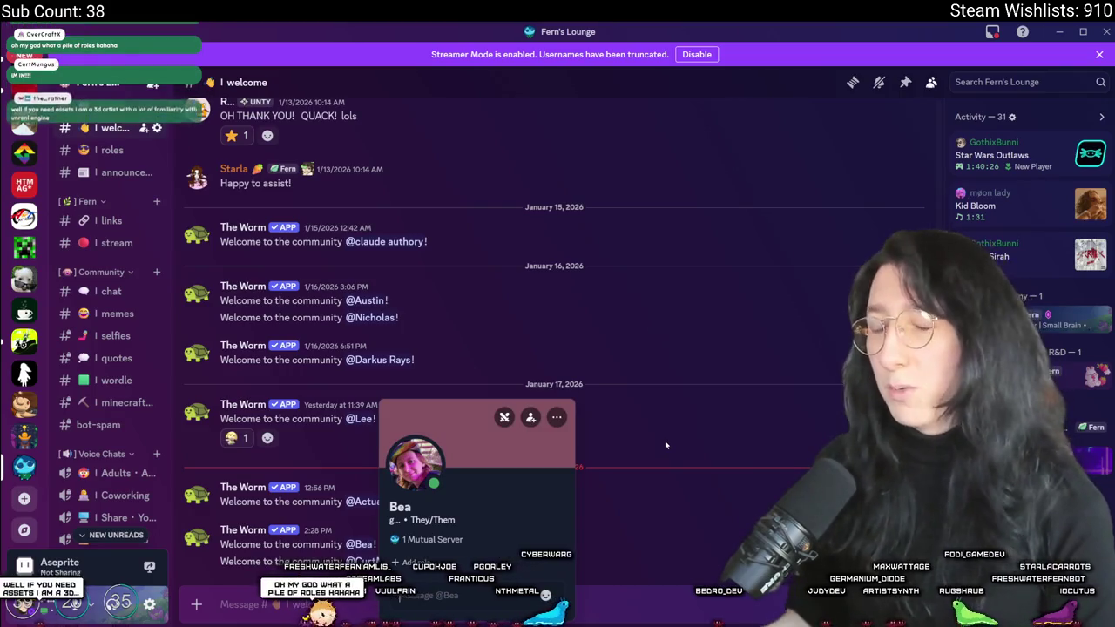
pyautogui.click(715, 463)
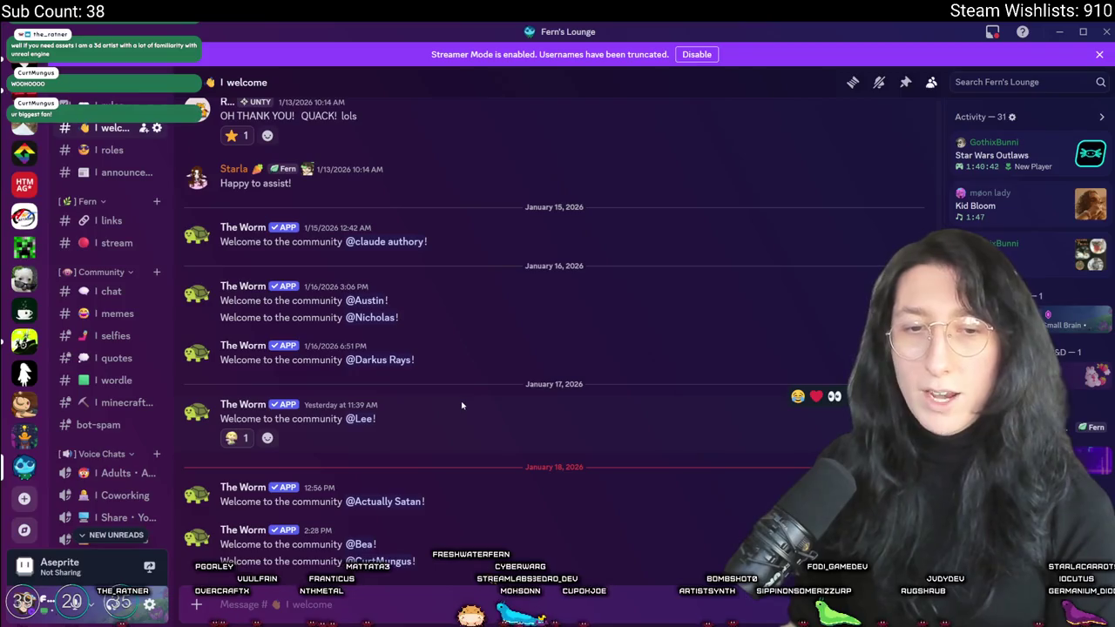
# Ban the member welcomed on January 17 and check their profile card
pyautogui.rightClick(363, 419)
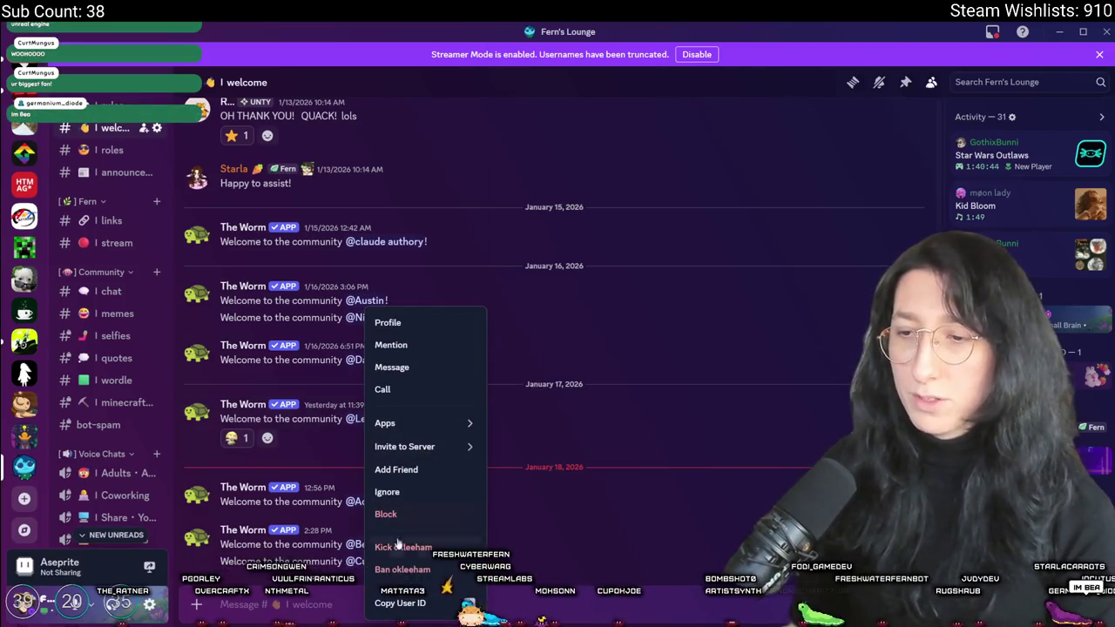
pyautogui.click(396, 571)
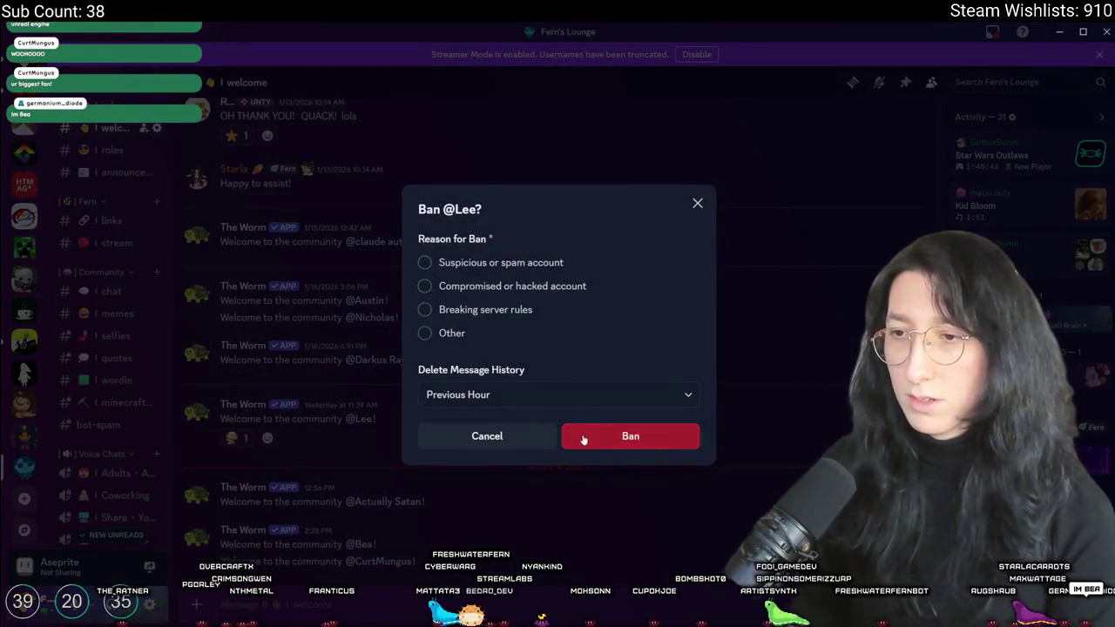
pyautogui.click(582, 440)
pyautogui.click(359, 419)
pyautogui.click(189, 466)
# Remove the wave emoji reactions from that member's welcome message
pyautogui.rightClick(234, 436)
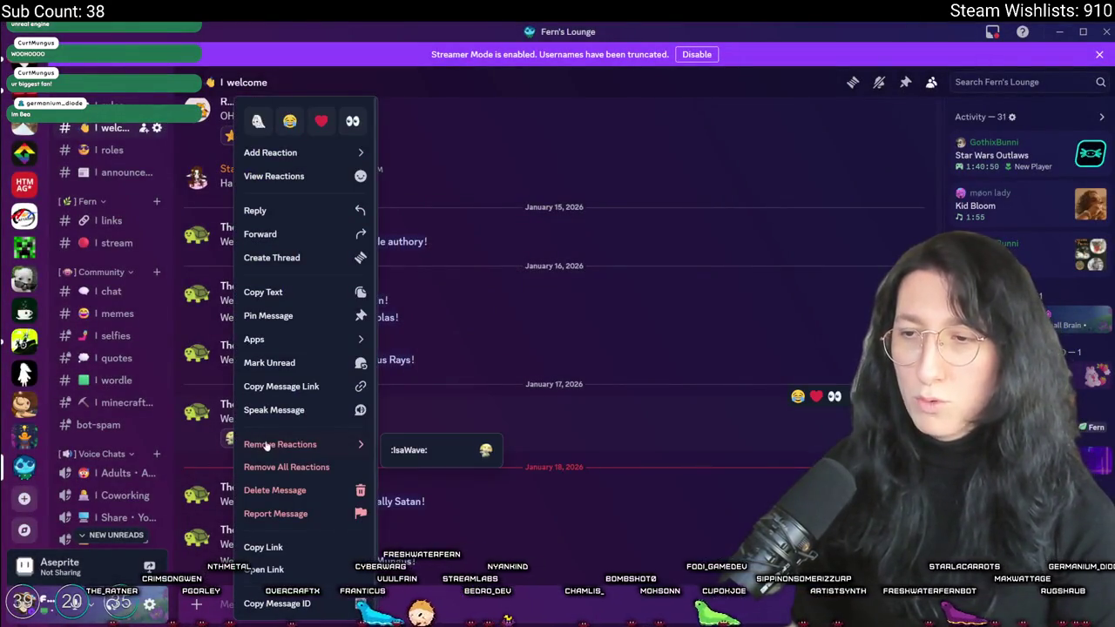
pyautogui.moveTo(279, 445)
pyautogui.click(435, 449)
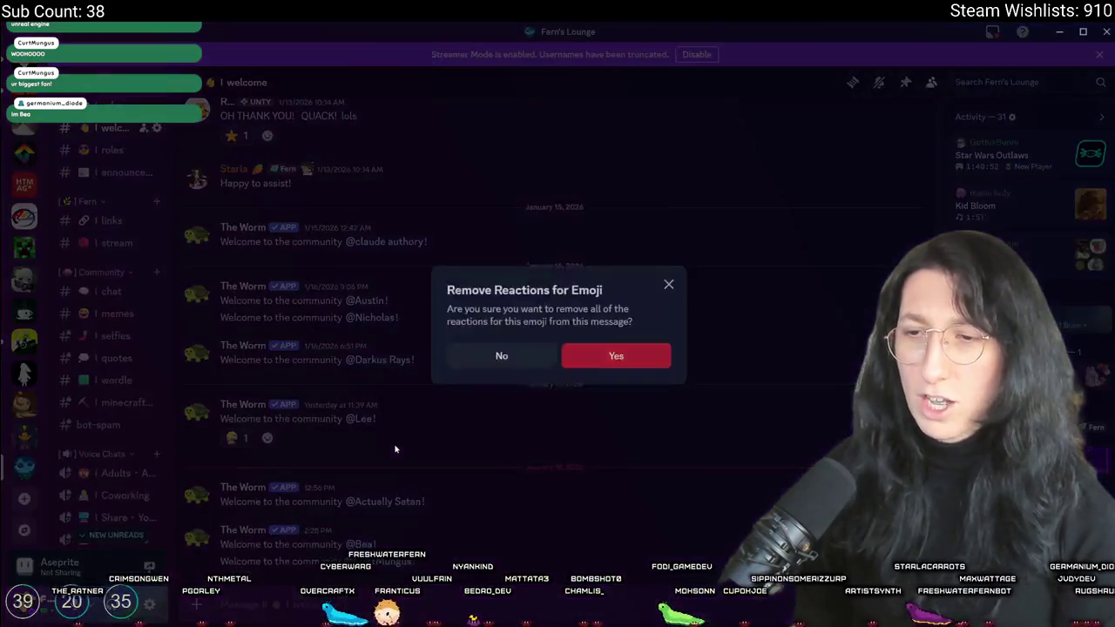
pyautogui.click(601, 364)
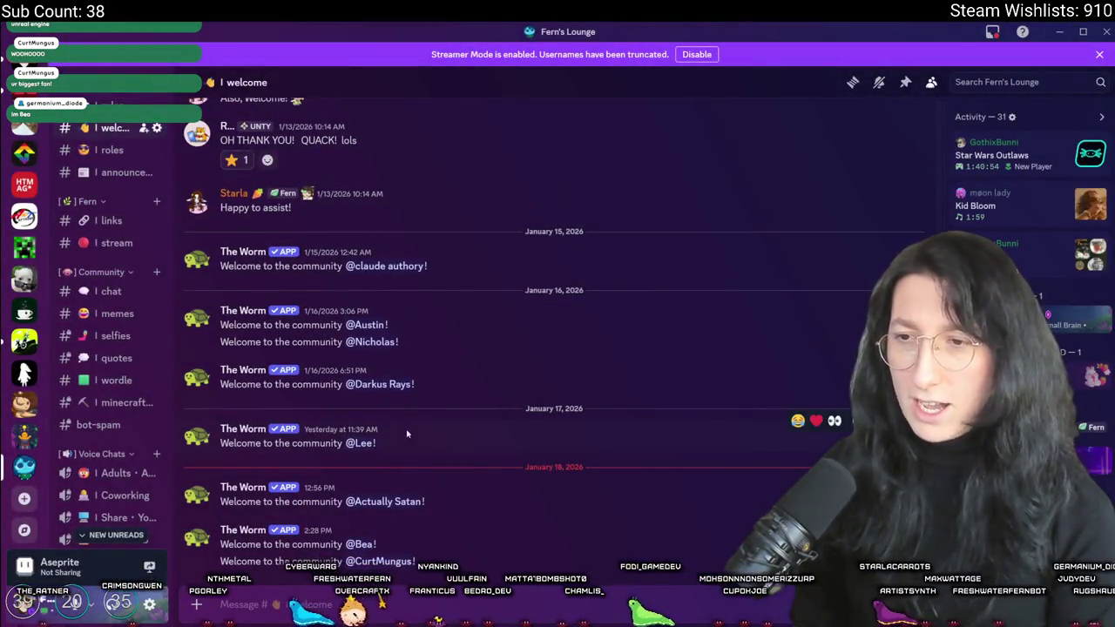
# Delete the January 17 welcome message
pyautogui.rightClick(406, 446)
pyautogui.click(453, 577)
pyautogui.click(655, 416)
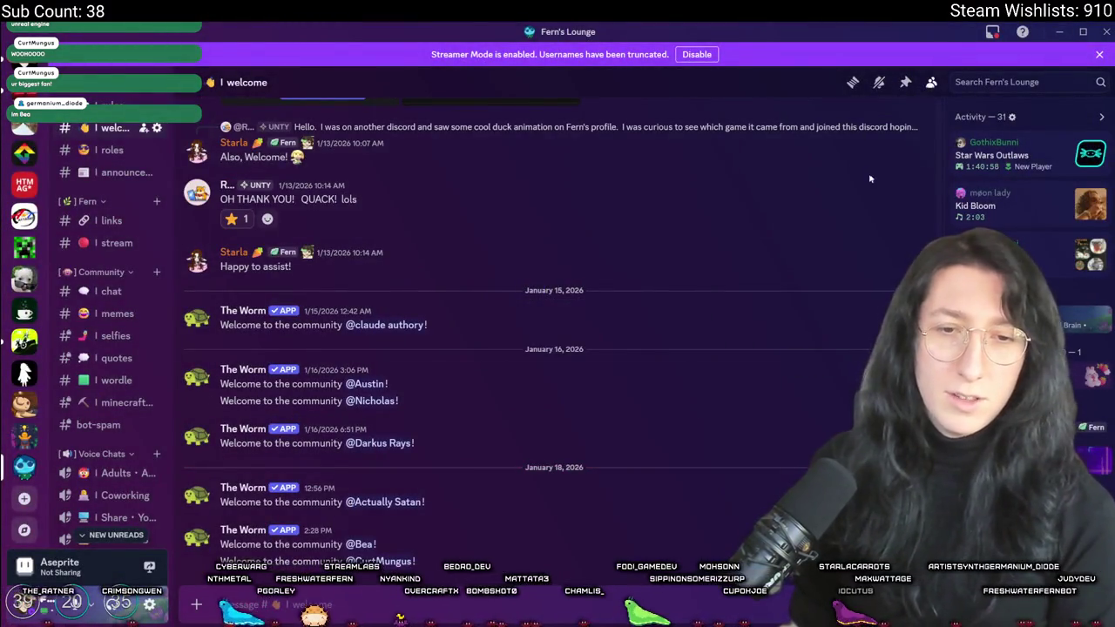
# Give the welcomed member the Real Actual Adult Human role
pyautogui.rightClick(359, 543)
pyautogui.moveTo(392, 566)
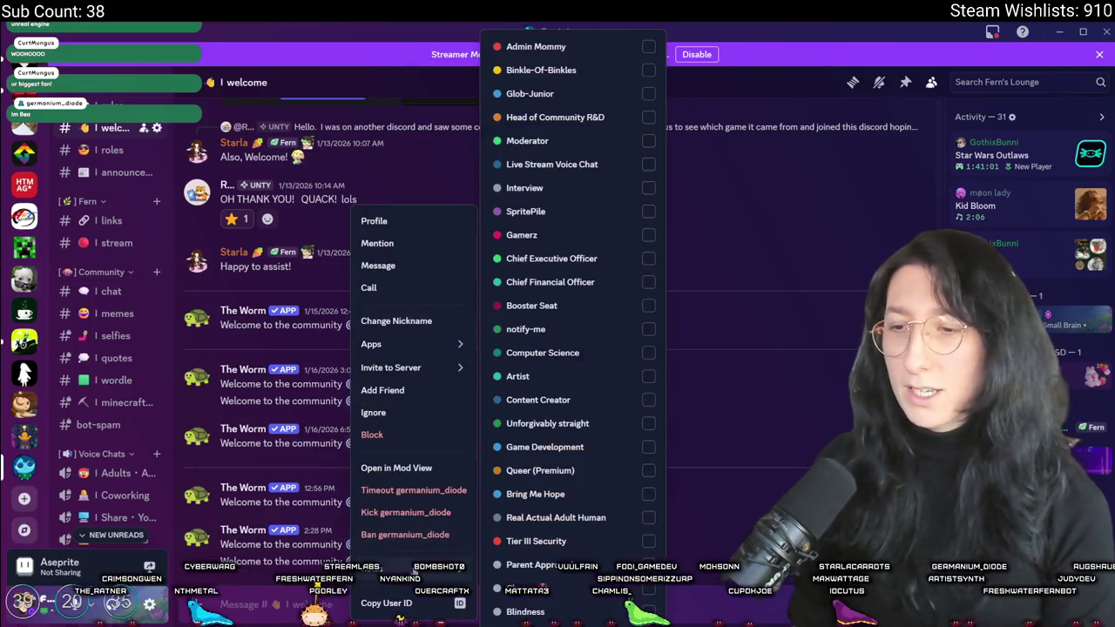
pyautogui.click(573, 522)
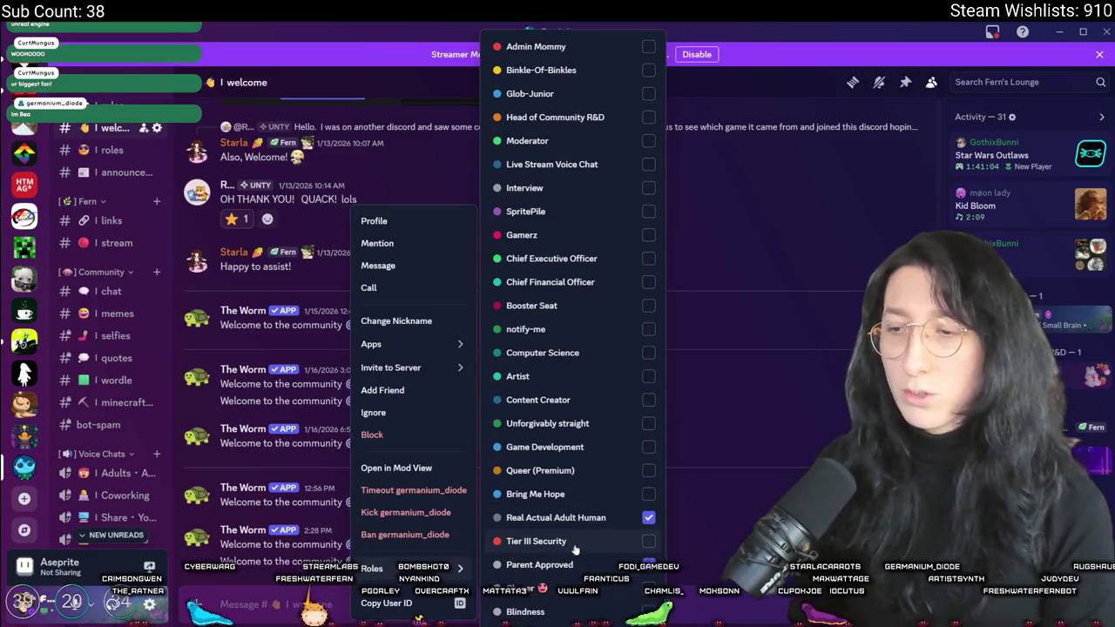
pyautogui.click(486, 458)
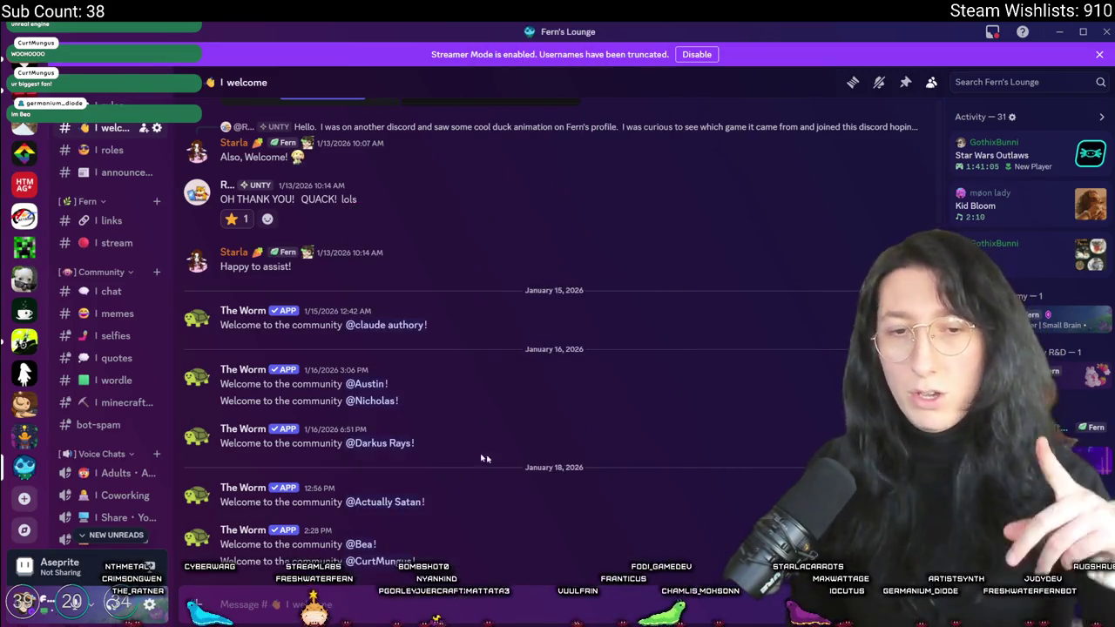
# Review the Connections page in User Settings, then shrink the Discord window
pyautogui.click(149, 603)
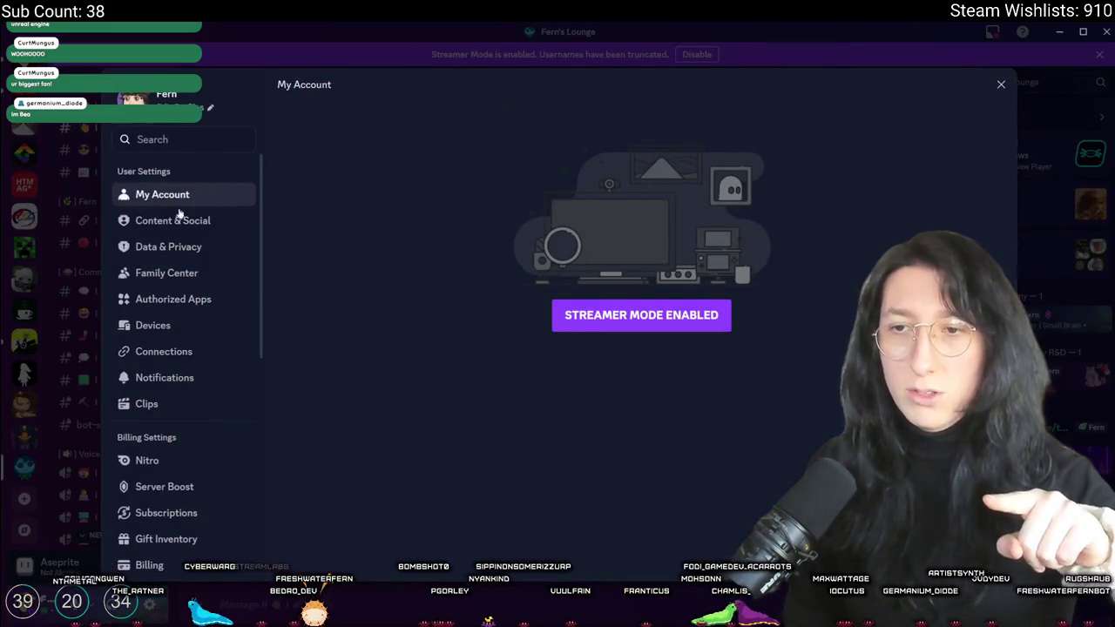
pyautogui.click(148, 356)
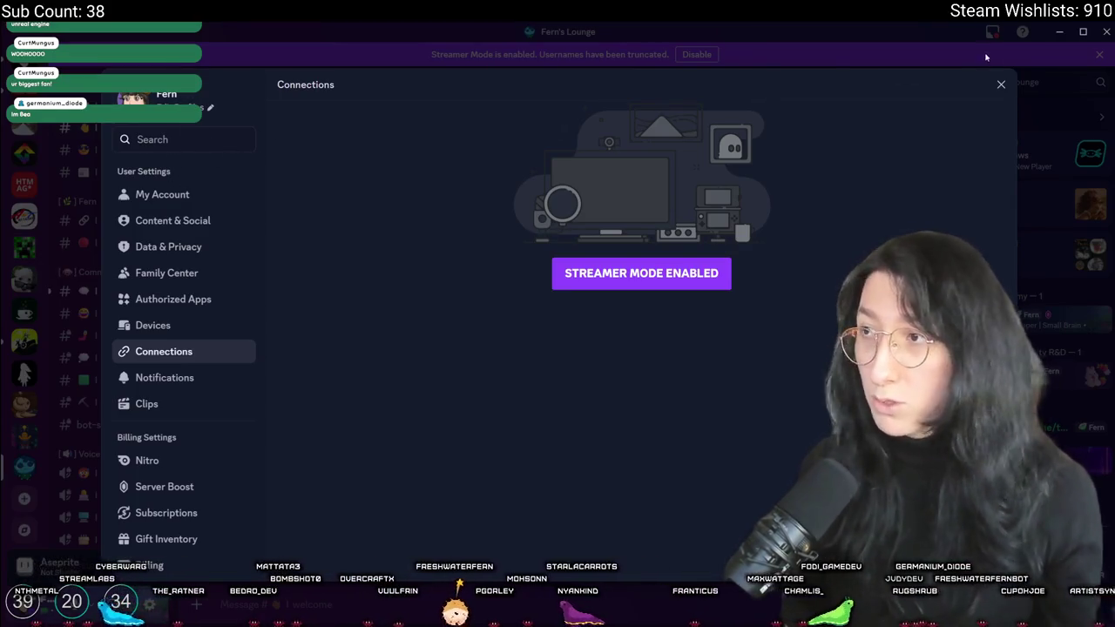
pyautogui.click(998, 84)
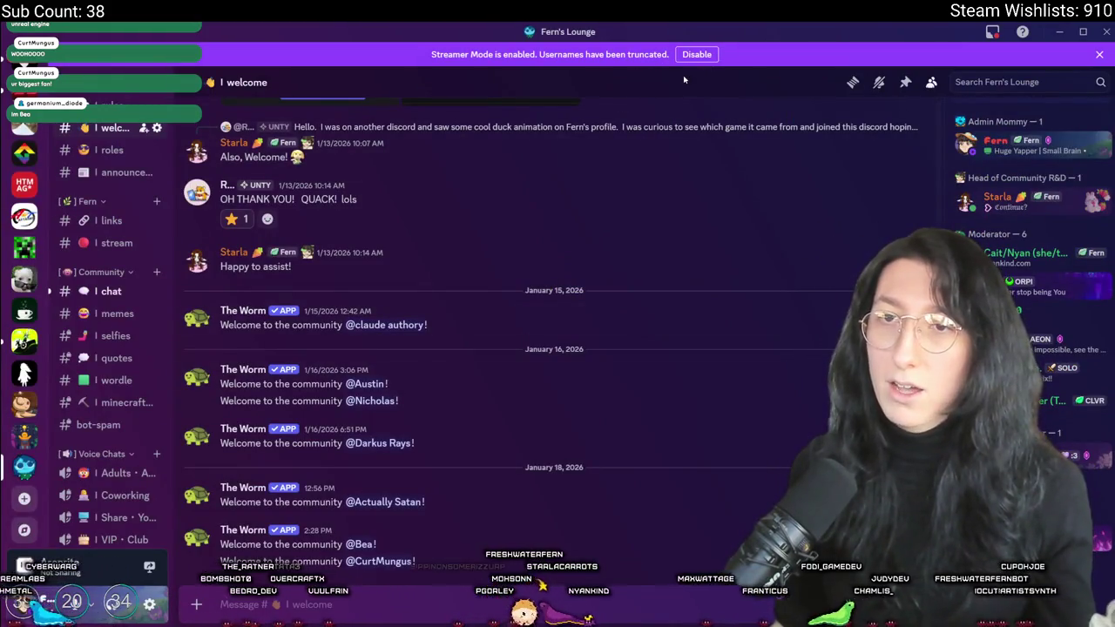
pyautogui.moveTo(754, 40); pyautogui.dragTo(276, 74)
# Maximize Discord and view a welcomed member's profile card
pyautogui.scroll(-10, 480, 267)
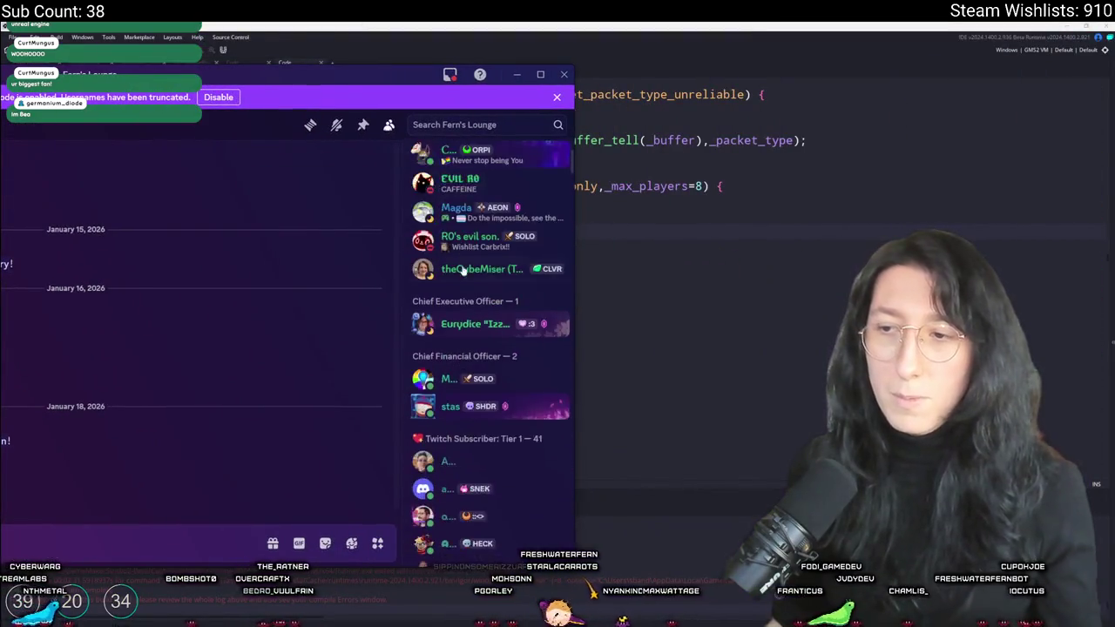
pyautogui.scroll(-3, 480, 267)
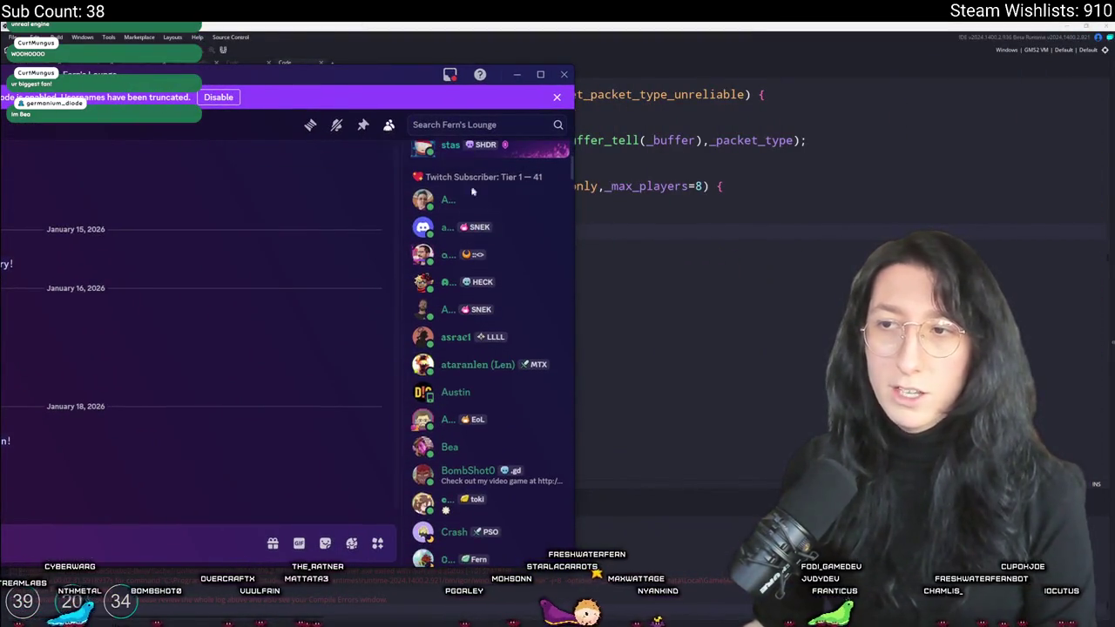
pyautogui.doubleClick(281, 80)
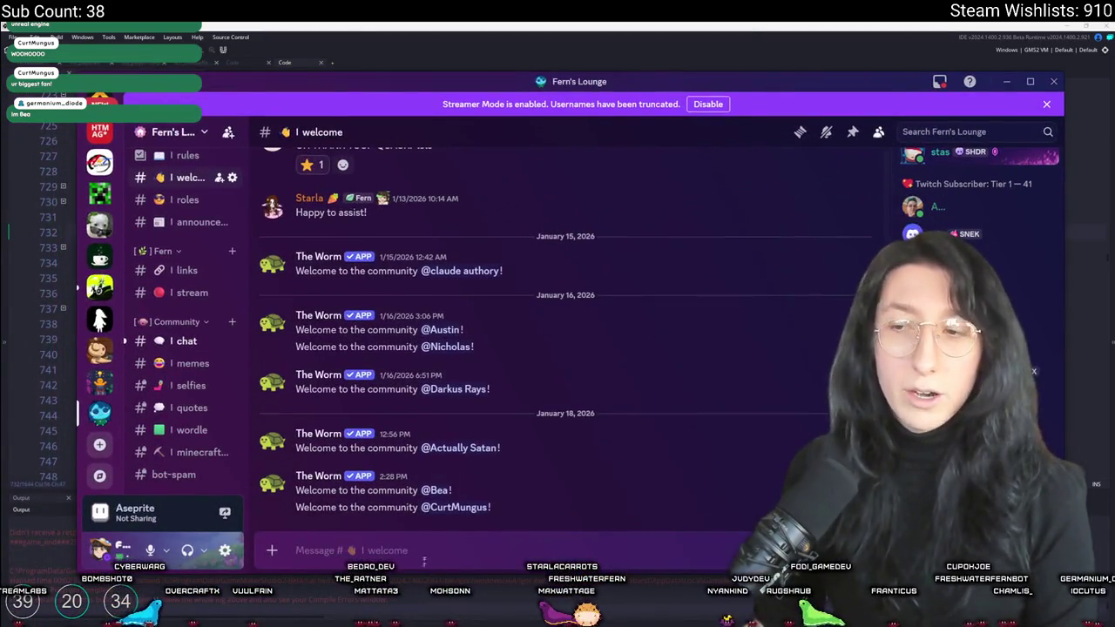
pyautogui.click(436, 491)
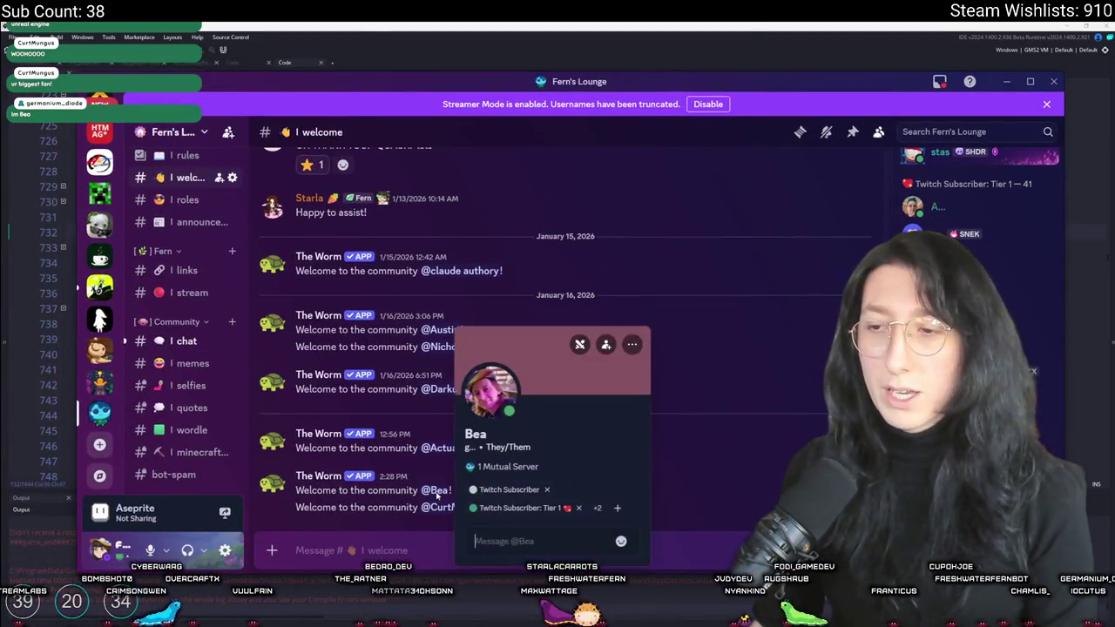
pyautogui.click(738, 455)
# Review the member's role list with Discord full-screen, then switch back to GameMaker
pyautogui.rightClick(435, 490)
pyautogui.moveTo(488, 514)
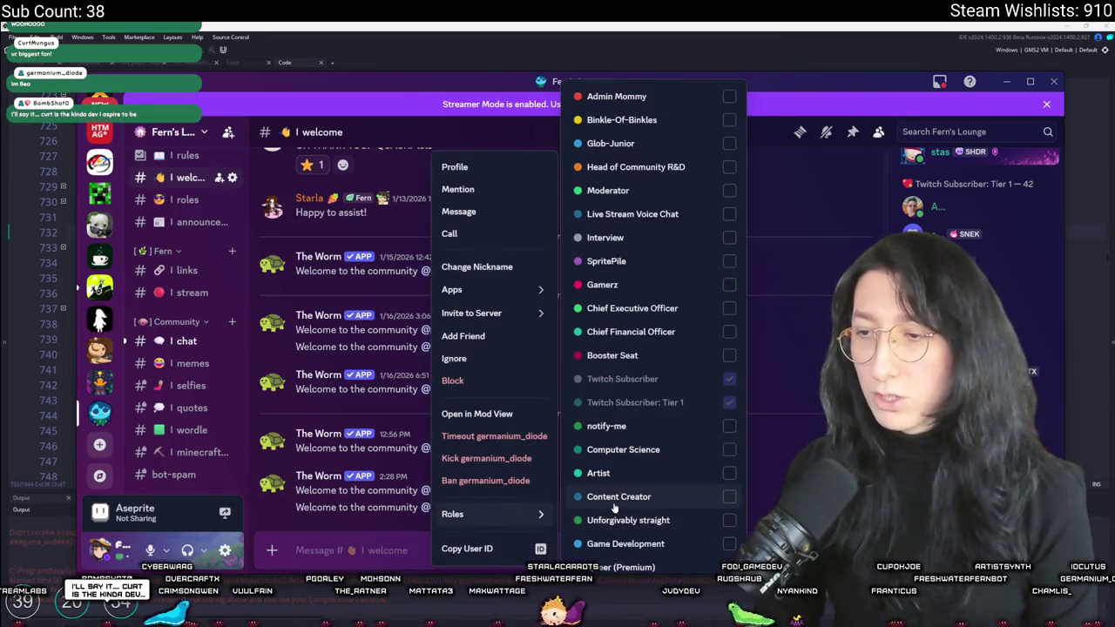
pyautogui.moveTo(528, 91); pyautogui.dragTo(521, 137)
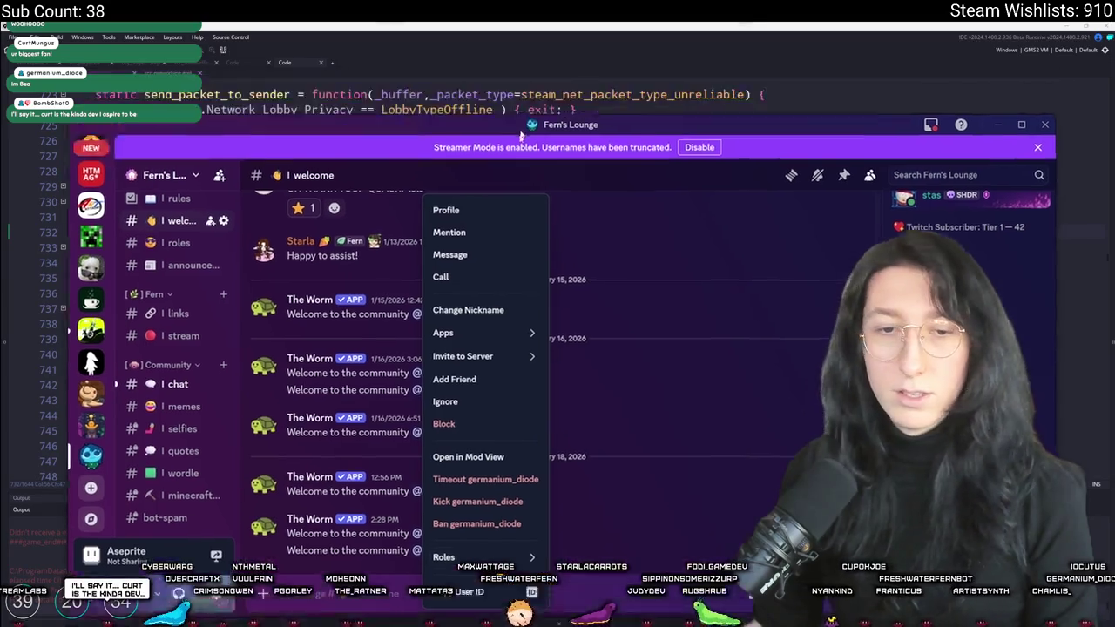
pyautogui.doubleClick(521, 137)
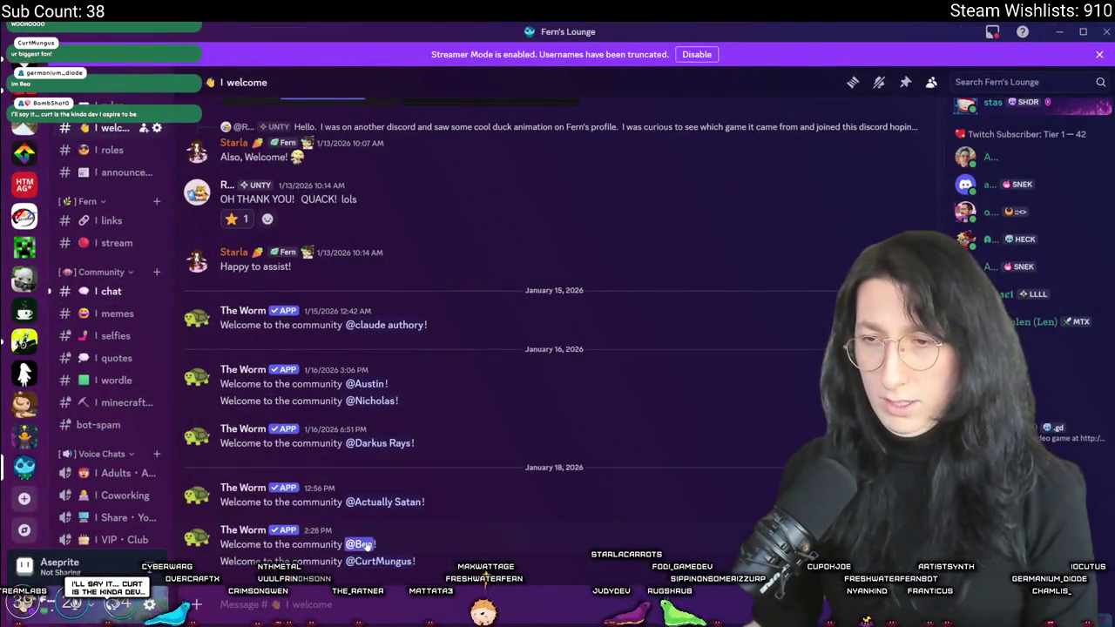
pyautogui.rightClick(367, 546)
pyautogui.moveTo(387, 568)
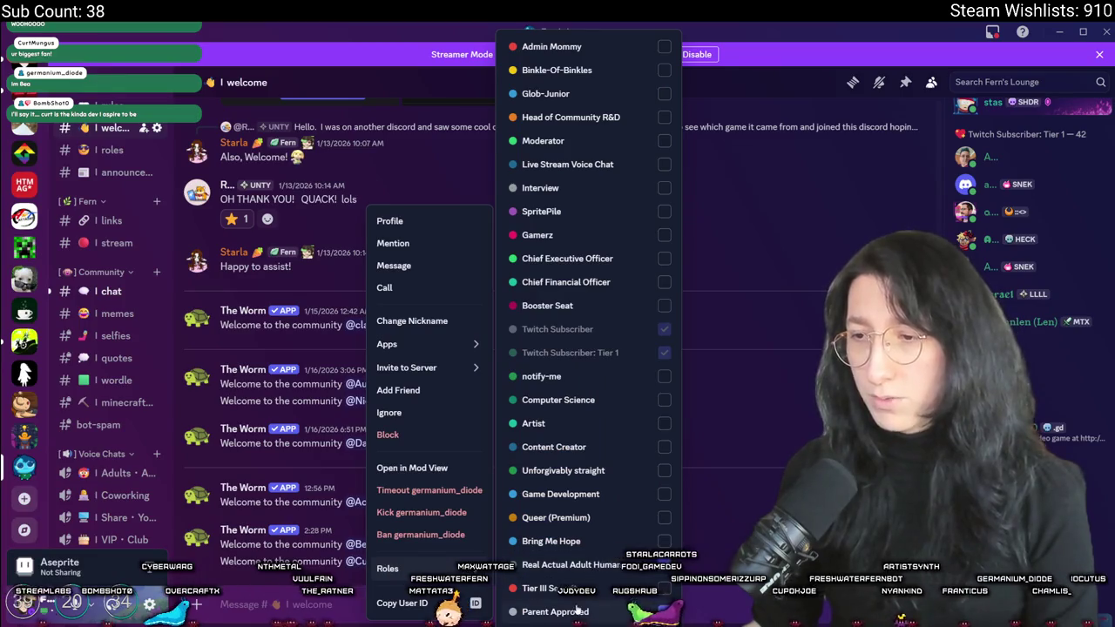
pyautogui.click(694, 498)
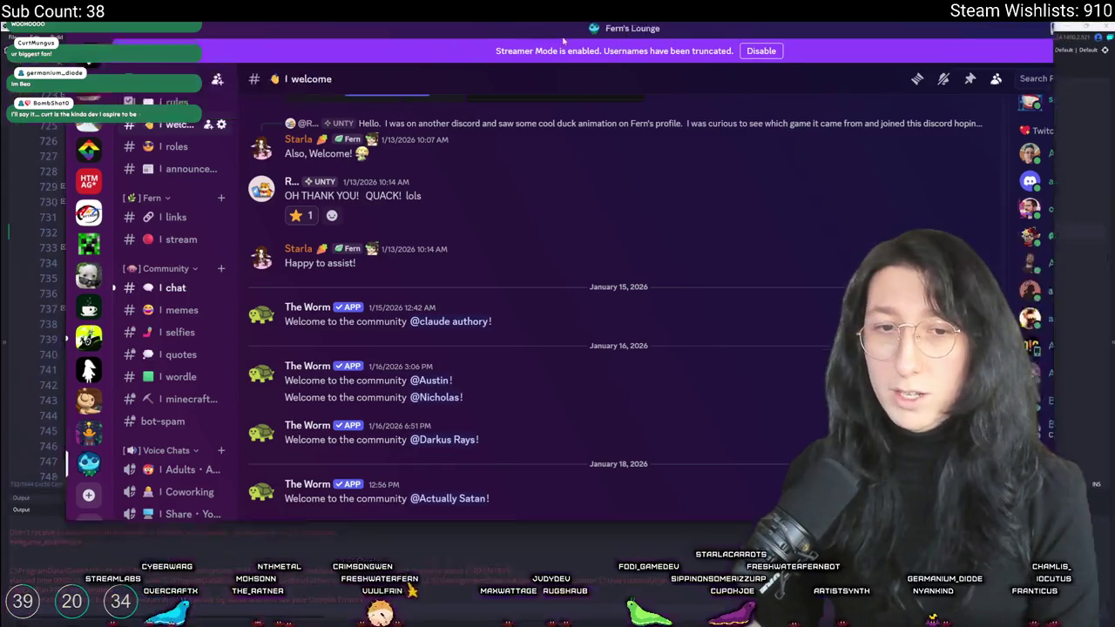
pyautogui.hotkey('alt', 'Tab')
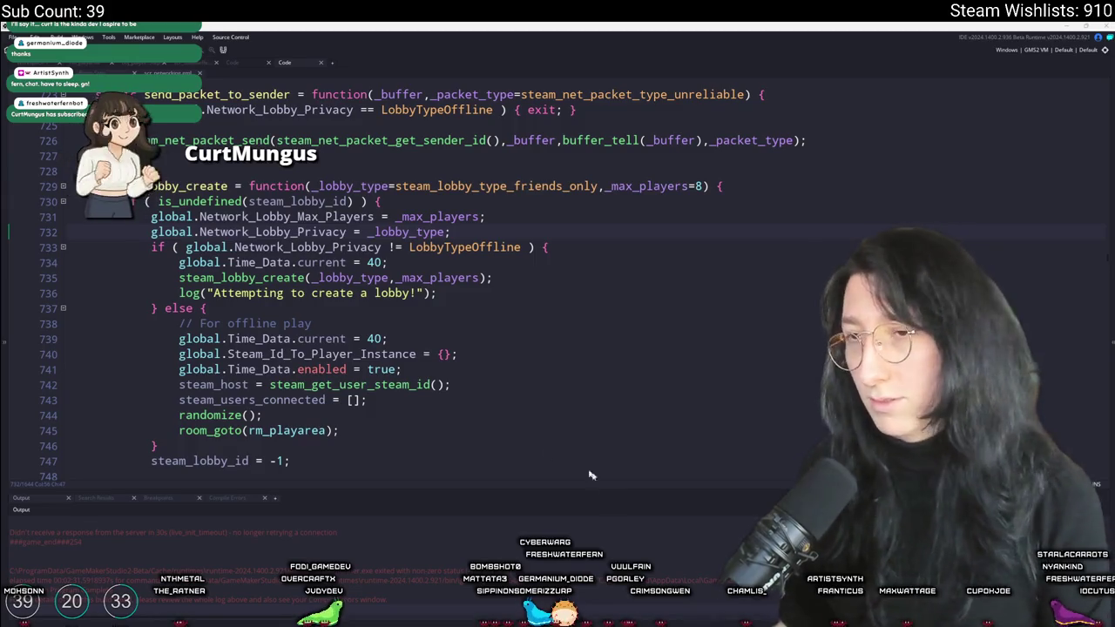
# Leave line 741 of lobby_create and show the obj_player object editor workspace
pyautogui.scroll(2, 523, 419)
pyautogui.click(435, 404)
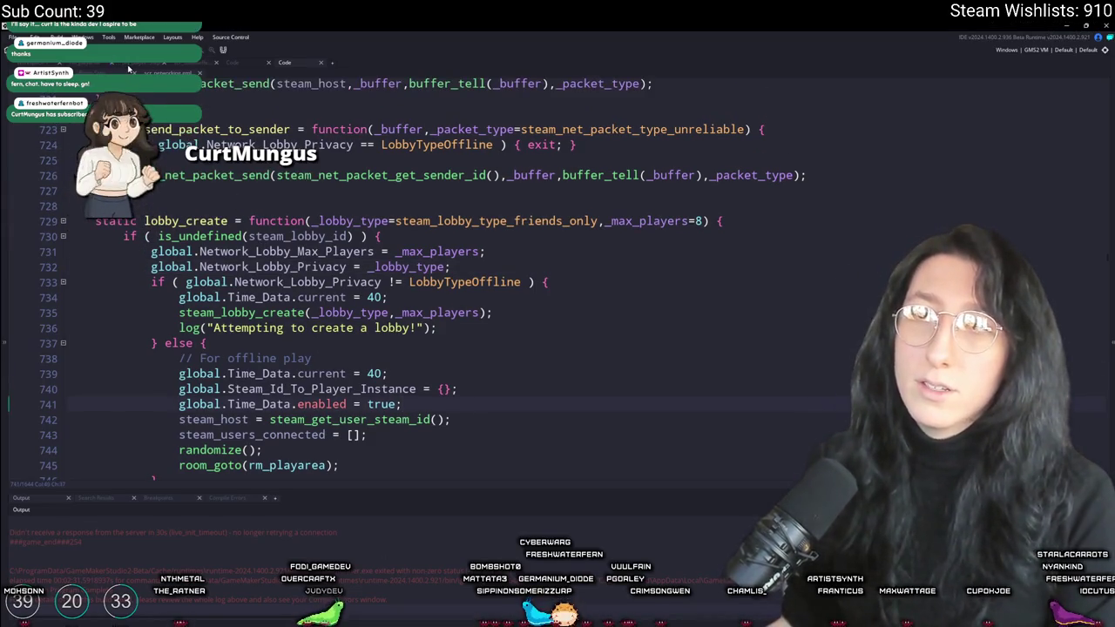
pyautogui.click(131, 65)
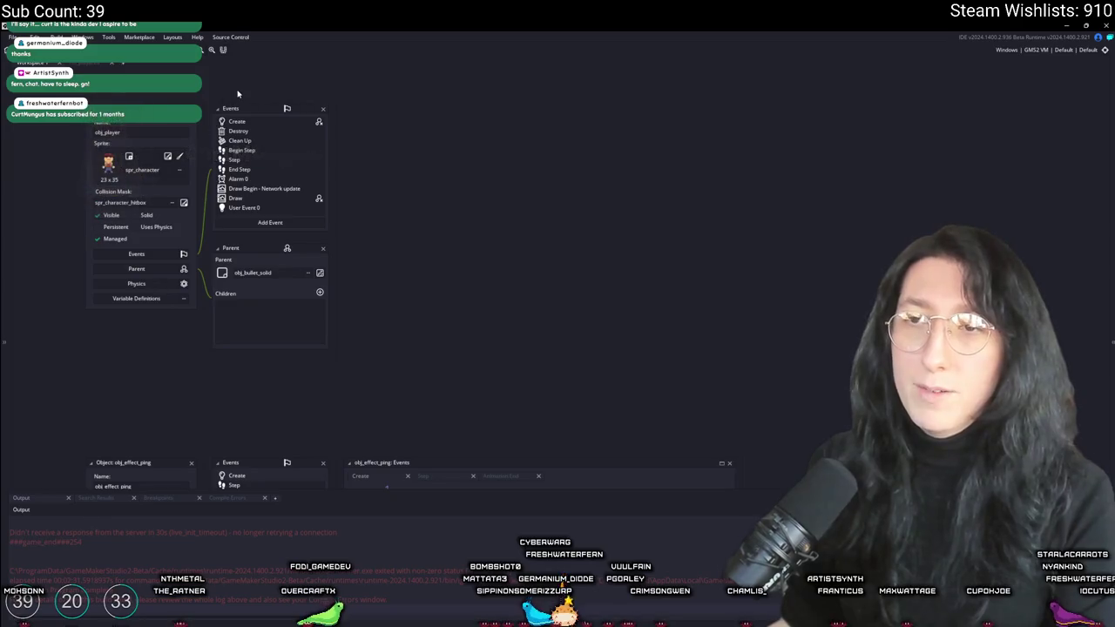
# Open the ToDo notes maximized in a new workspace using Ctrl+T
pyautogui.scroll(-5, 241, 97)
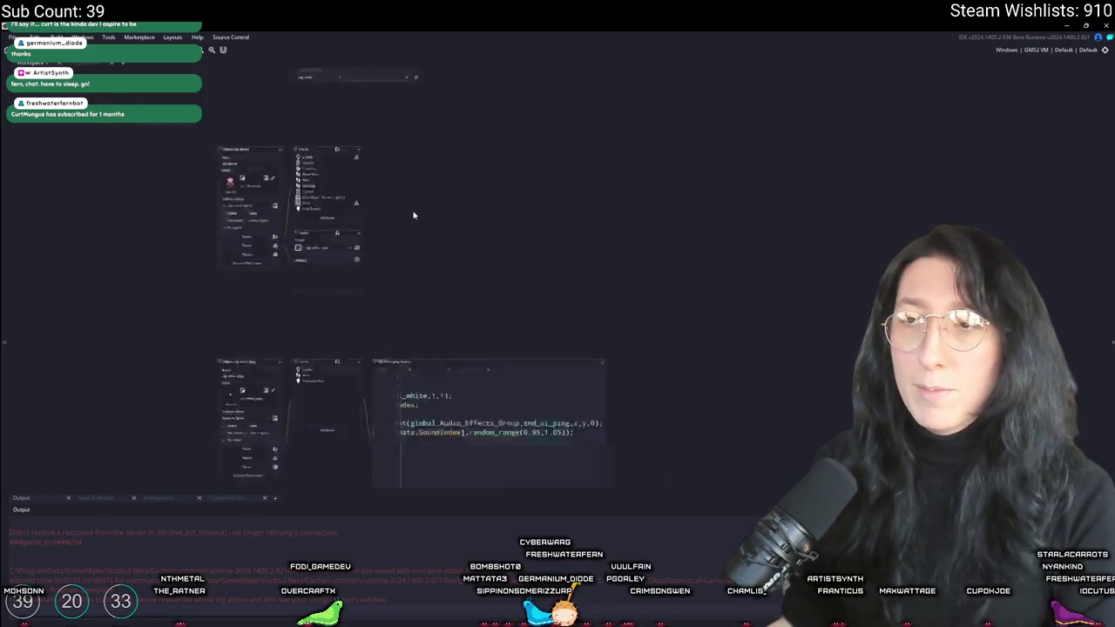
pyautogui.click(123, 64)
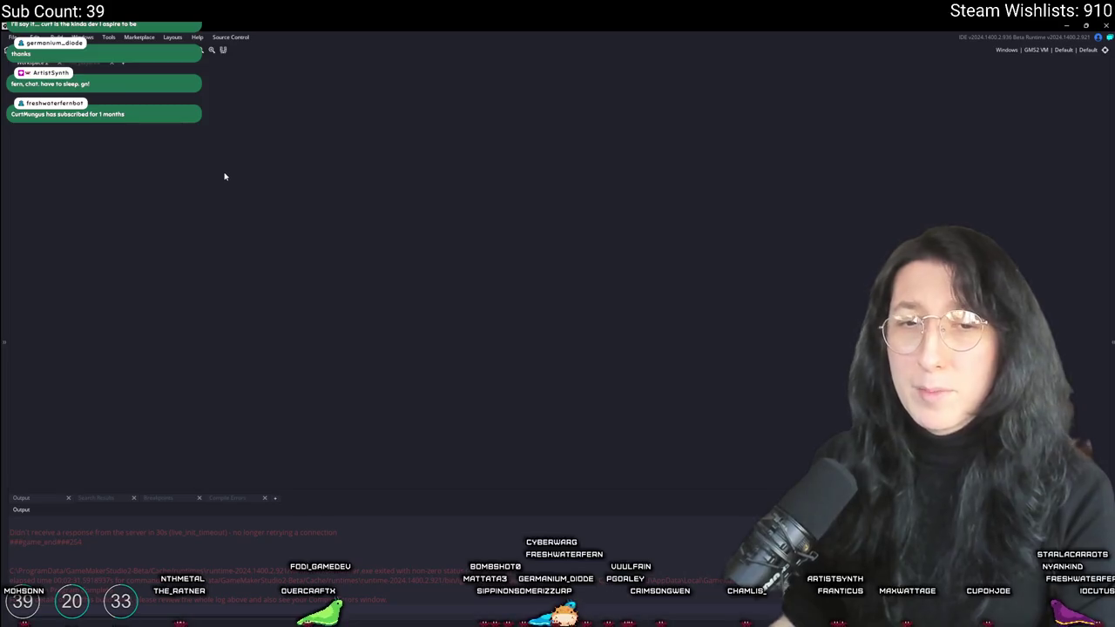
pyautogui.hotkey('ctrl', 't')
pyautogui.press('Return')
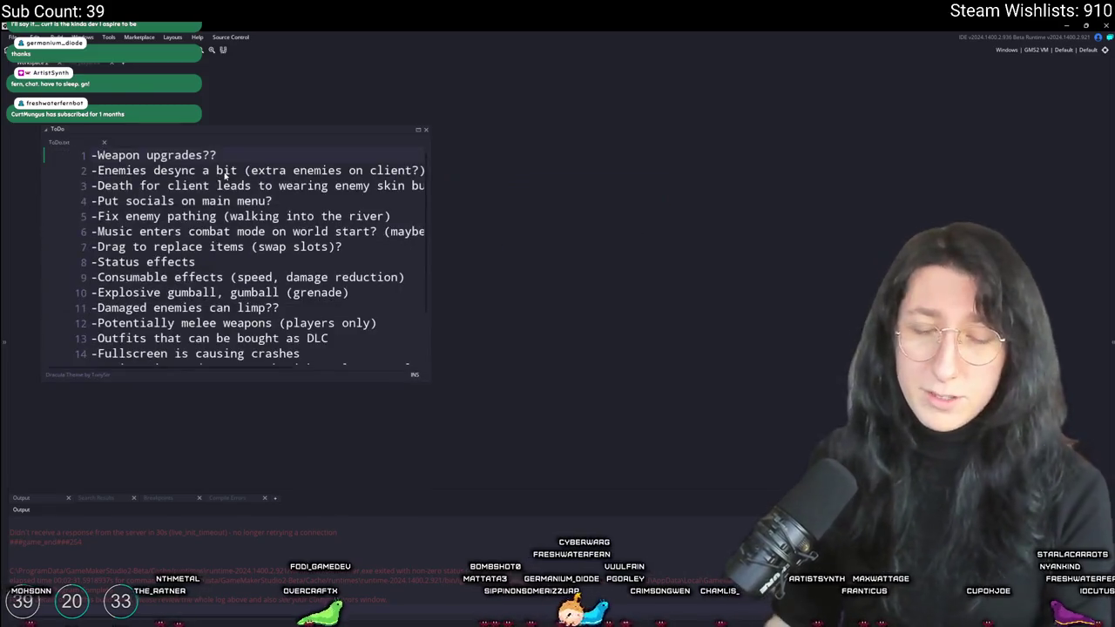
pyautogui.click(418, 129)
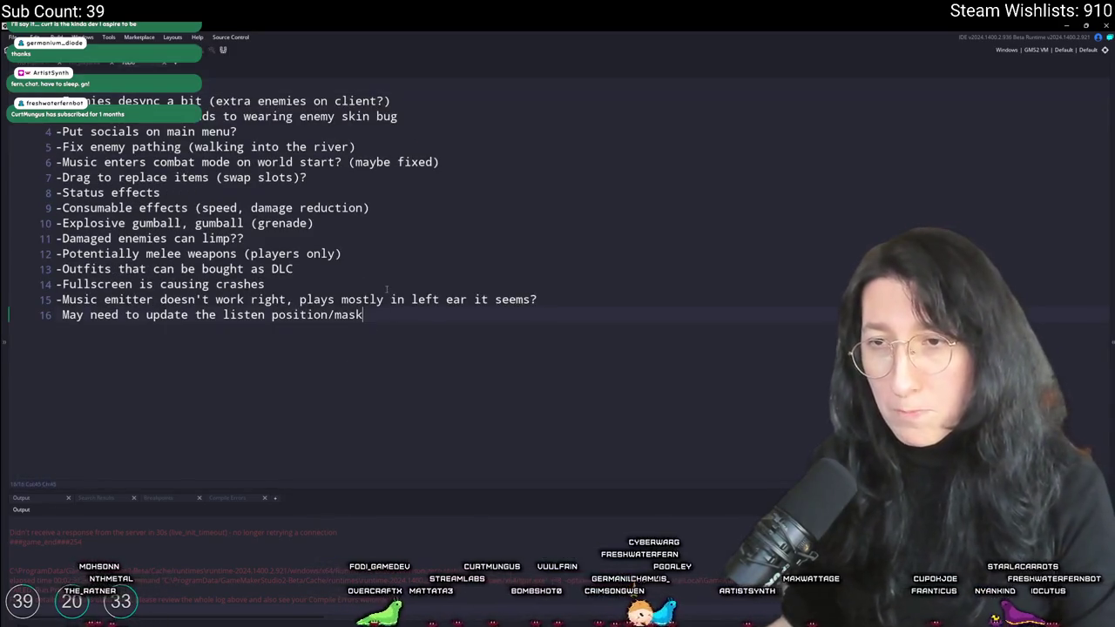
# Change the ToDo item to 'Status effects (visually)', then switch to the browser
pyautogui.click(386, 217)
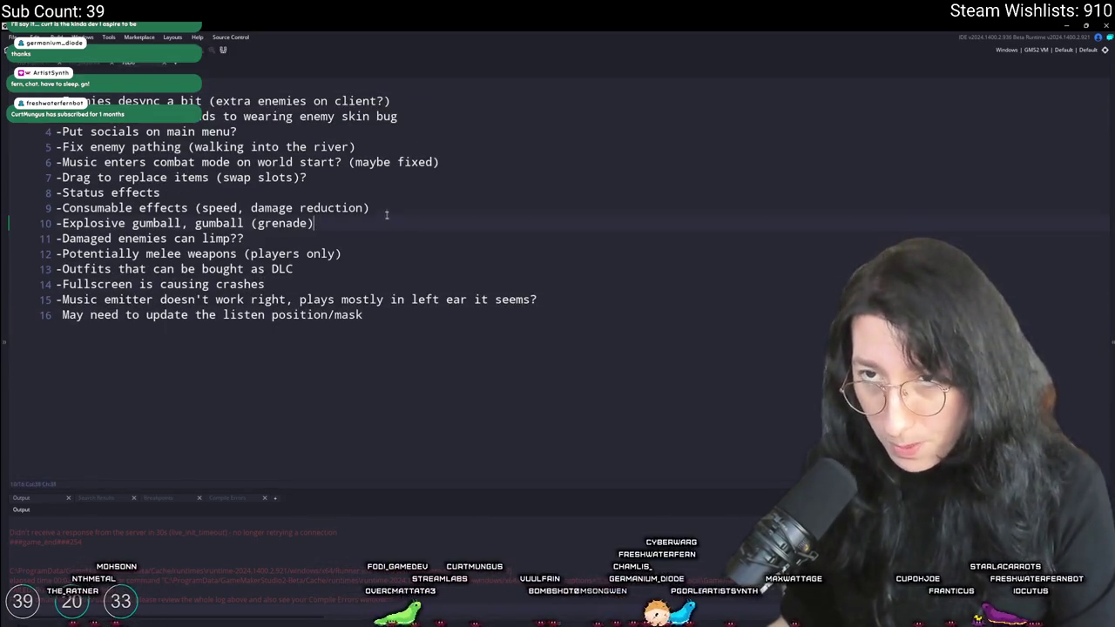
pyautogui.click(245, 208)
pyautogui.click(244, 191)
pyautogui.write('(visual')
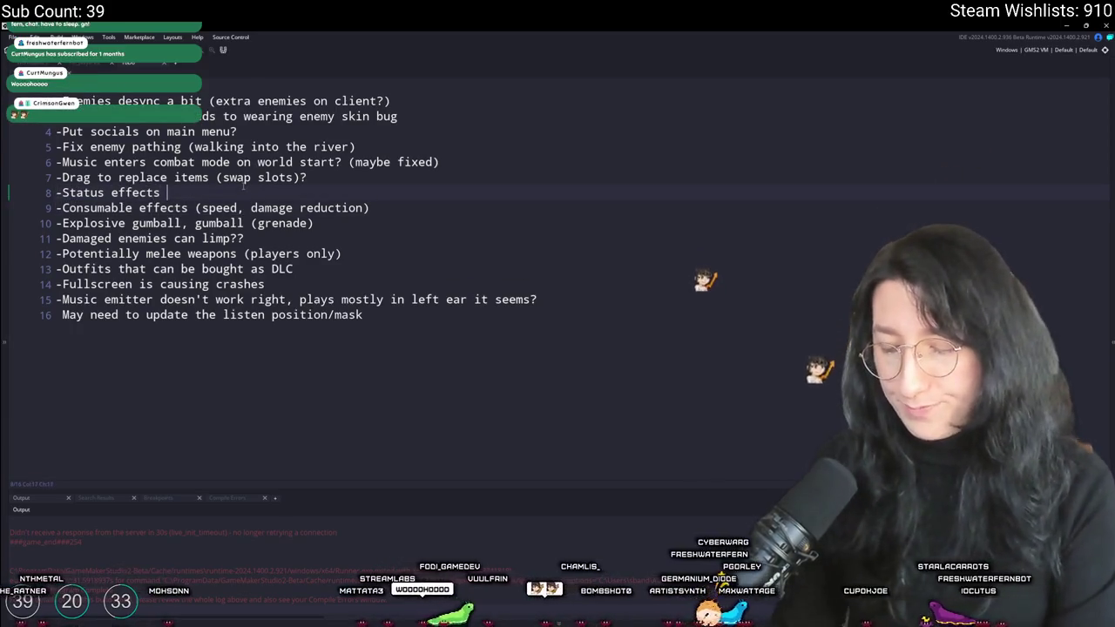
pyautogui.write('ly)')
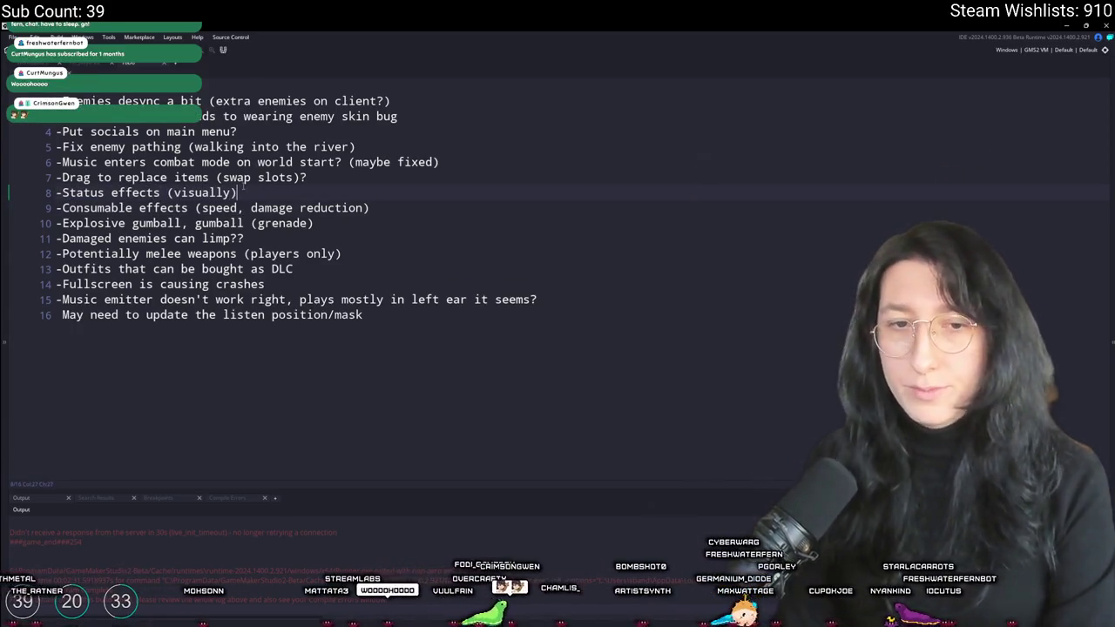
pyautogui.rightClick(354, 194)
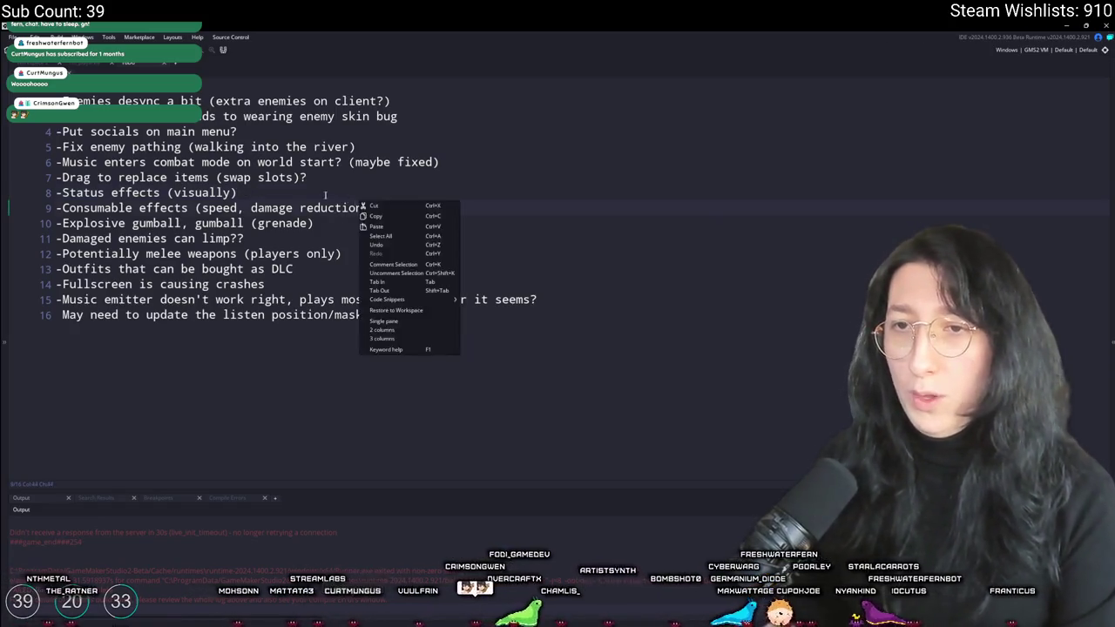
pyautogui.click(339, 193)
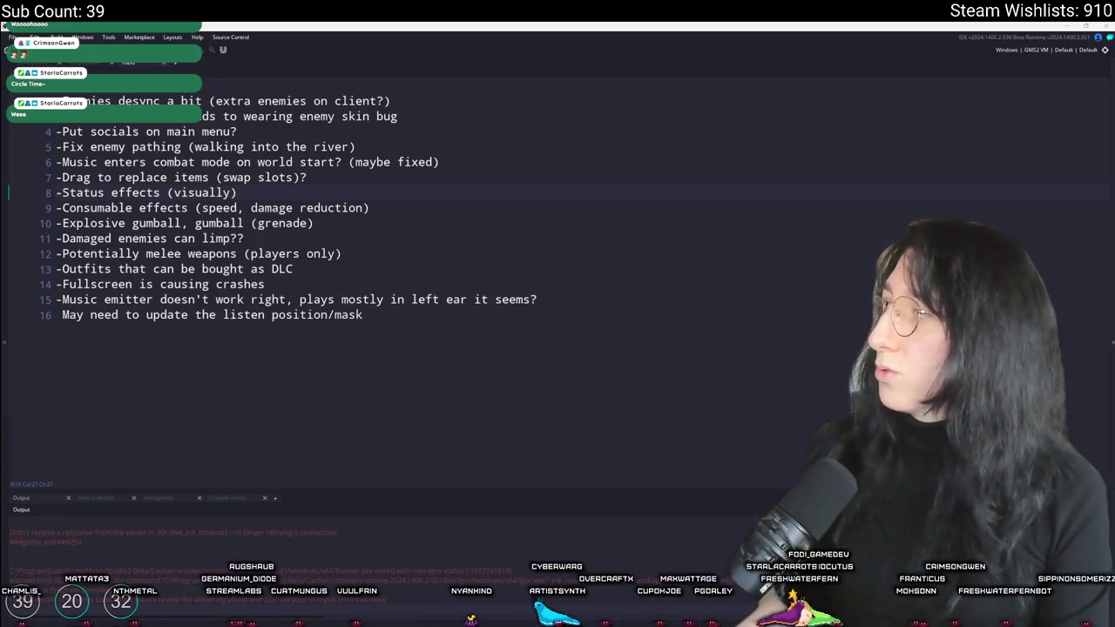
pyautogui.hotkey('alt', 'Tab')
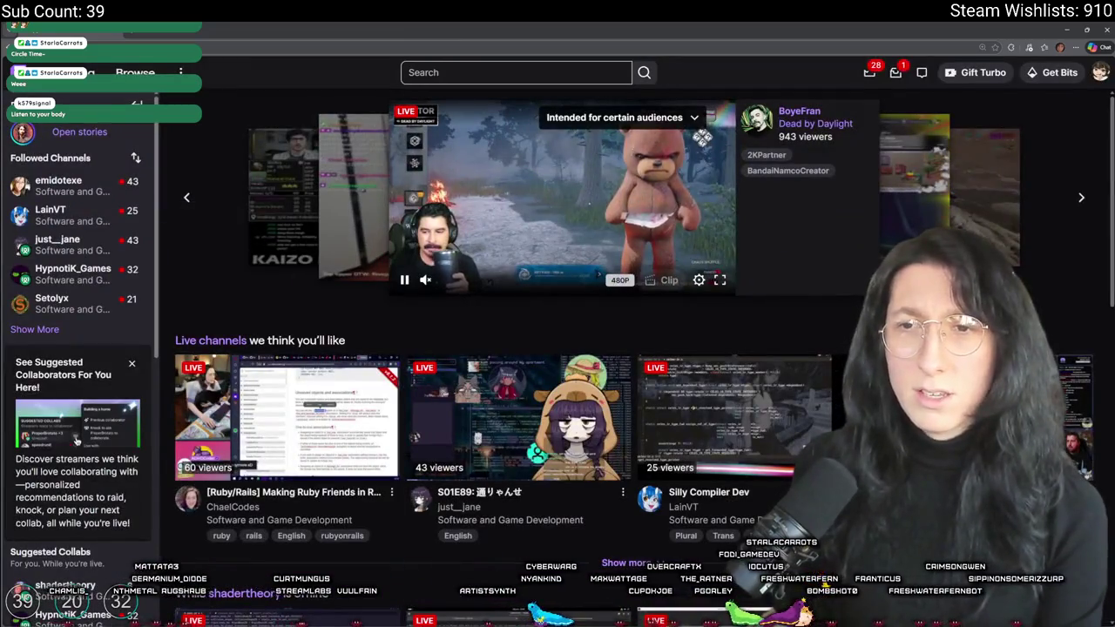
# Show all followed channels and browse the Software and Game Development live streams
pyautogui.click(49, 328)
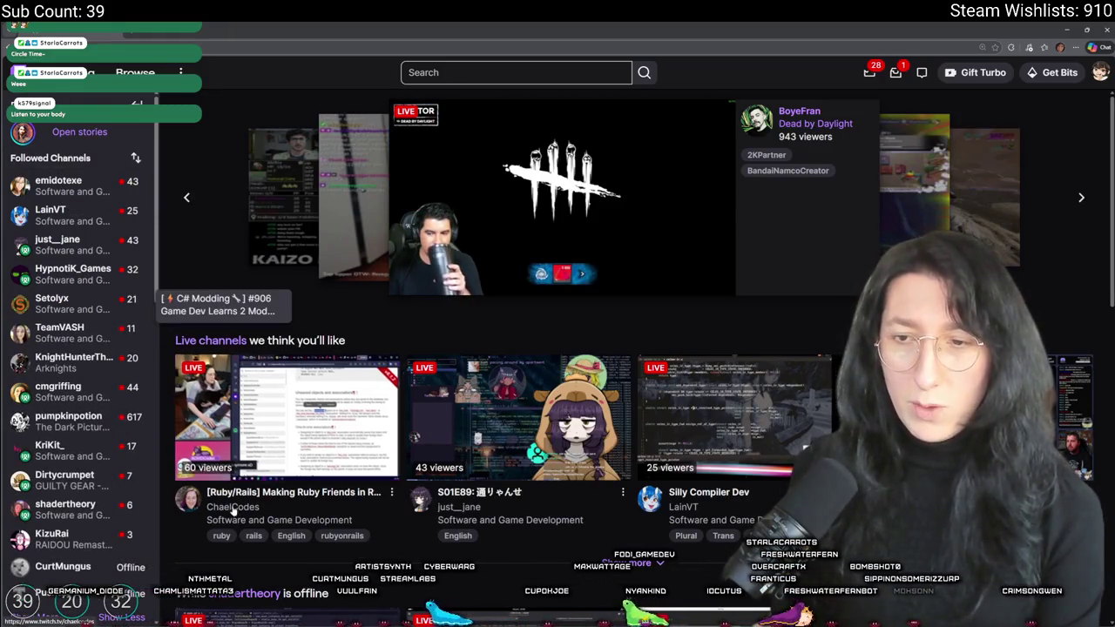
pyautogui.click(230, 520)
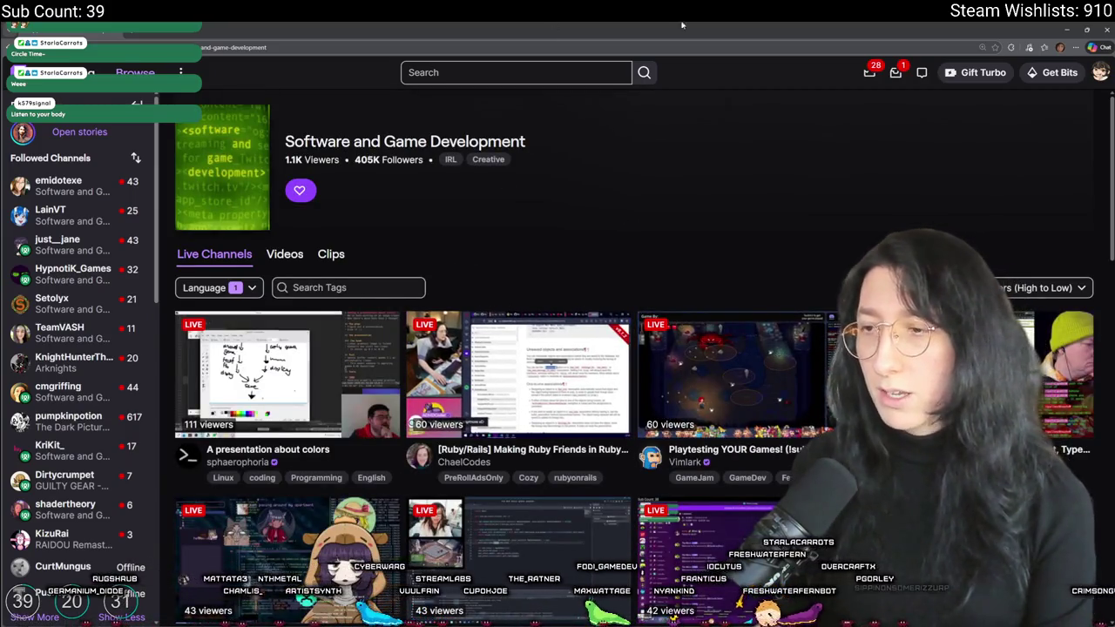
pyautogui.scroll(-1, 713, 178)
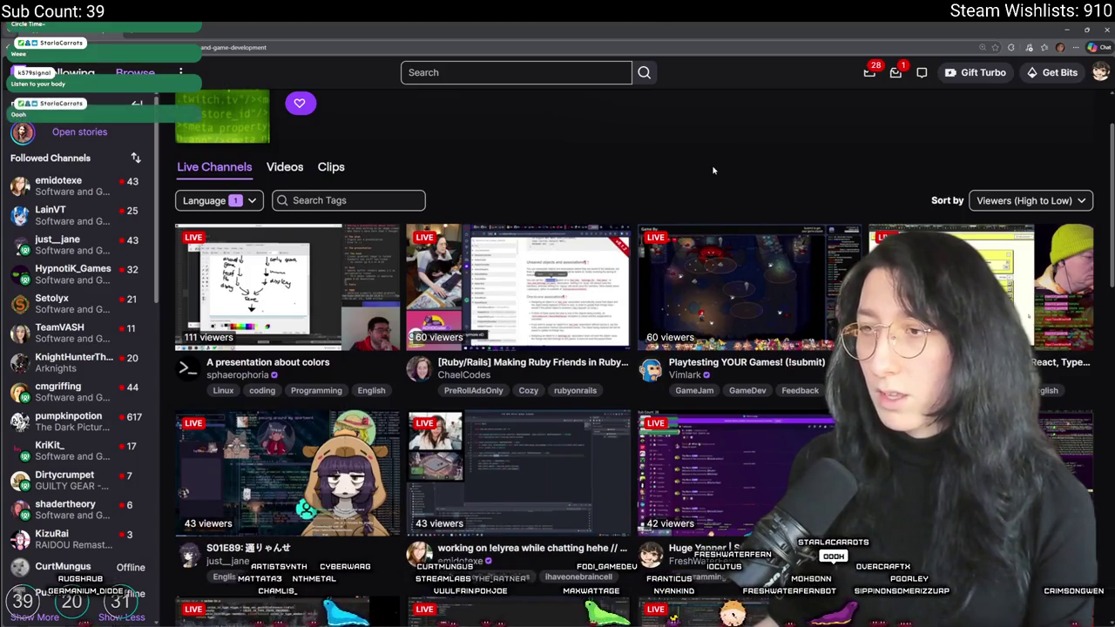
pyautogui.scroll(-1, 713, 171)
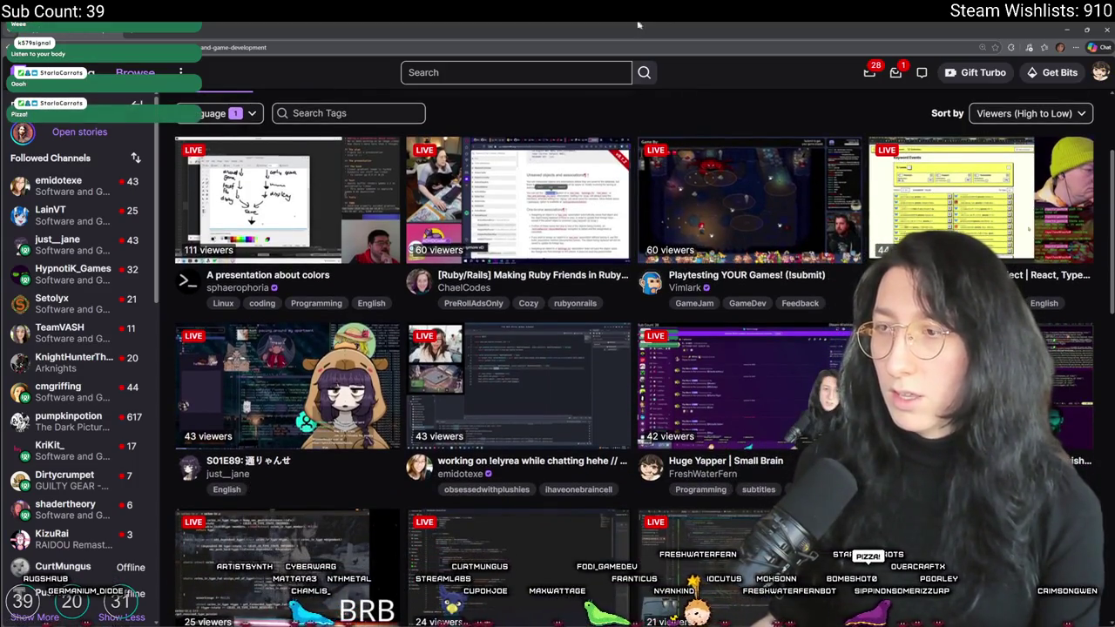
pyautogui.scroll(-2, 476, 279)
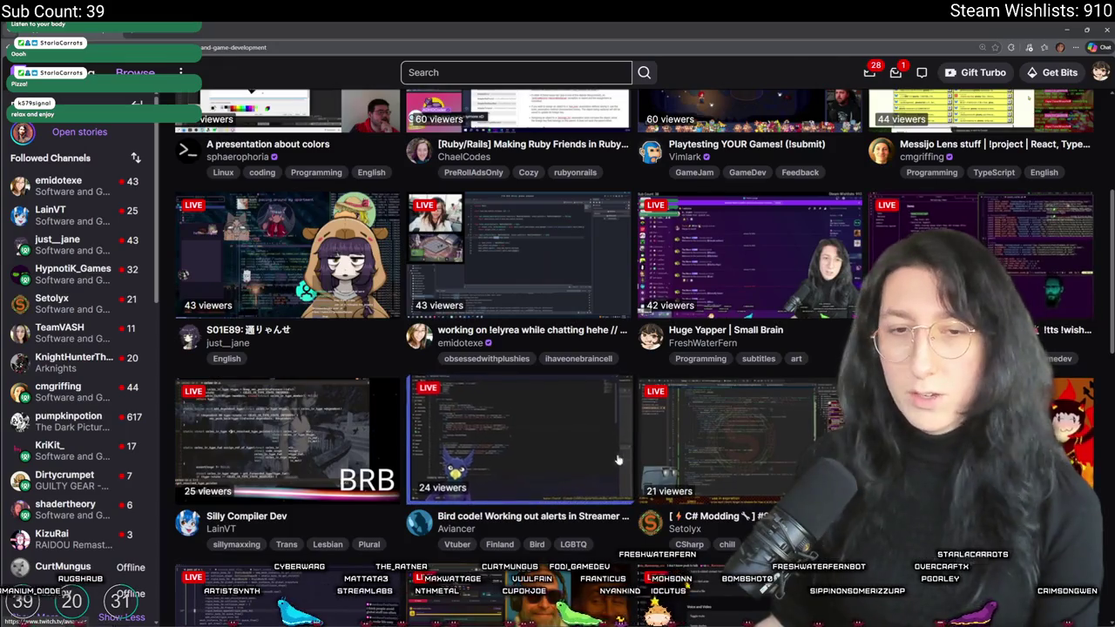
pyautogui.scroll(-3, 470, 427)
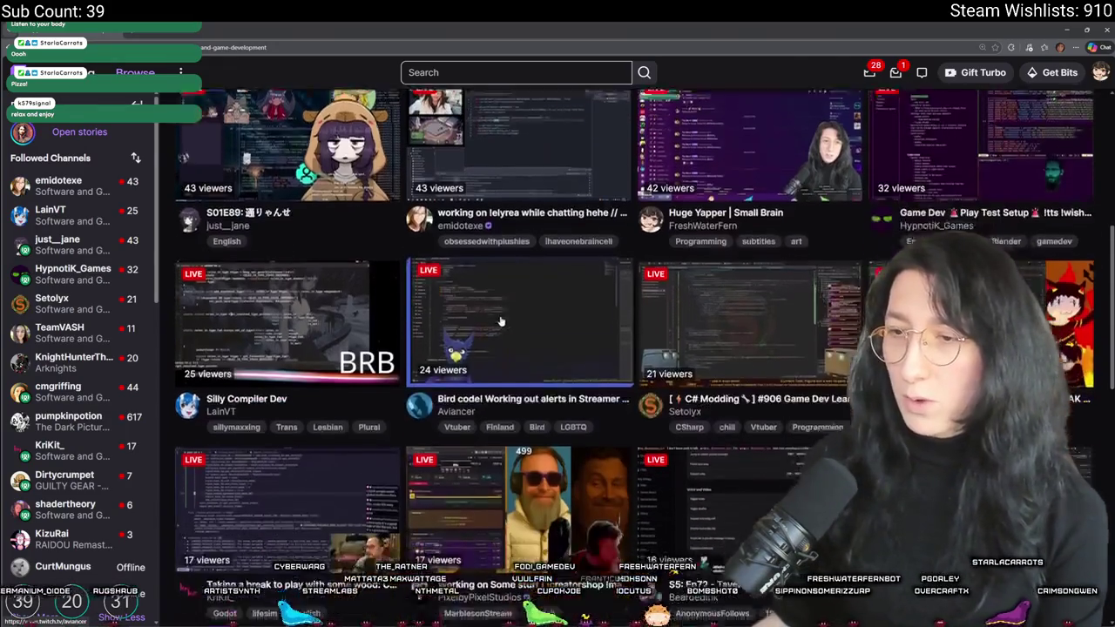
pyautogui.scroll(-2, 509, 466)
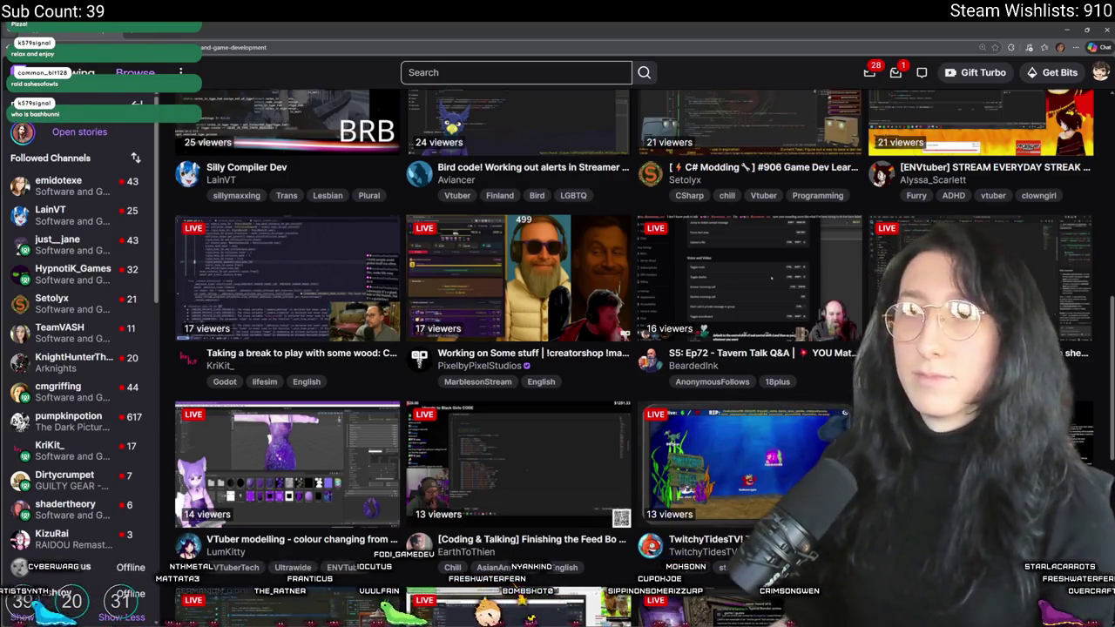
pyautogui.hotkey('ctrl', 't')
pyautogui.write('twitch')
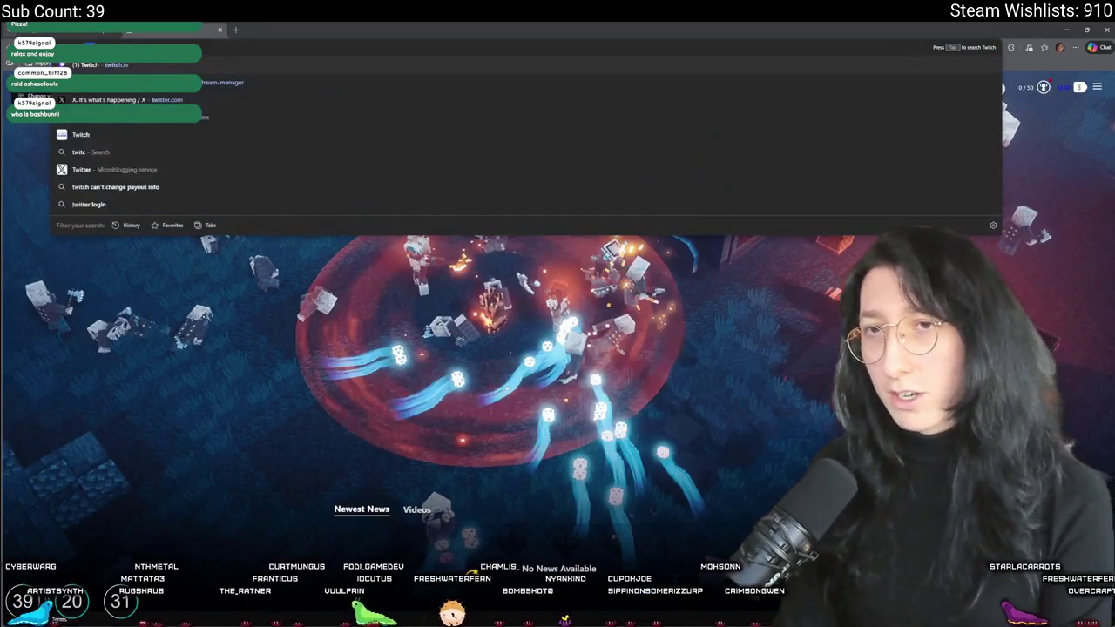
pyautogui.press('Return')
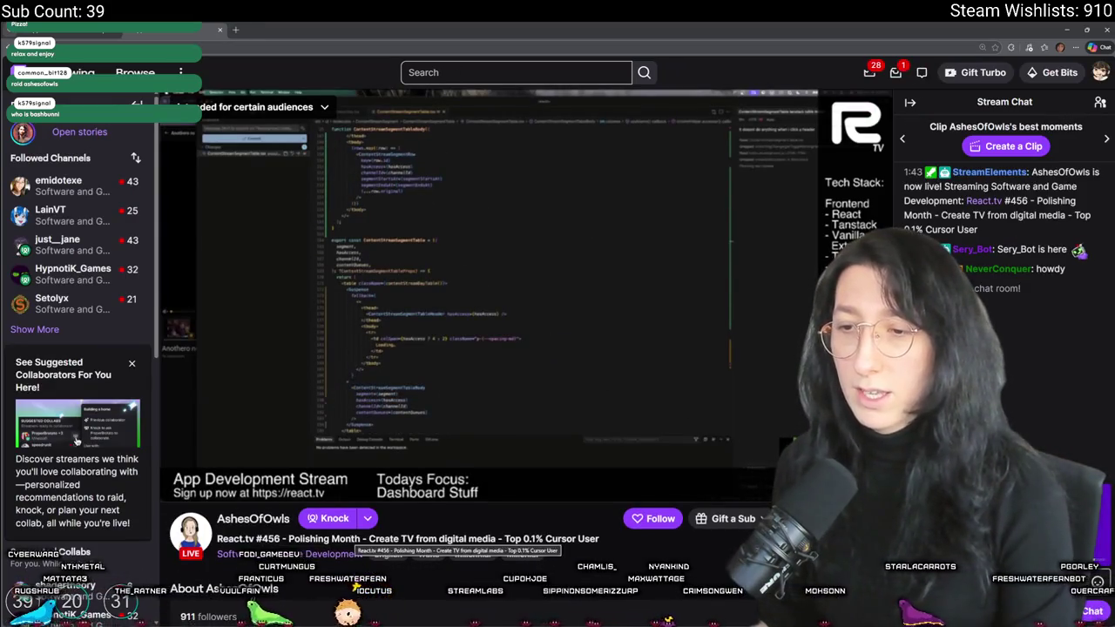
pyautogui.scroll(-2, 471, 348)
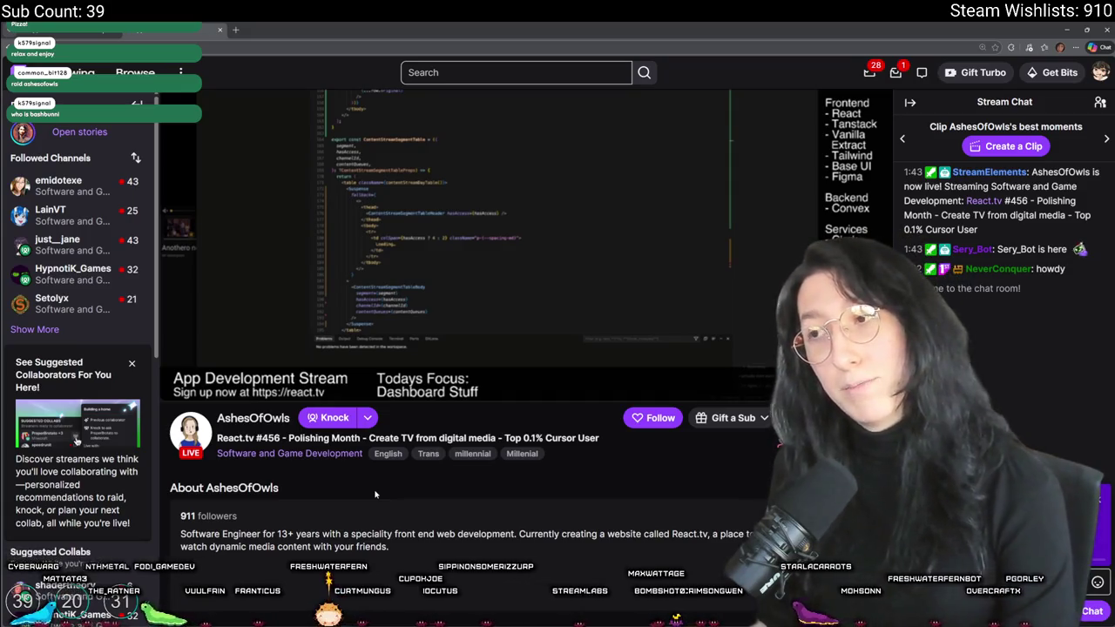
pyautogui.scroll(2, 375, 488)
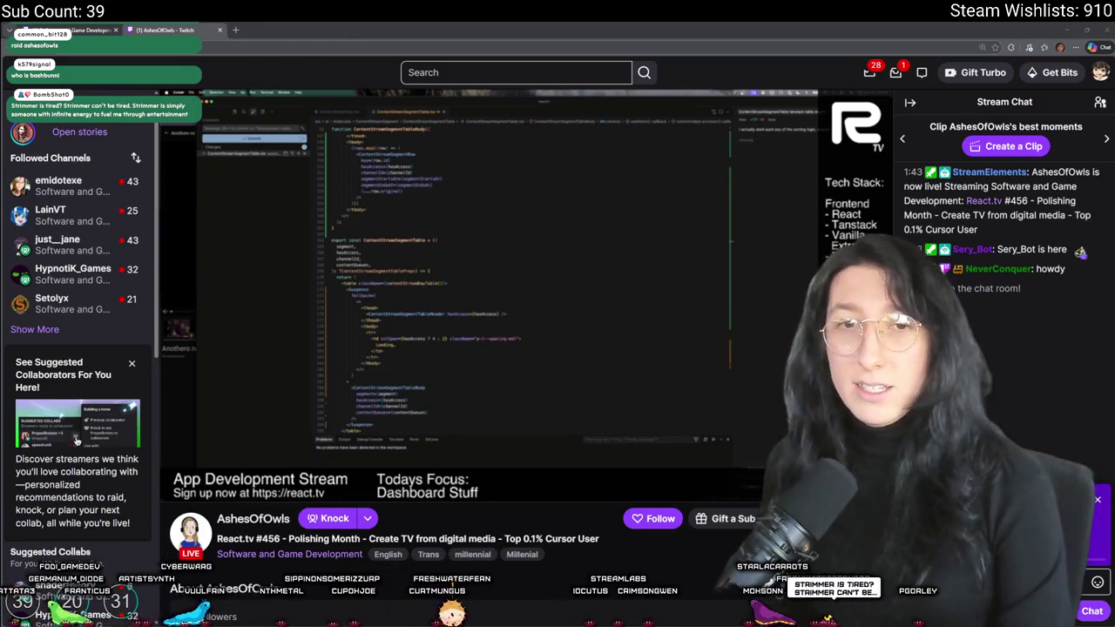
pyautogui.middleClick(183, 29)
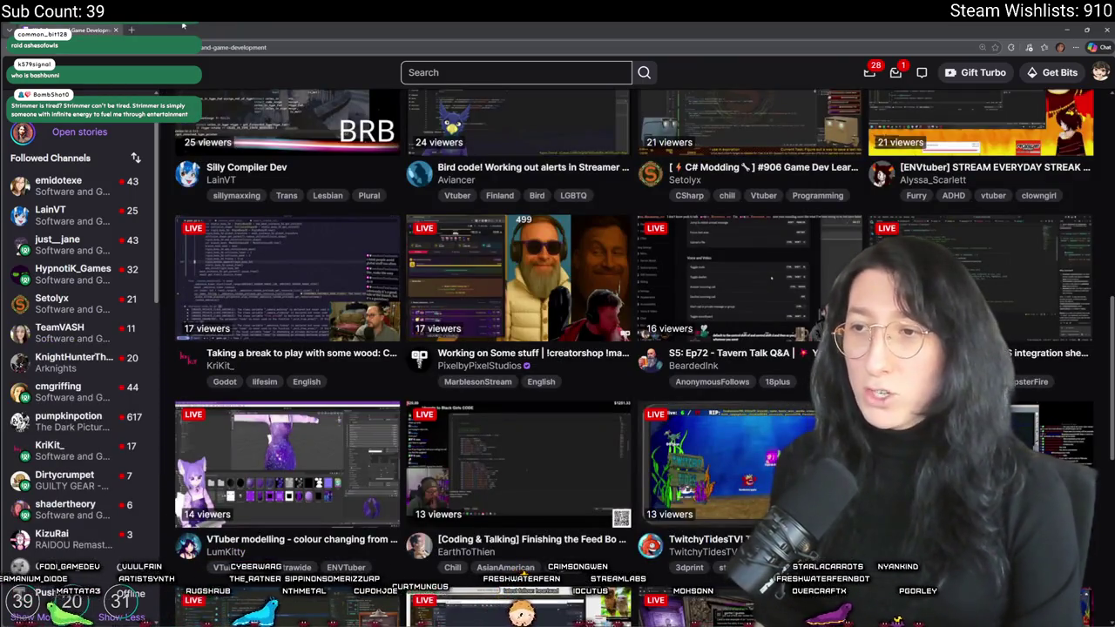
# Scroll the Software and Game Development directory and open EarthToThien's Feed Bo minigame stream
pyautogui.scroll(5, 743, 247)
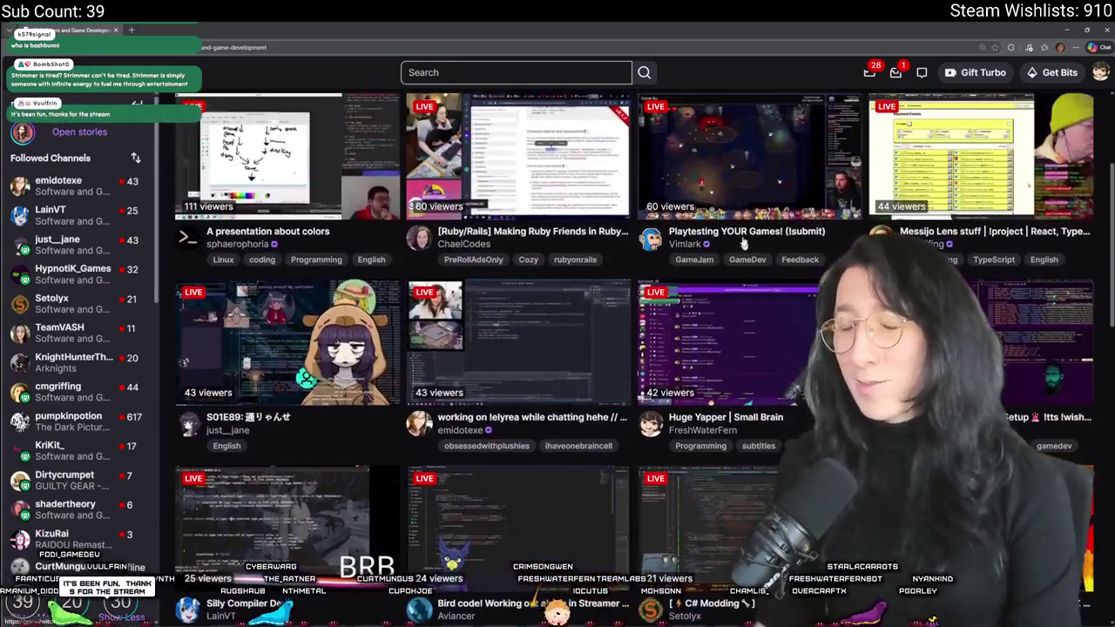
pyautogui.scroll(1, 743, 247)
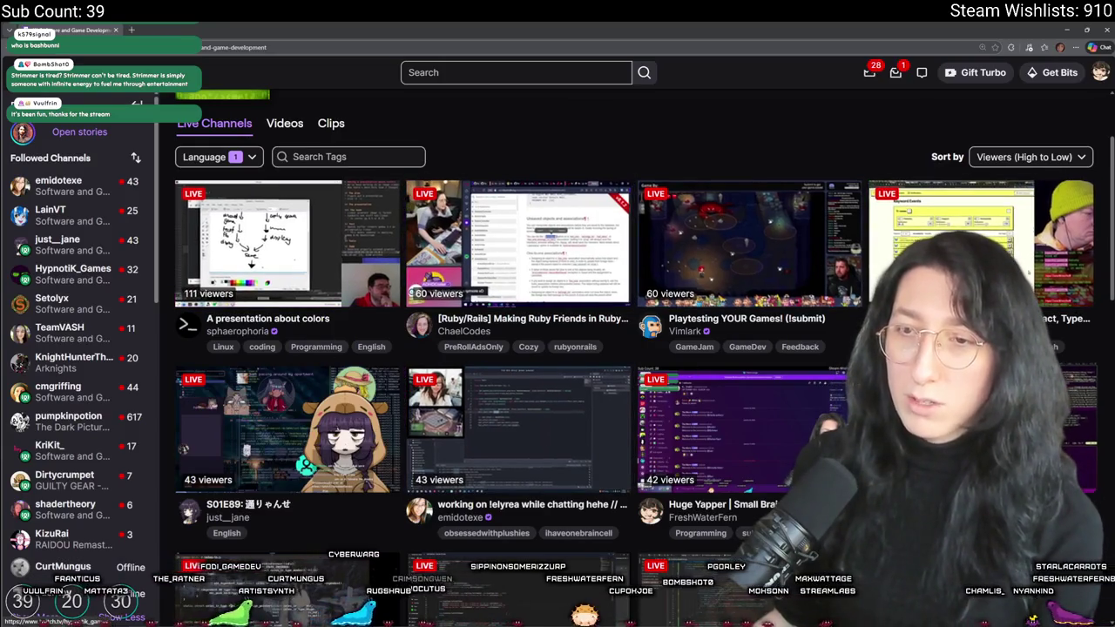
pyautogui.scroll(-4, 762, 306)
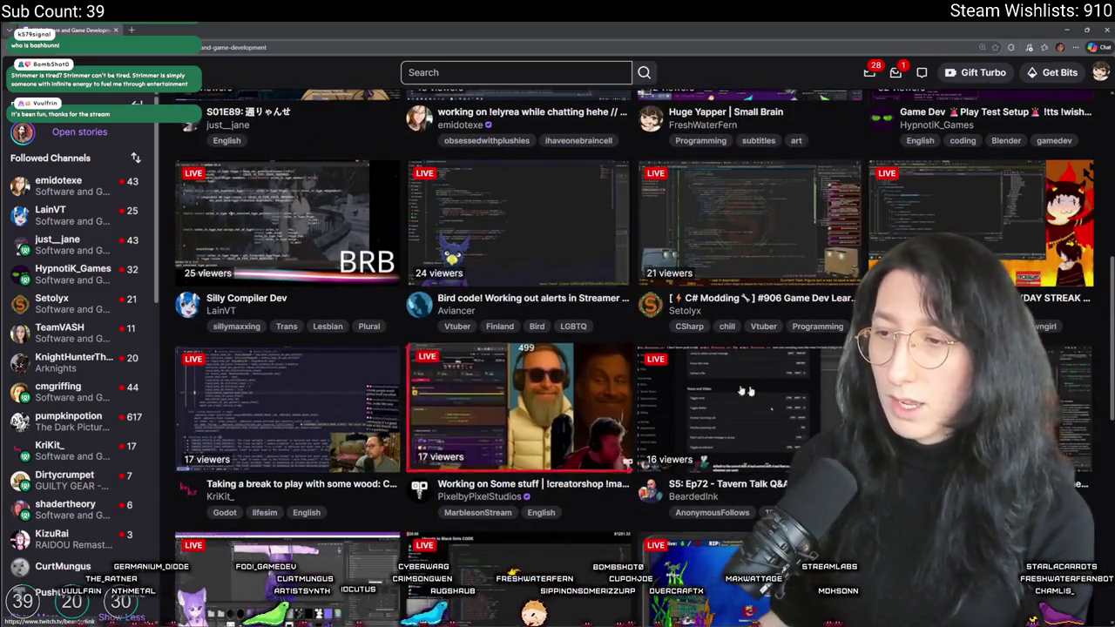
pyautogui.scroll(-2, 575, 400)
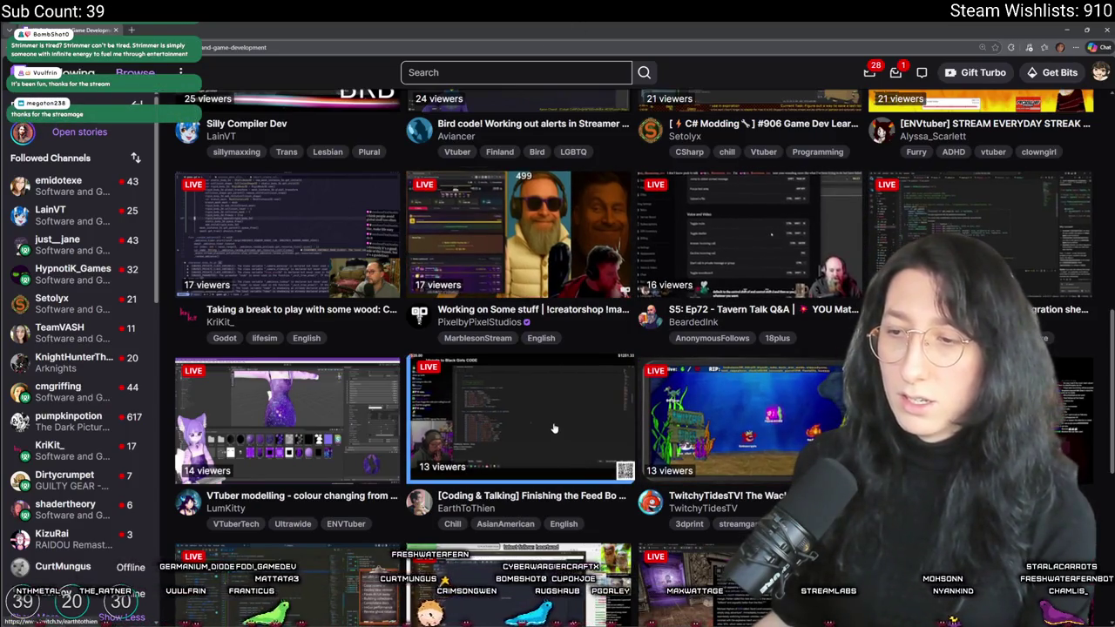
pyautogui.scroll(-3, 542, 303)
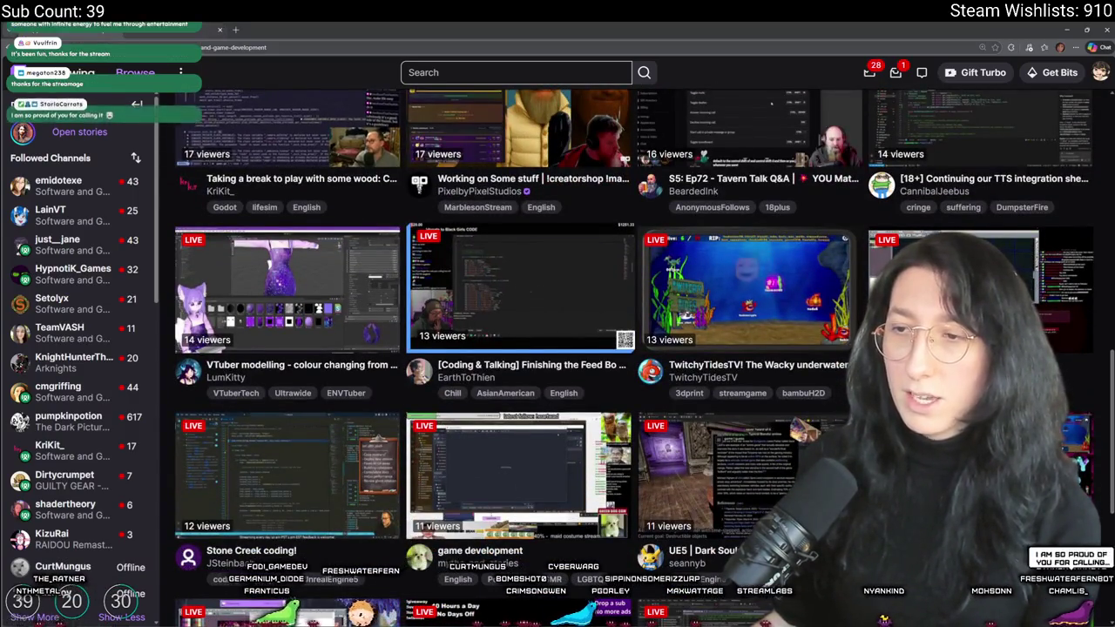
pyautogui.click(427, 340)
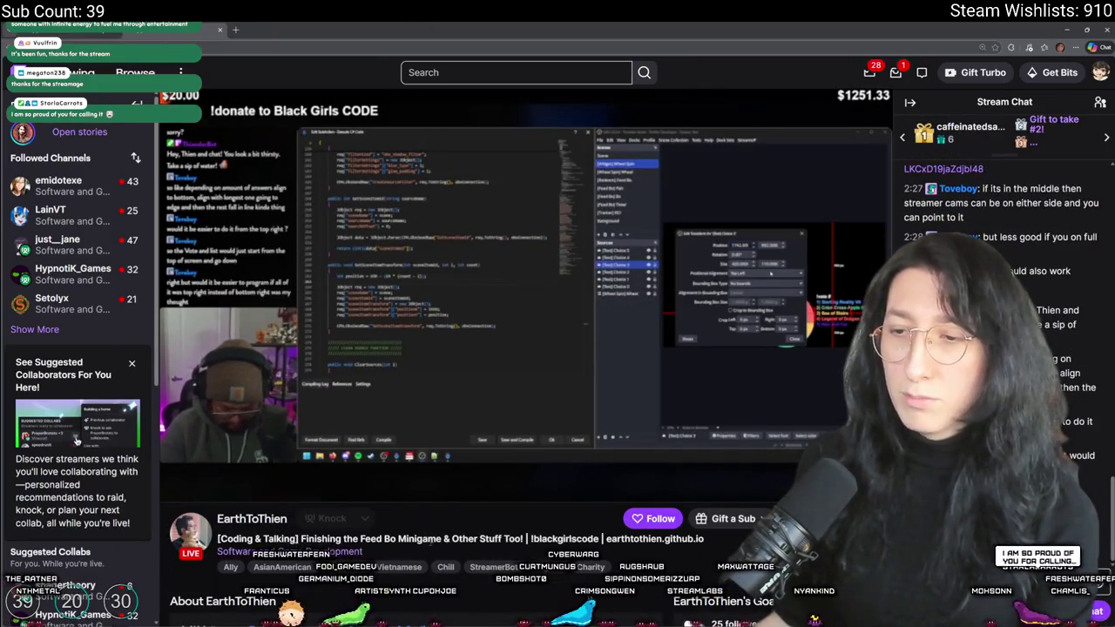
# Watch EarthToThien's Feed Bo stream briefly, then close its tab to return to the directory
pyautogui.moveTo(437, 389)
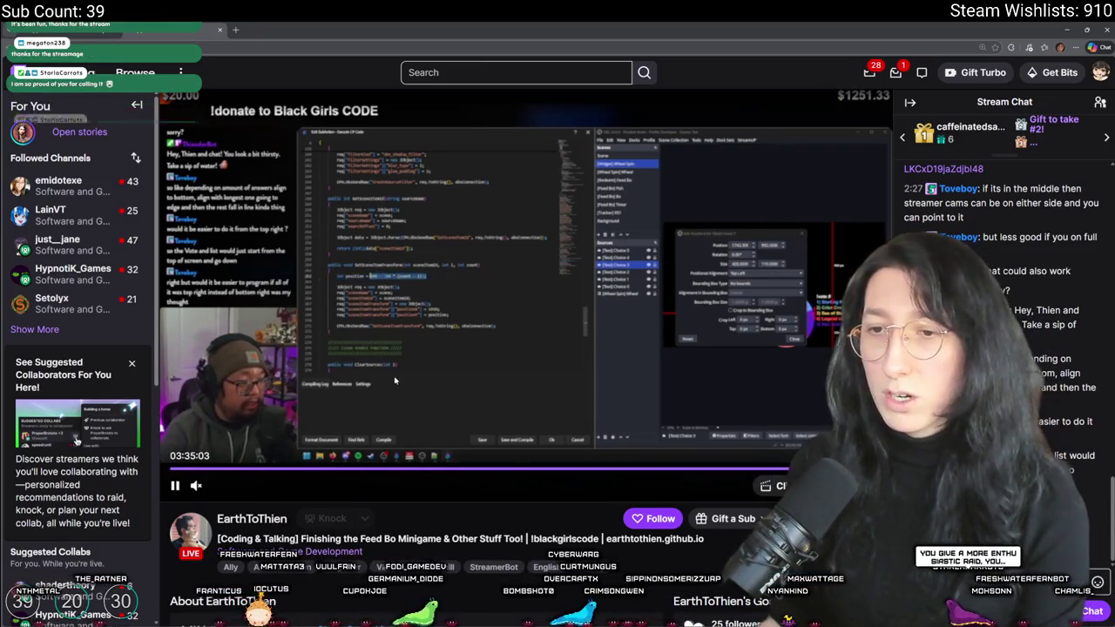
pyautogui.scroll(-1, 400, 397)
pyautogui.scroll(1, 400, 398)
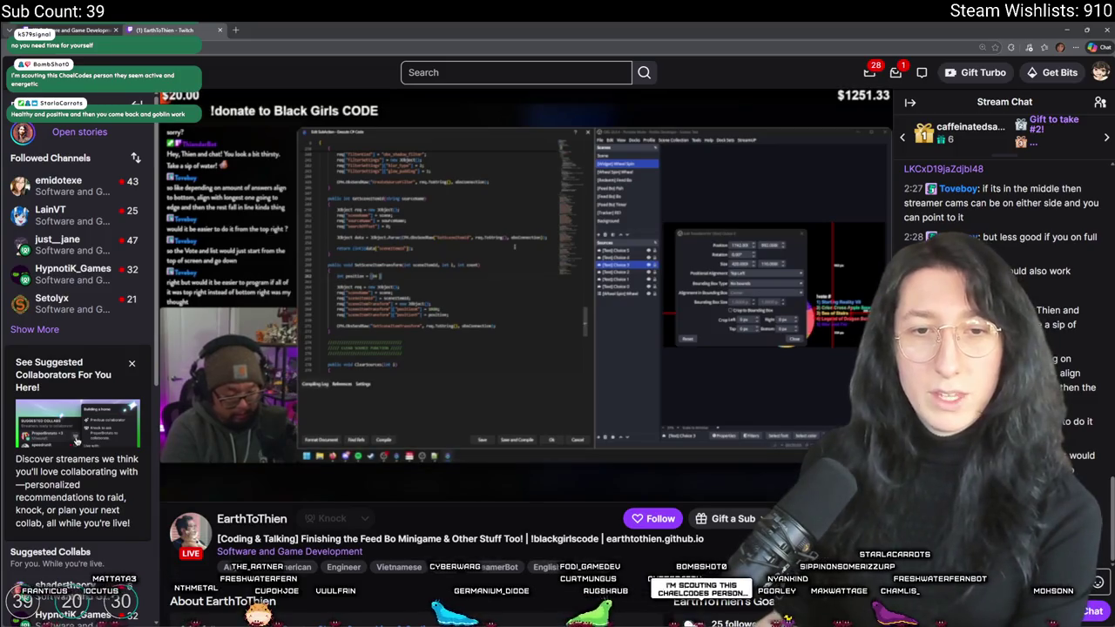
pyautogui.moveTo(66, 277)
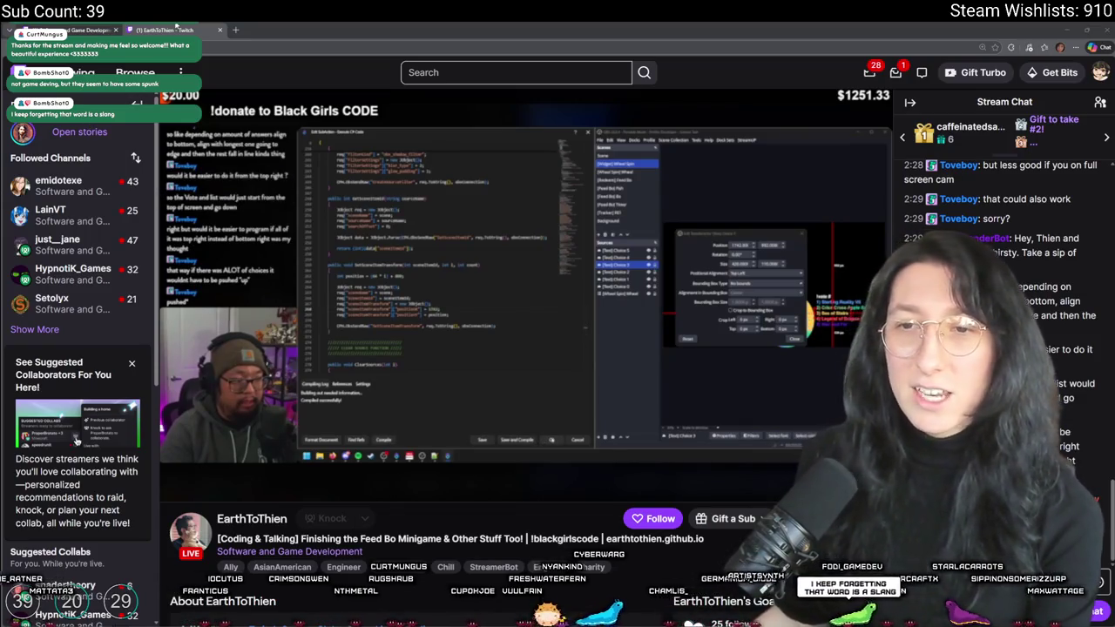
pyautogui.middleClick(177, 28)
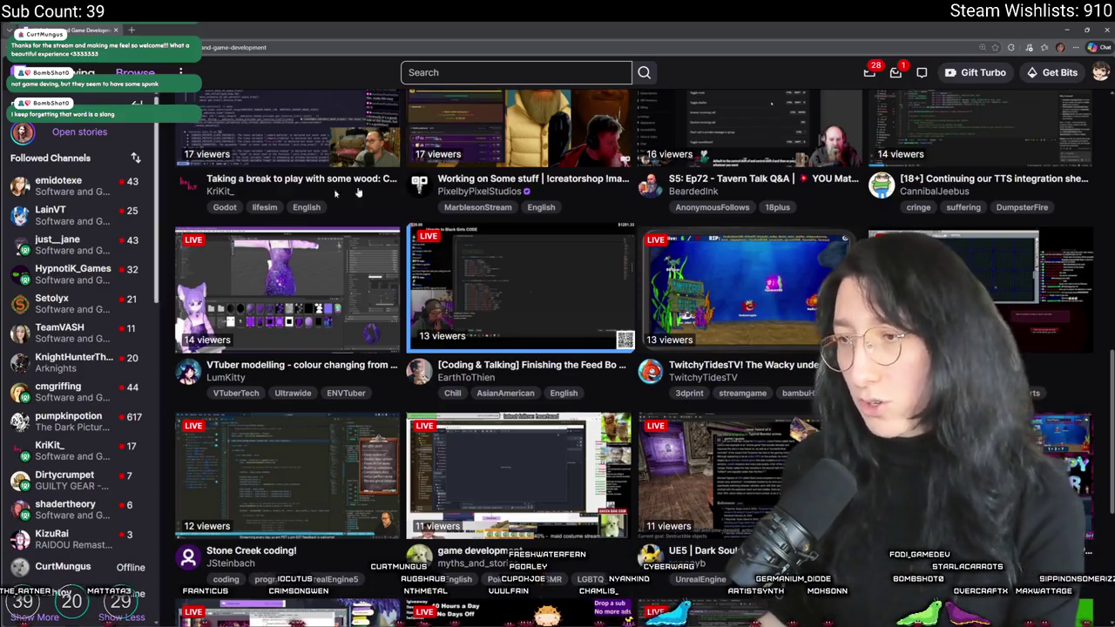
pyautogui.scroll(2, 282, 350)
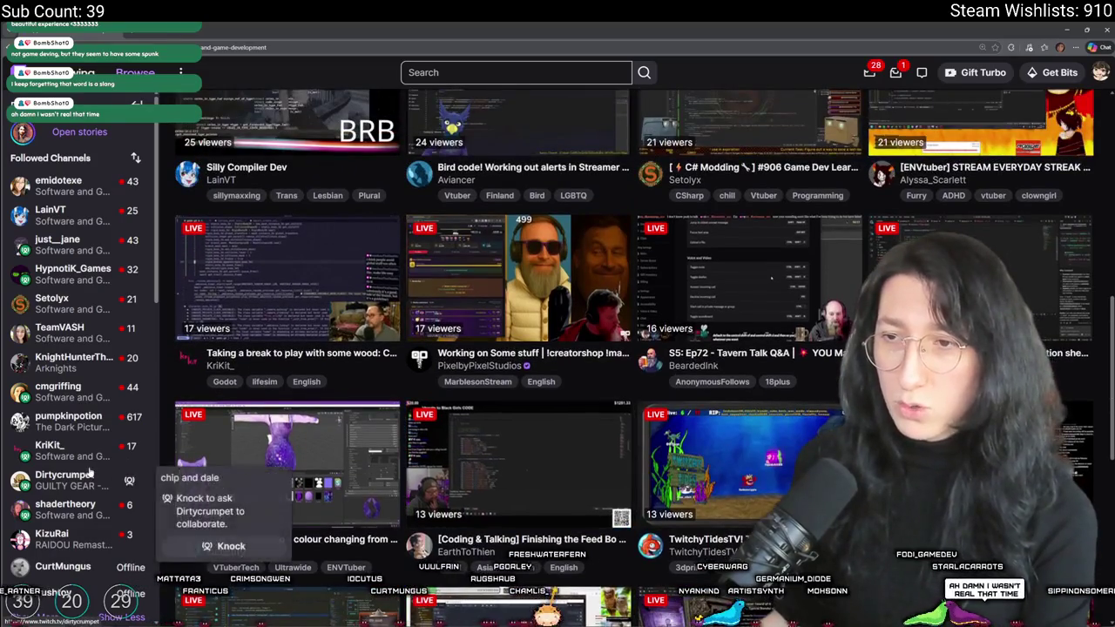
pyautogui.scroll(-1, 351, 389)
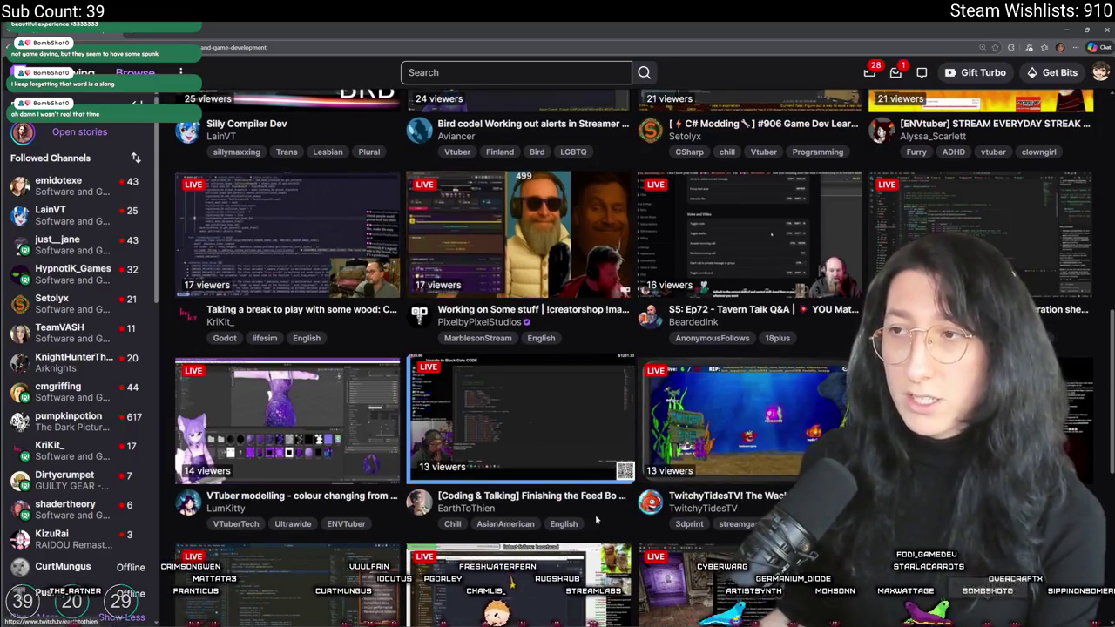
pyautogui.scroll(2, 730, 242)
pyautogui.scroll(2, 730, 243)
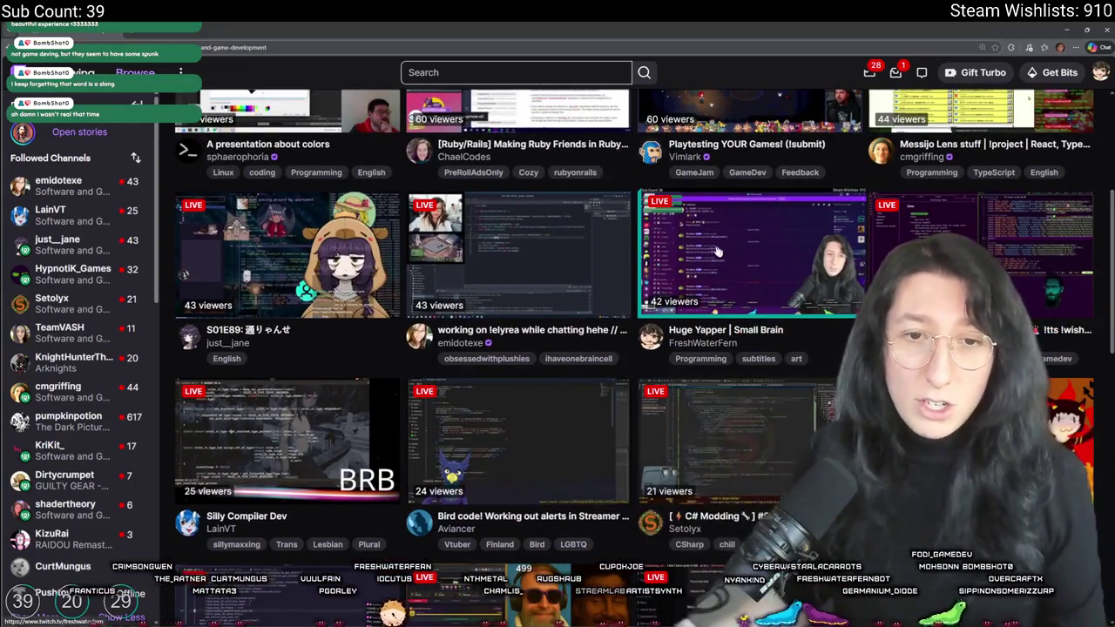
pyautogui.scroll(1, 516, 378)
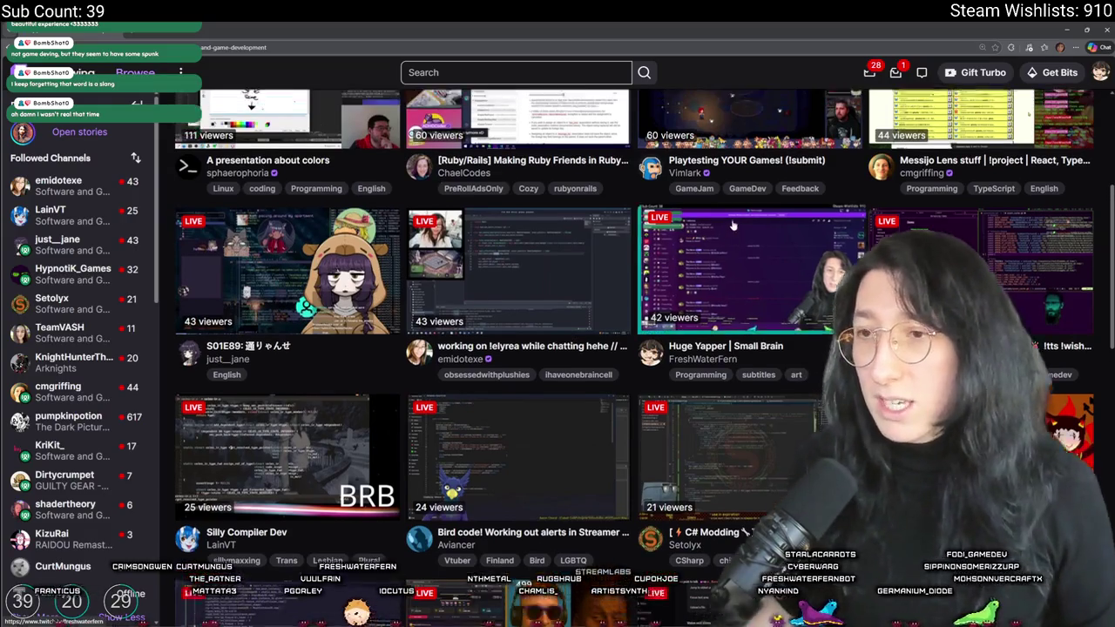
pyautogui.scroll(2, 517, 378)
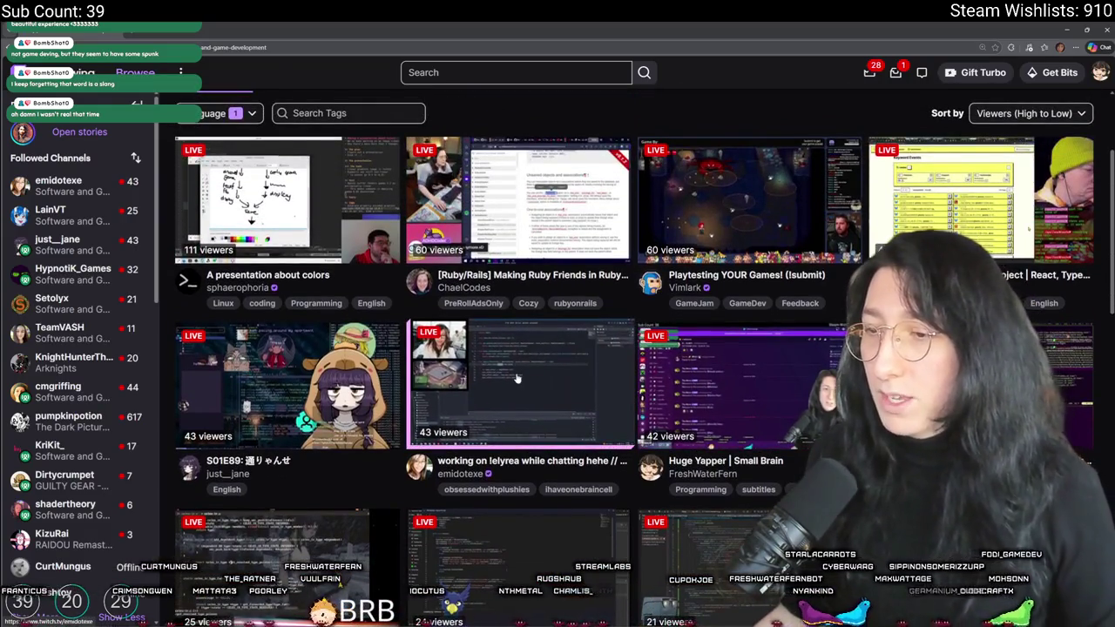
pyautogui.scroll(2, 517, 378)
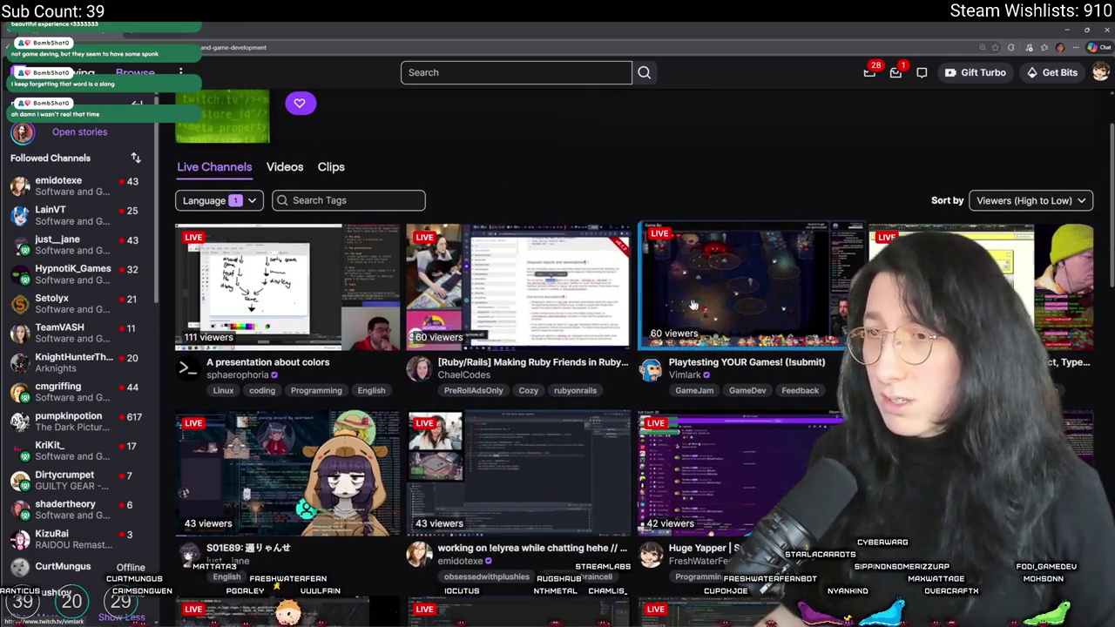
pyautogui.scroll(-5, 551, 321)
pyautogui.scroll(-3, 552, 321)
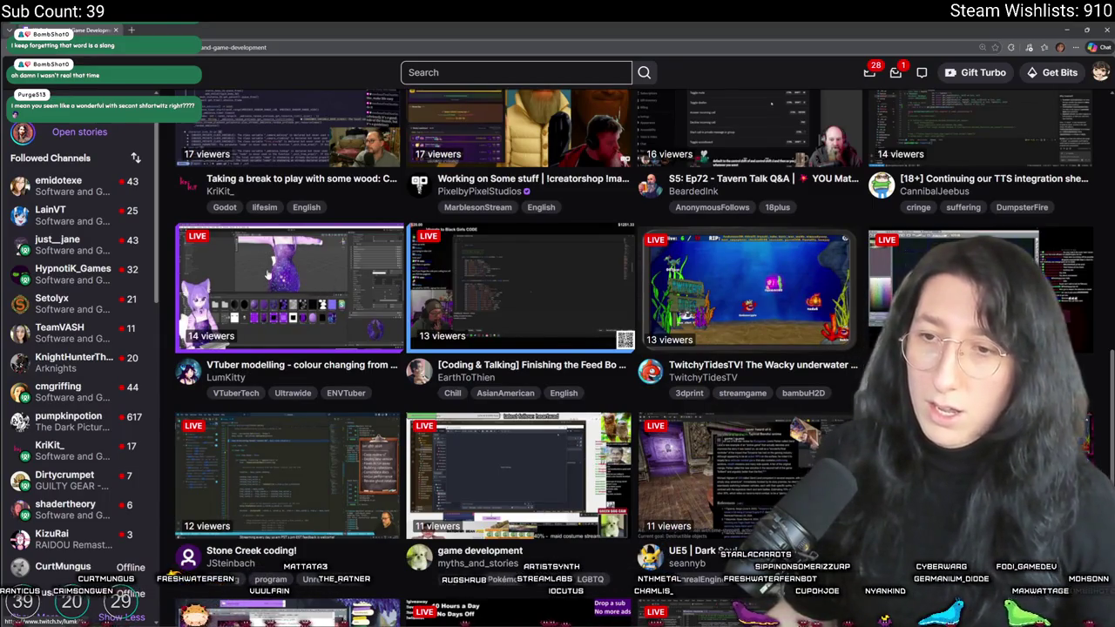
pyautogui.scroll(-3, 784, 199)
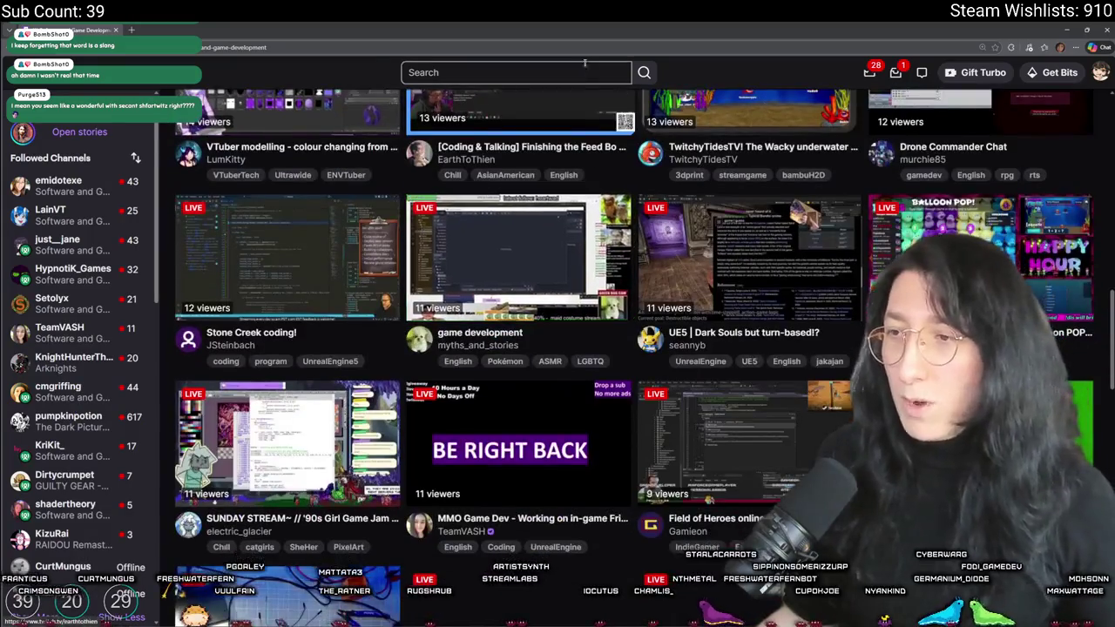
pyautogui.scroll(-2, 637, 459)
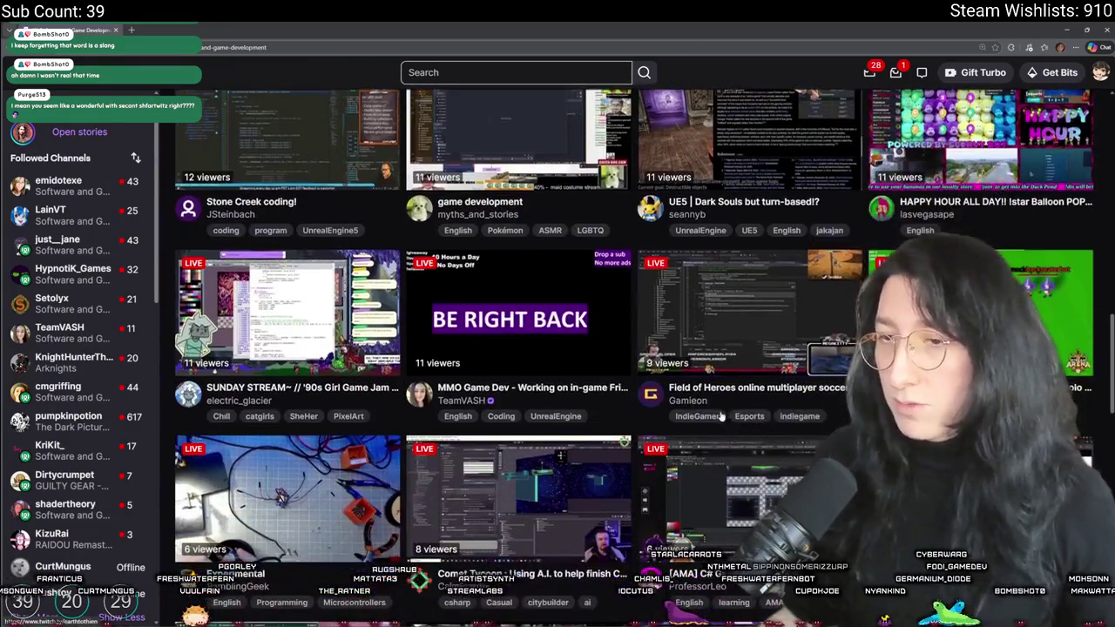
pyautogui.scroll(-2, 637, 459)
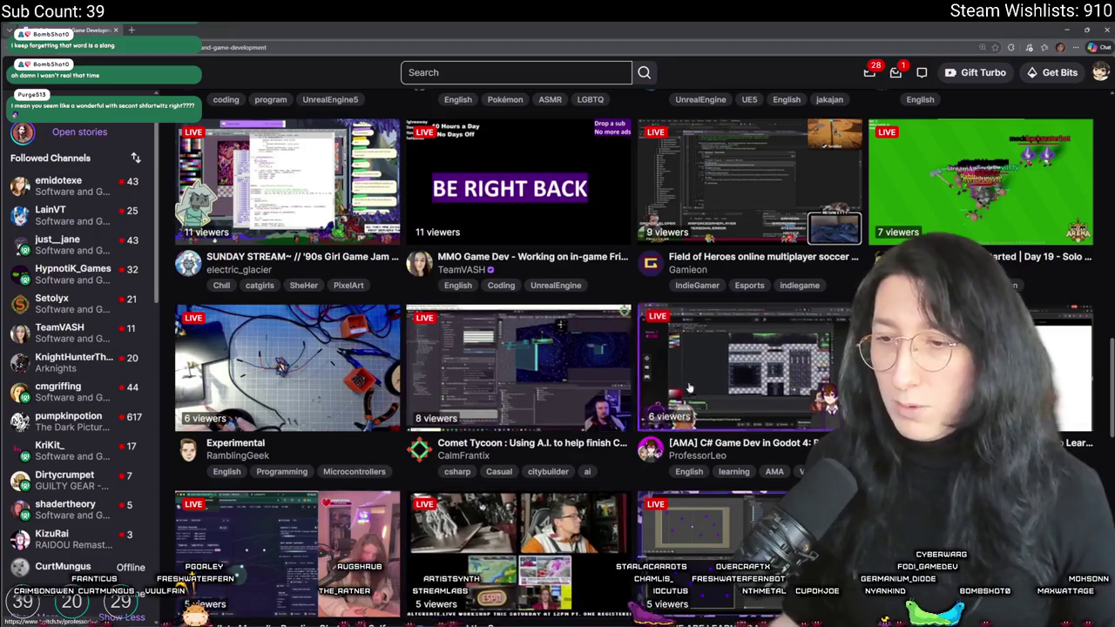
pyautogui.scroll(-2, 595, 397)
pyautogui.scroll(-1, 595, 397)
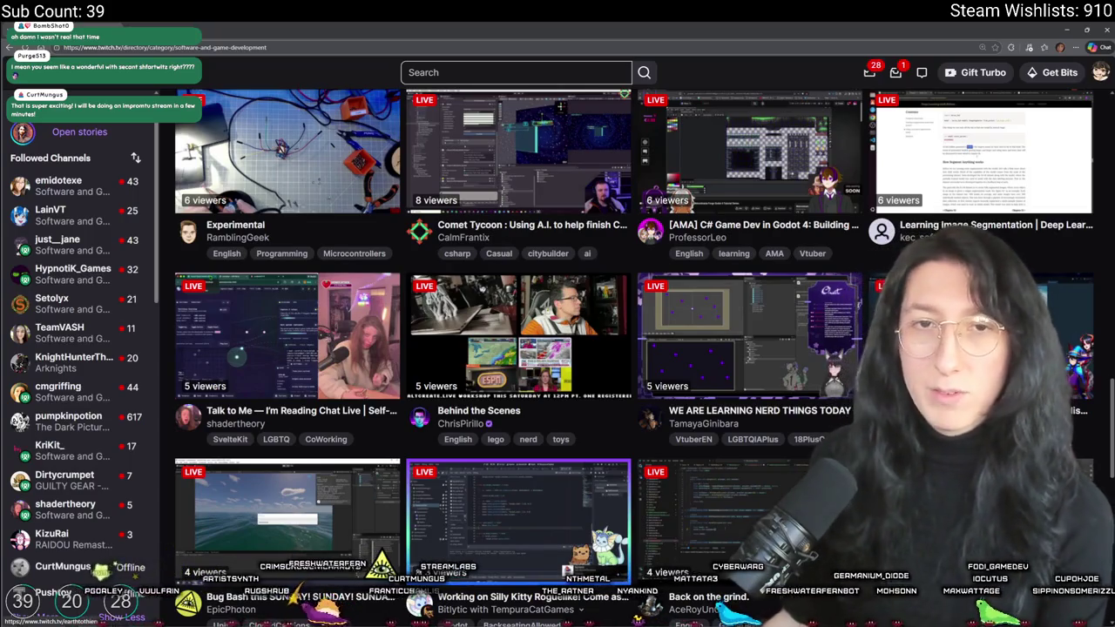
# Scroll up and down the game development directory to browse the live streams
pyautogui.scroll(1, 590, 240)
pyautogui.scroll(-4, 644, 270)
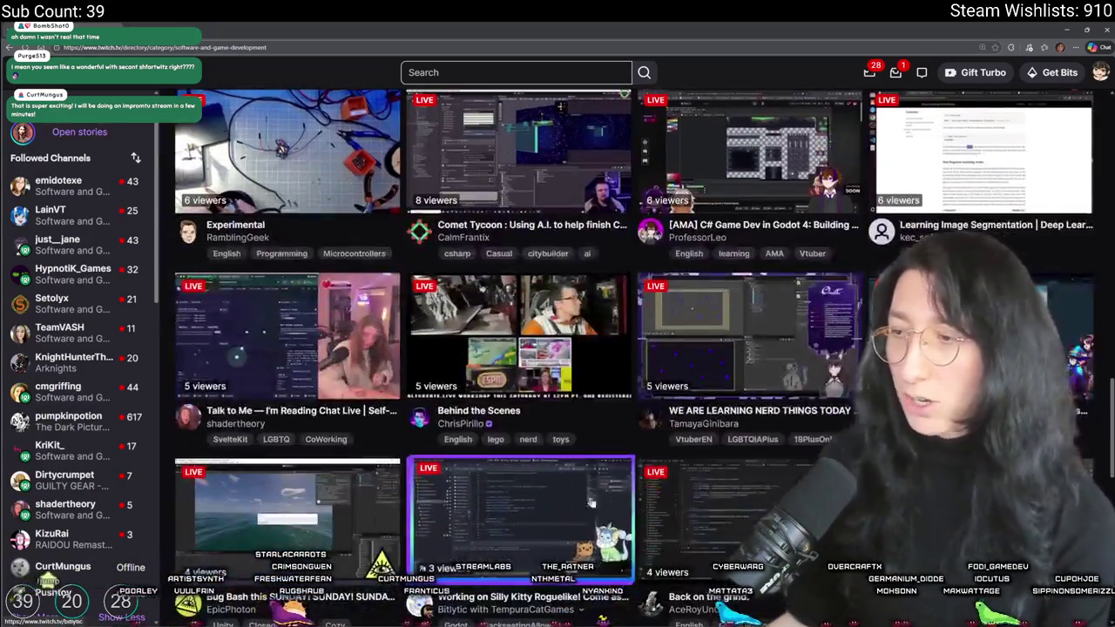
pyautogui.scroll(-2, 699, 298)
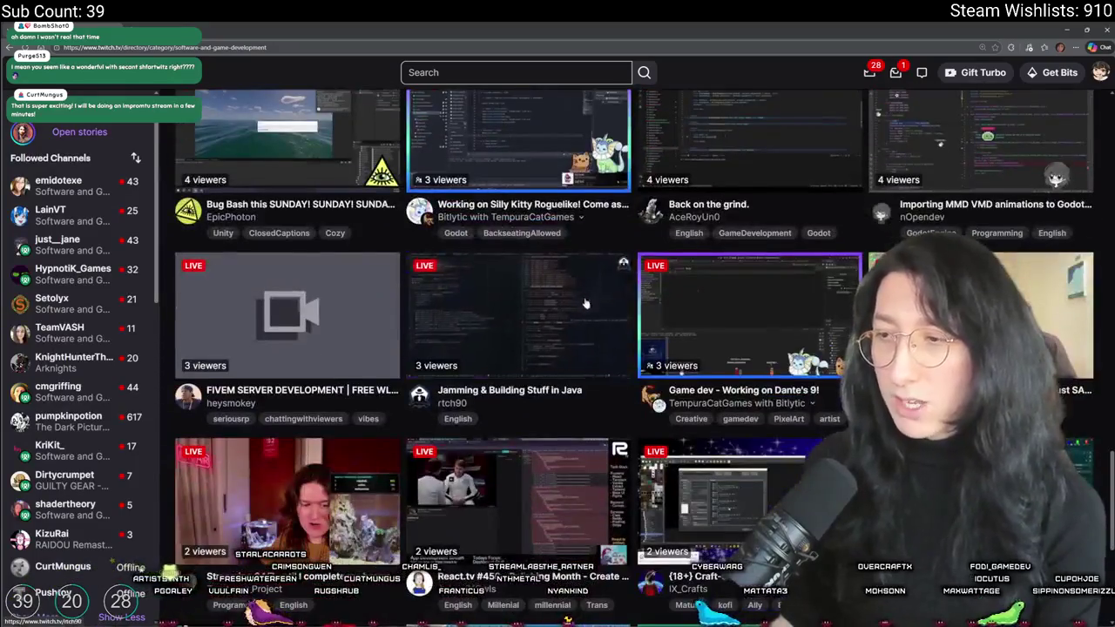
pyautogui.scroll(-3, 694, 478)
pyautogui.scroll(1, 934, 186)
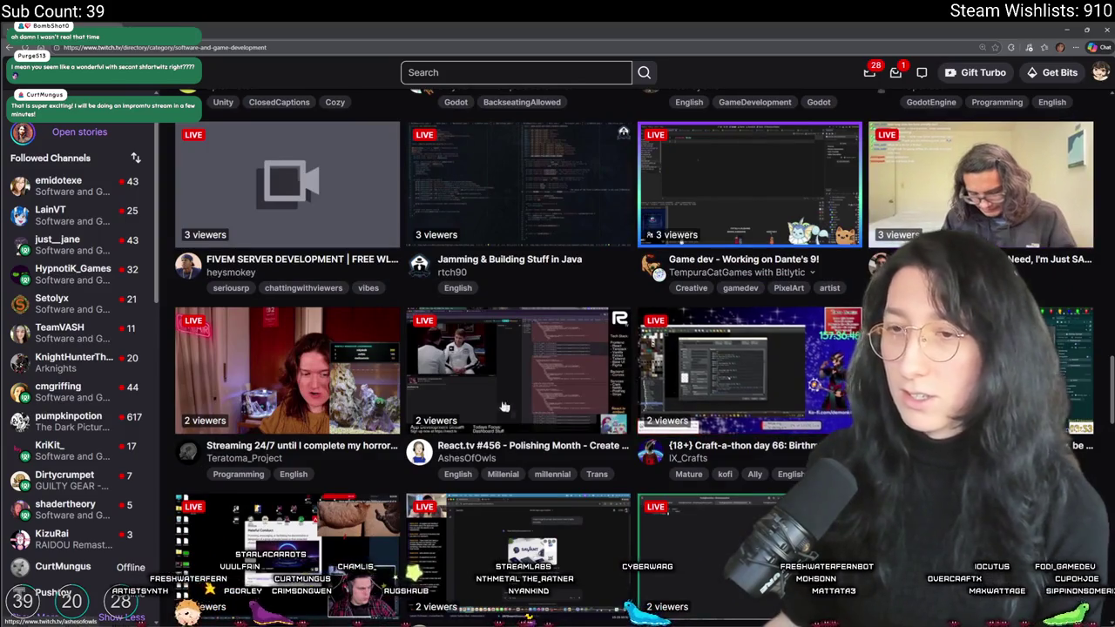
pyautogui.scroll(-3, 602, 424)
pyautogui.scroll(-13, 602, 424)
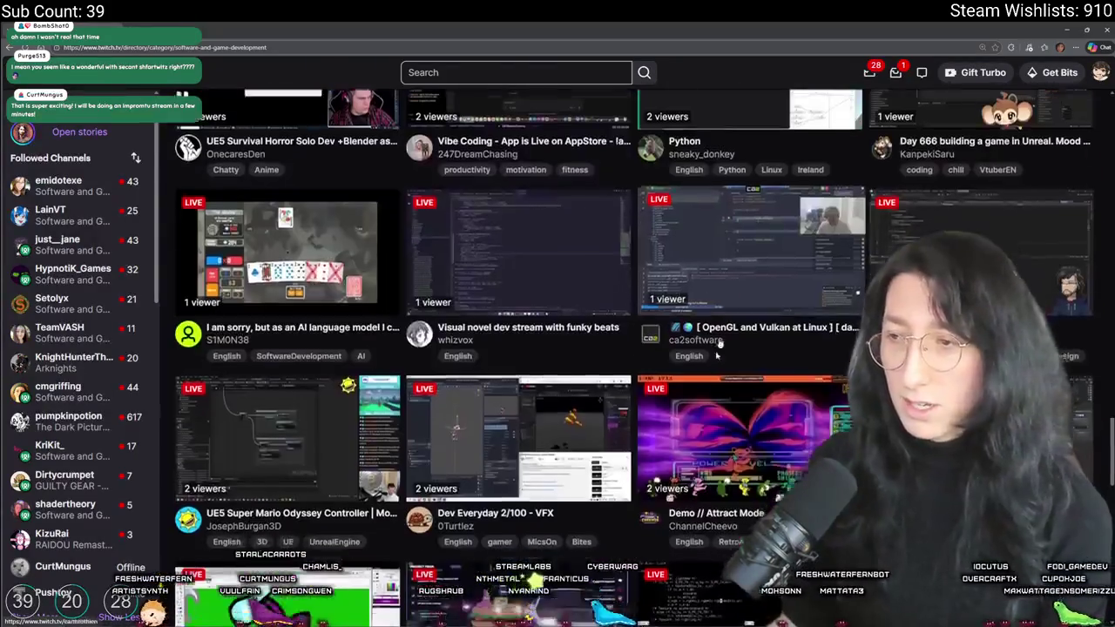
pyautogui.scroll(2, 521, 237)
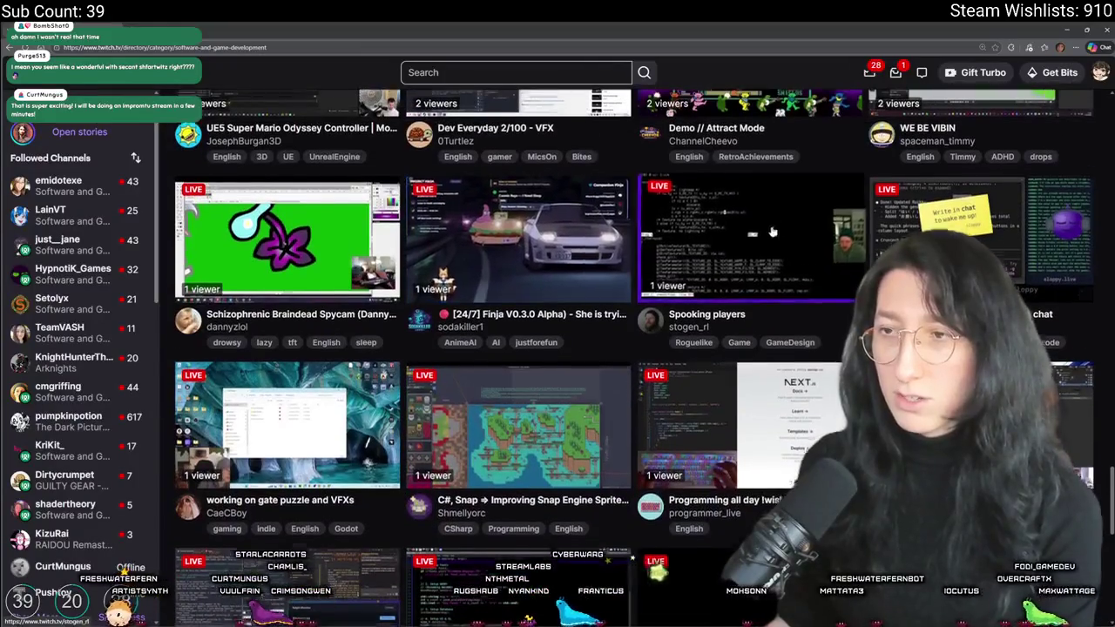
pyautogui.scroll(-10, 521, 237)
pyautogui.scroll(-5, 622, 268)
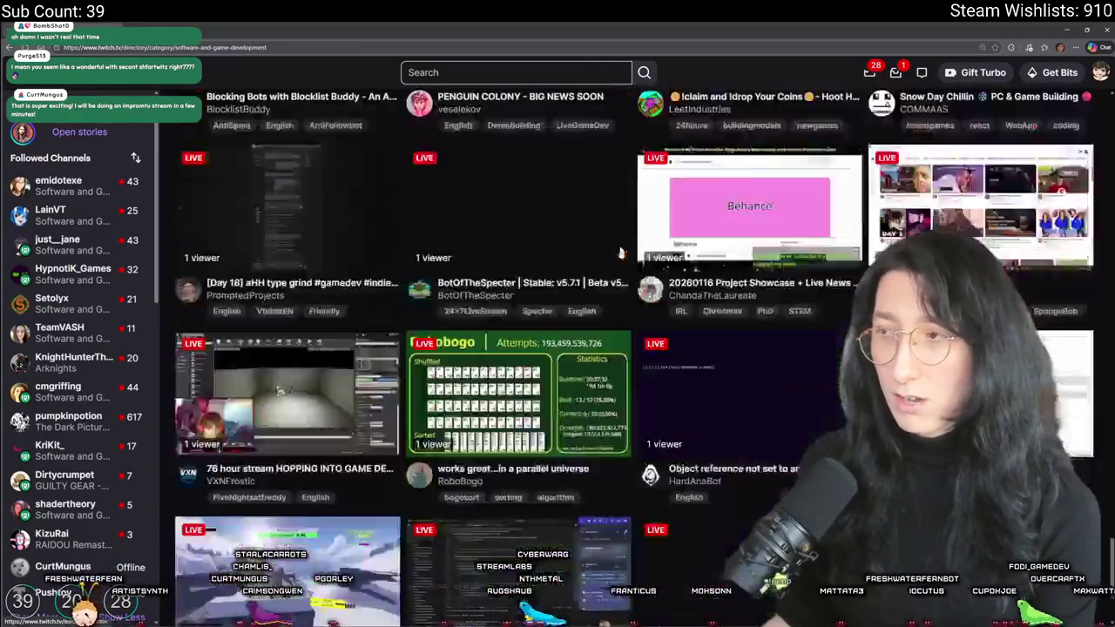
pyautogui.scroll(4, 601, 296)
pyautogui.scroll(-1, 590, 318)
pyautogui.scroll(-5, 590, 318)
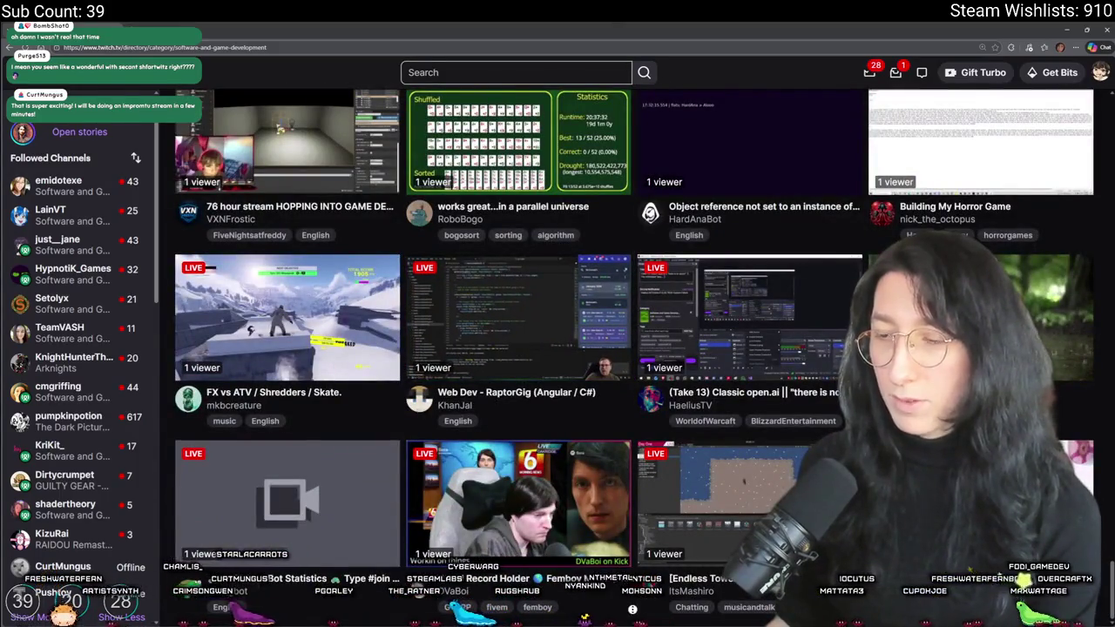
# Return to the top of the directory and open the 'working on lelyrea while chatting hehe' stream
pyautogui.rightClick(634, 614)
pyautogui.press('Escape')
pyautogui.press('Home')
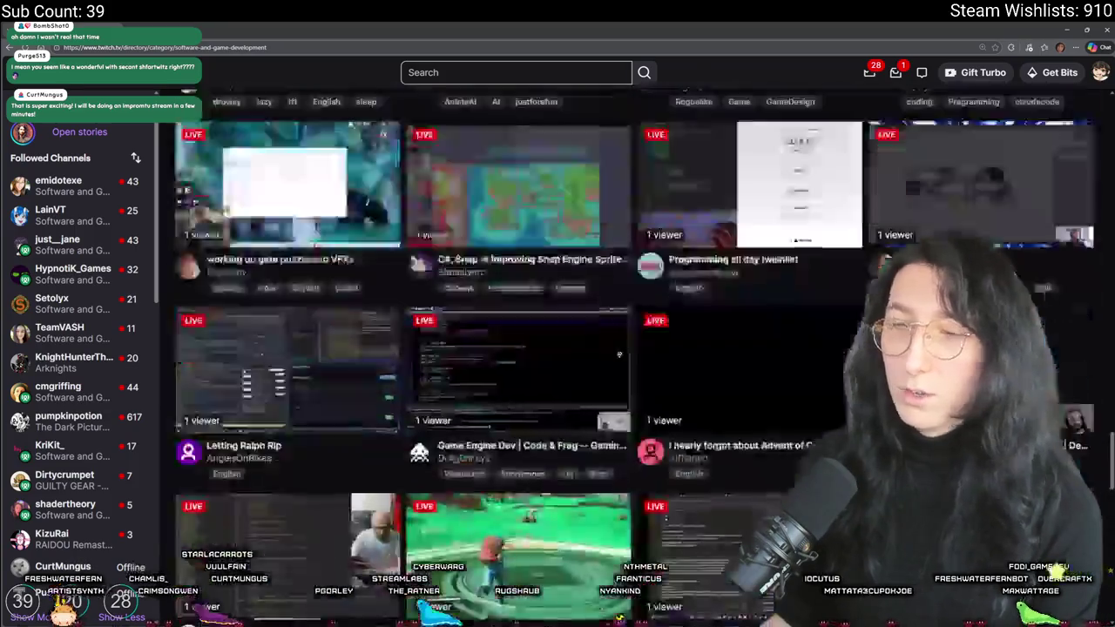
pyautogui.scroll(-3, 688, 141)
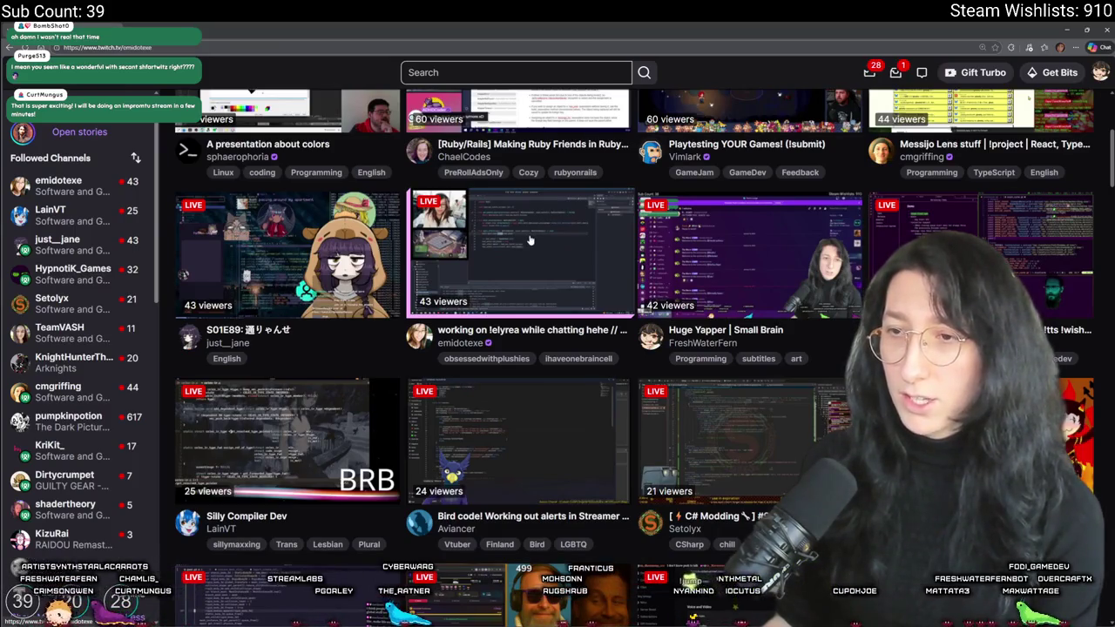
pyautogui.click(528, 240)
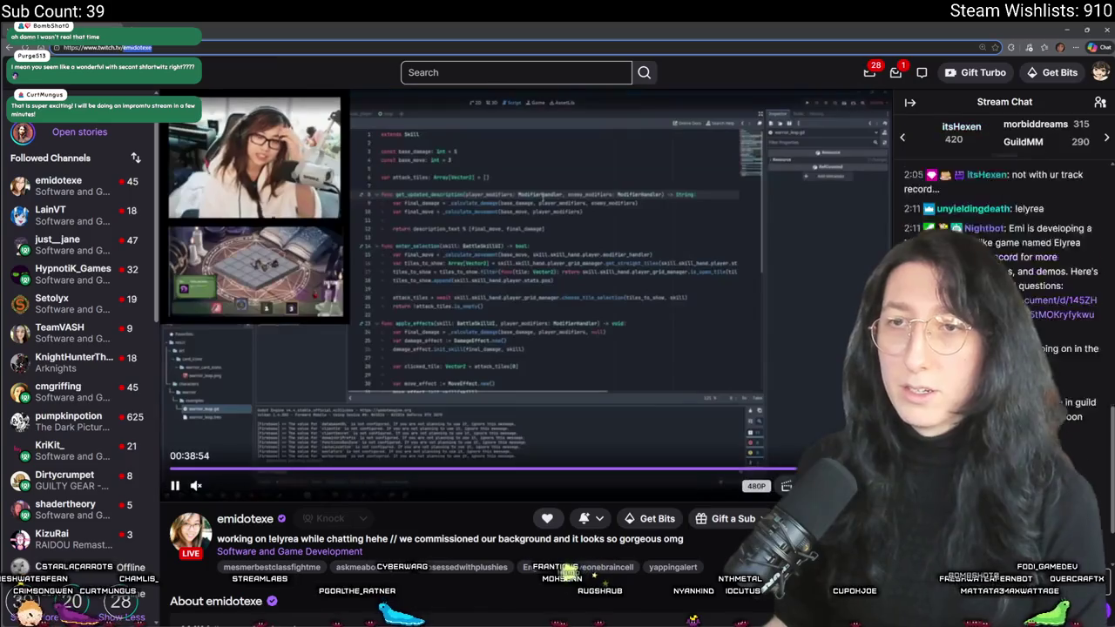